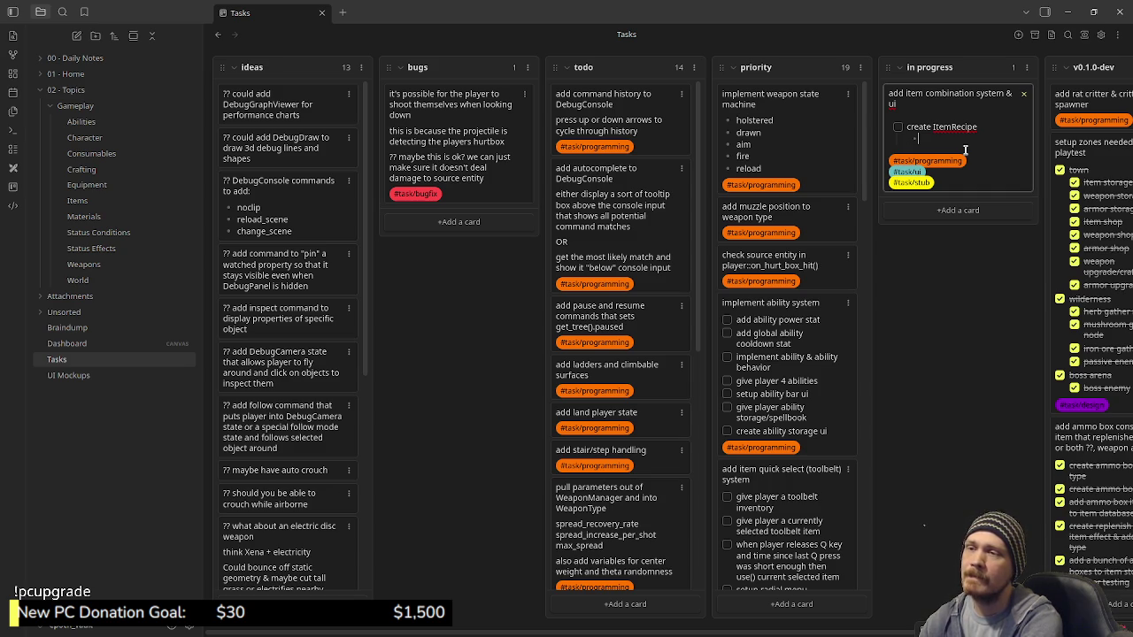
Extend the card's lines to 'create ItemRecipe resource' and an 'input items' sub-point
text(input)
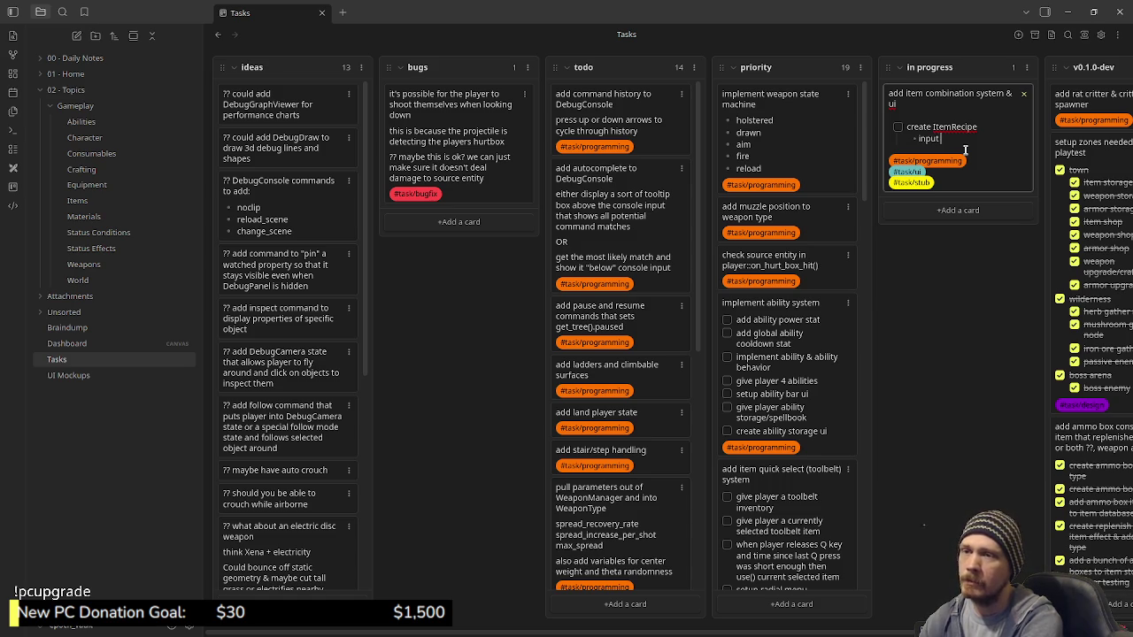
click(1002, 123)
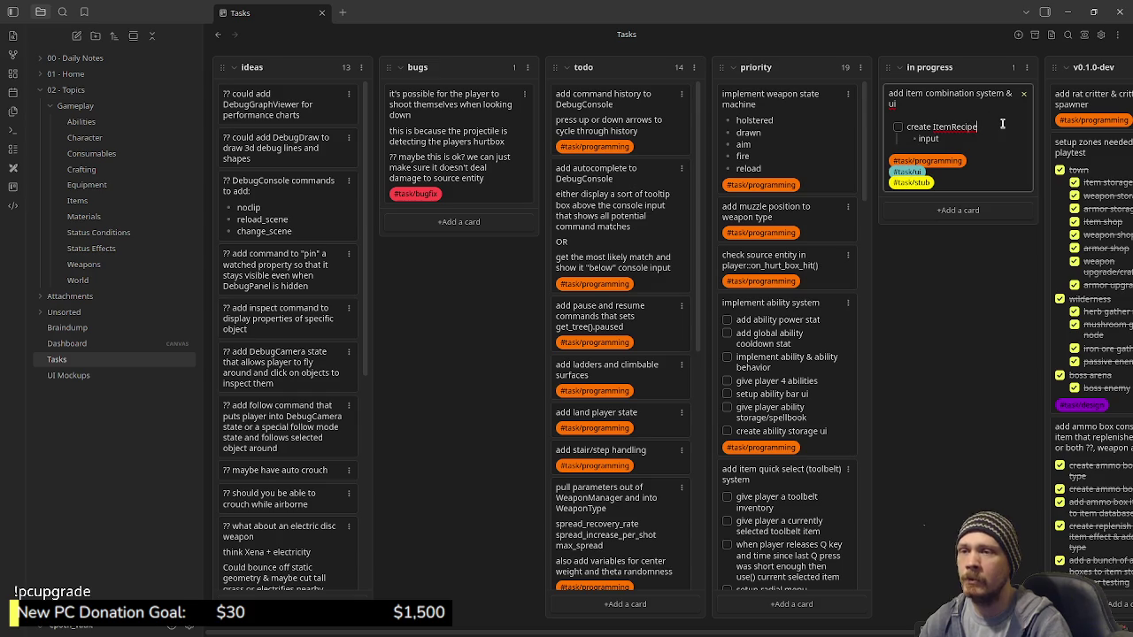
text( resource)
click(968, 138)
text(items)
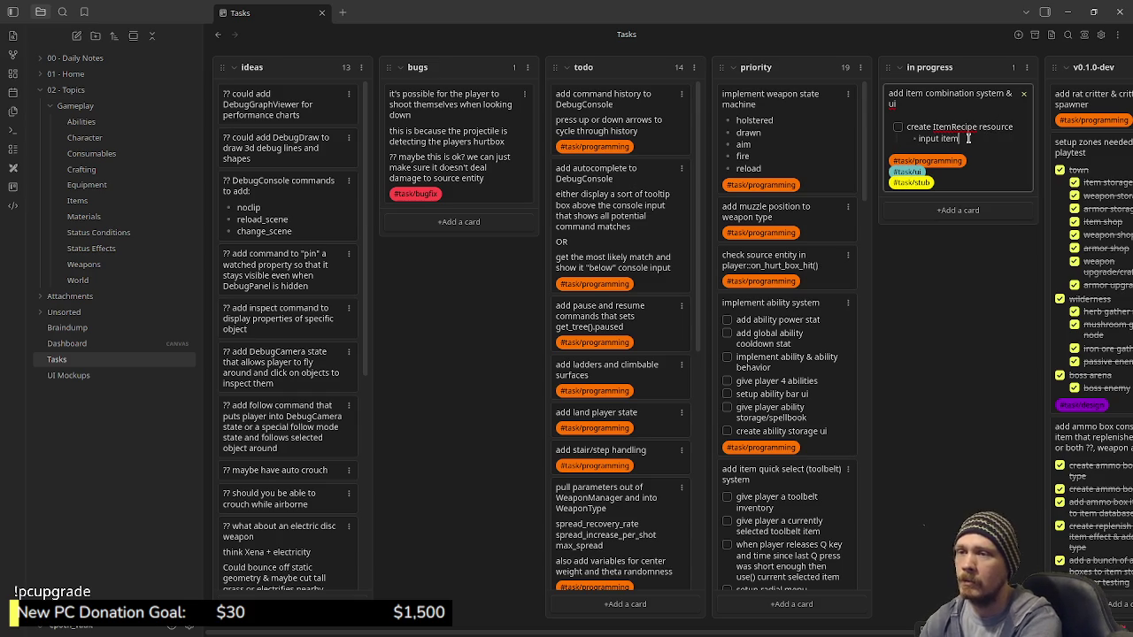
key(Return)
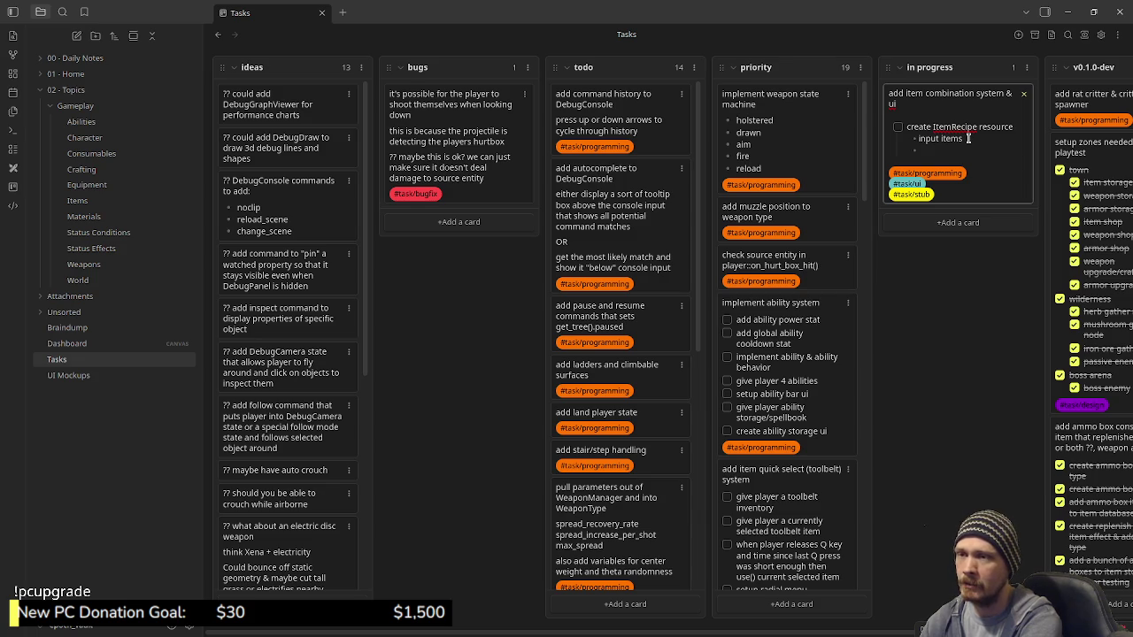
Add an 'output item' sub-point below input items
text(outpi)
key(BackSpace)
text(ut item)
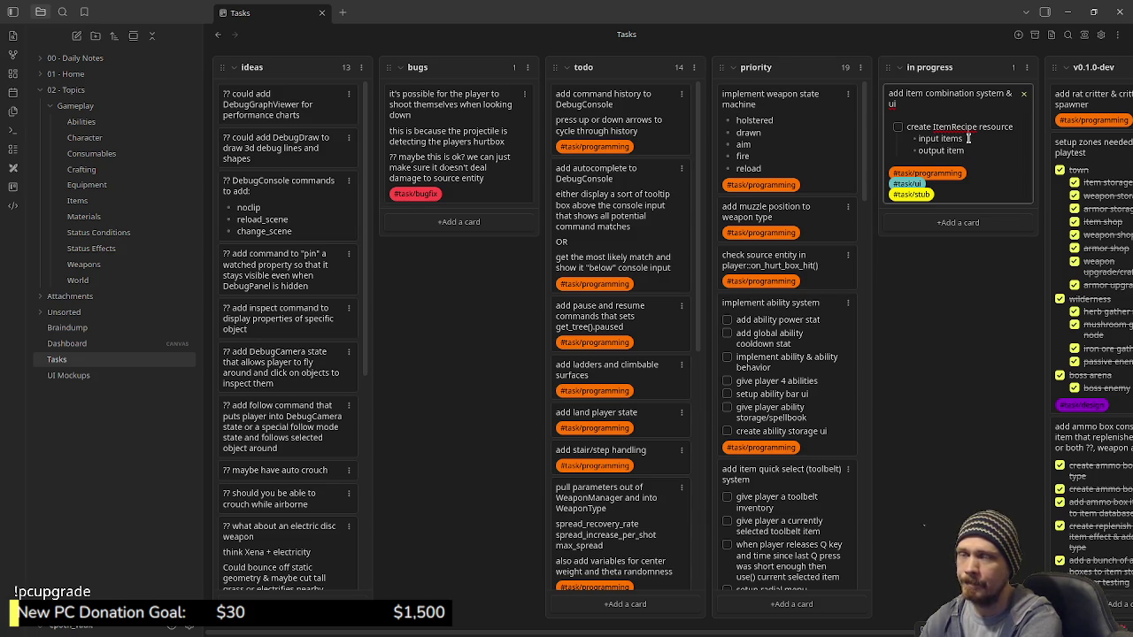
key(Return)
key(shift+Tab)
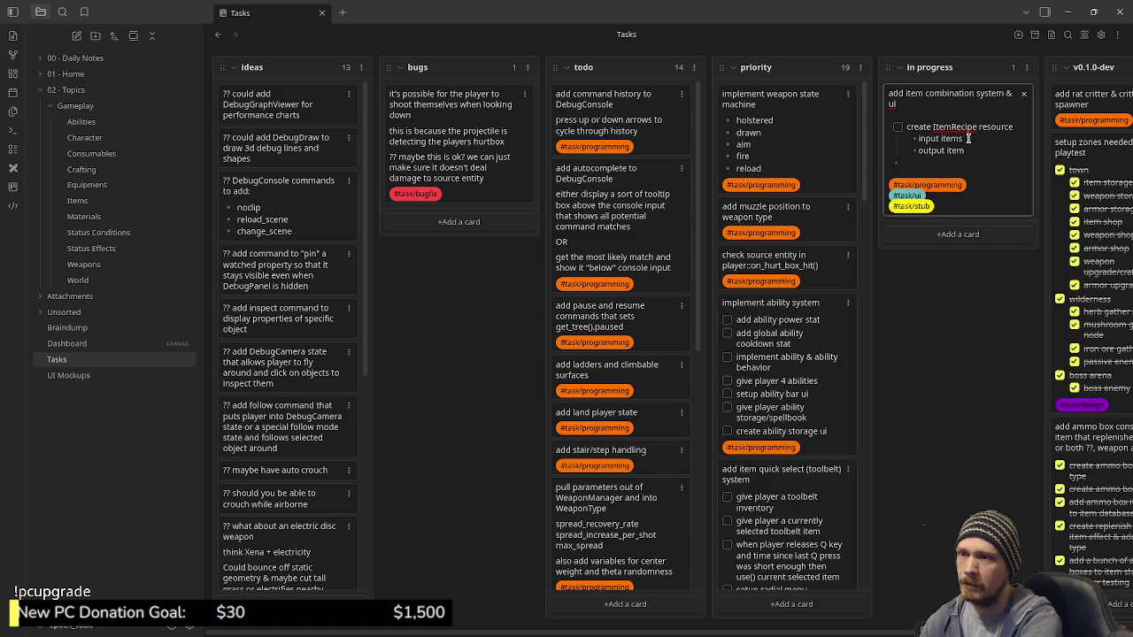
key(BackSpace)
key(BackSpace)
key(BackSpace)
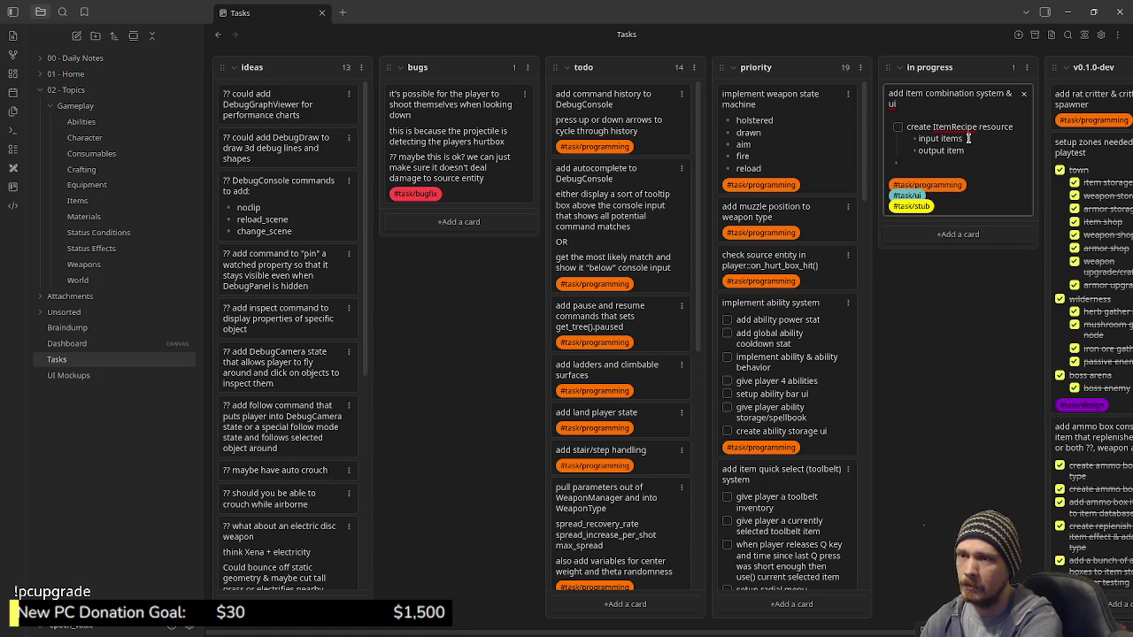
text(m)
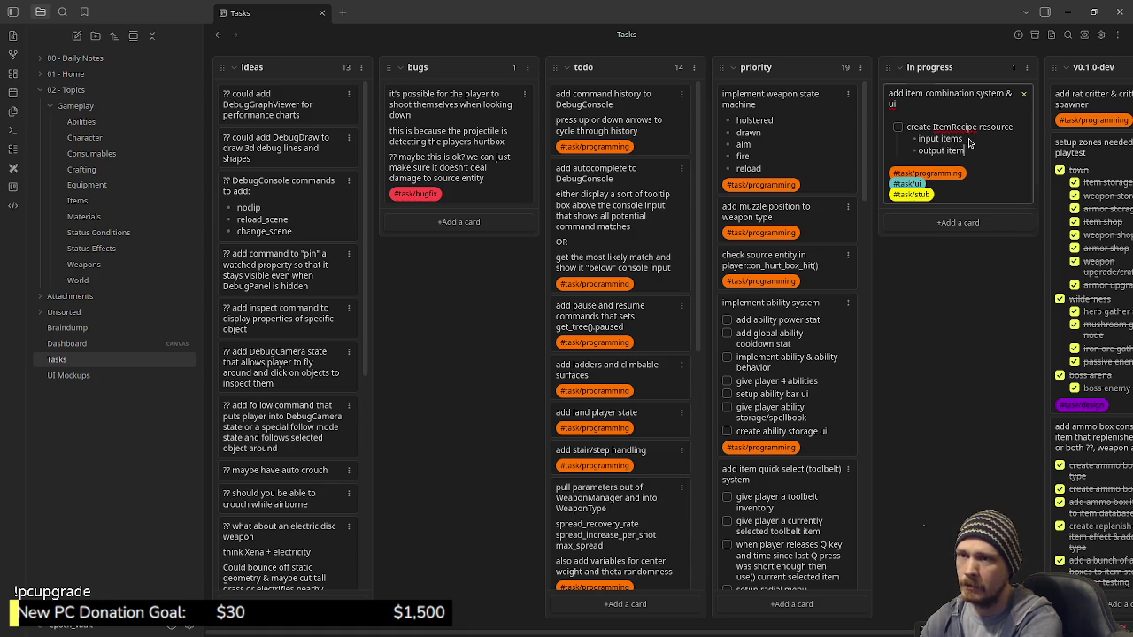
key(Escape)
Add a new top-level '- [ ]' checkbox line below output item, then open UI Mockups
click(969, 143)
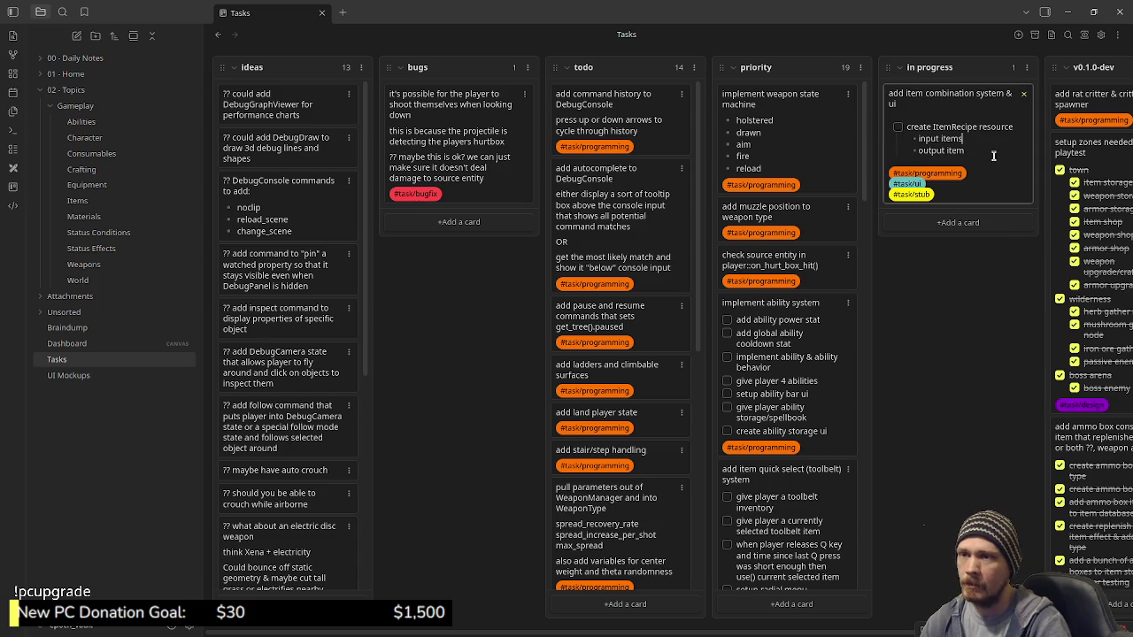
key(Return)
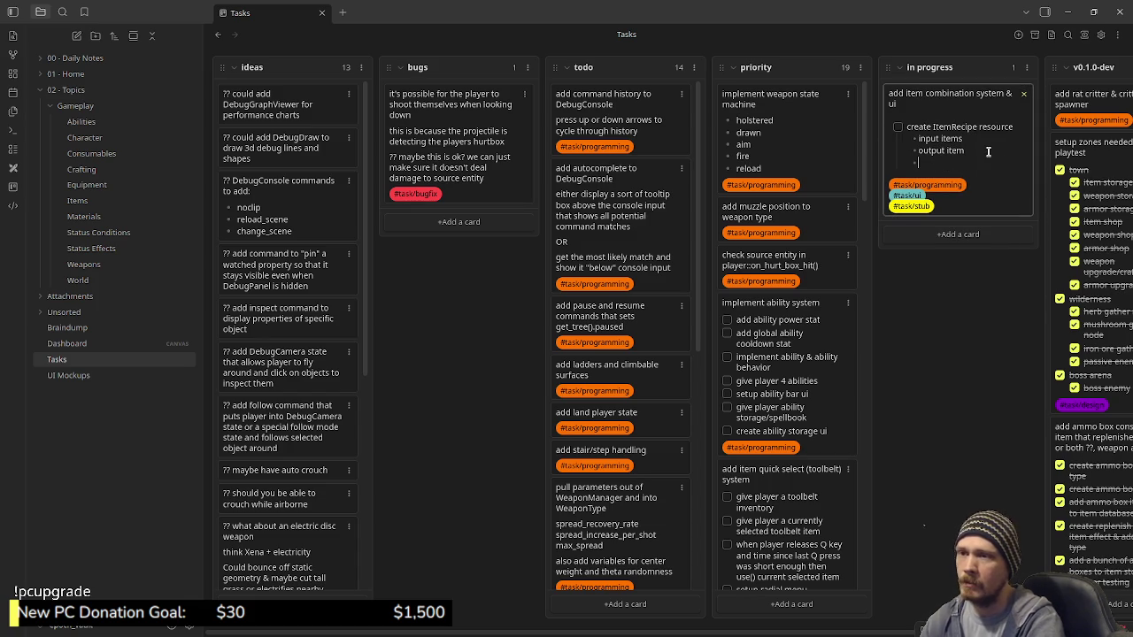
key(shift+Tab)
key(BackSpace)
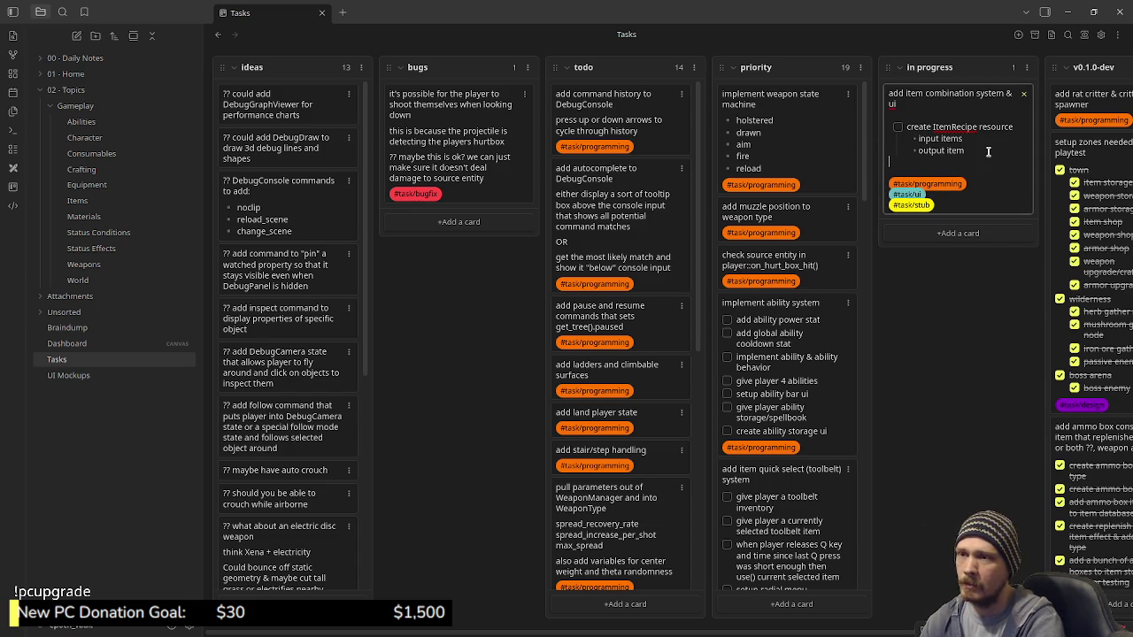
text(- [ ])
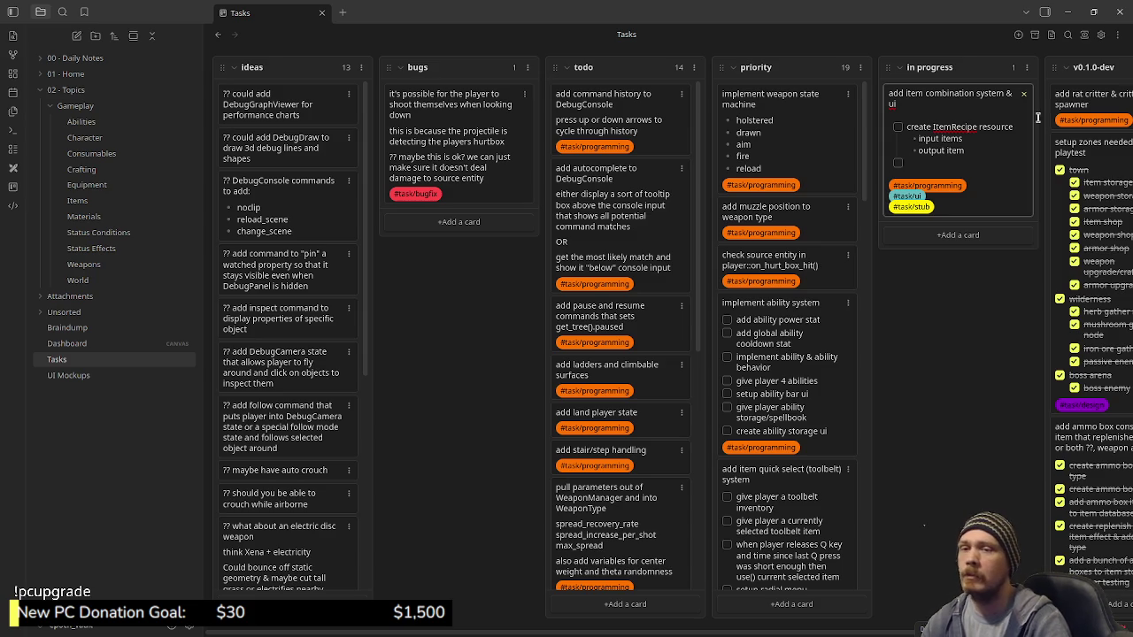
click(71, 376)
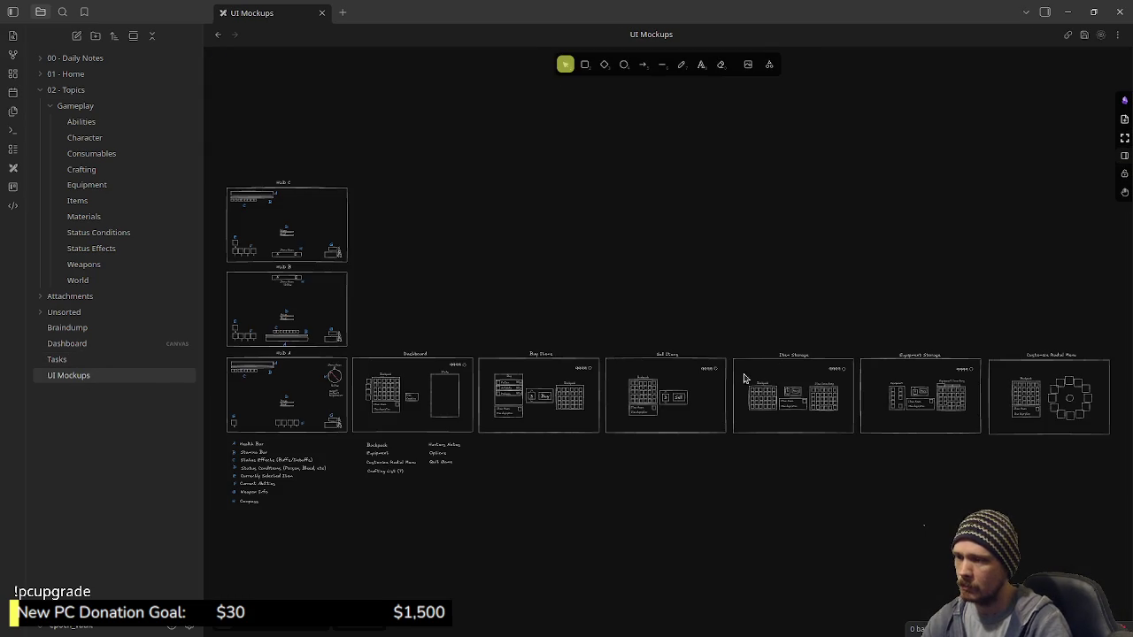
Zoom in on the Sell Items frame of the UI Mockups canvas, then toggle the desktop view
scroll(652, 390, up, 5)
scroll(652, 390, up, 5)
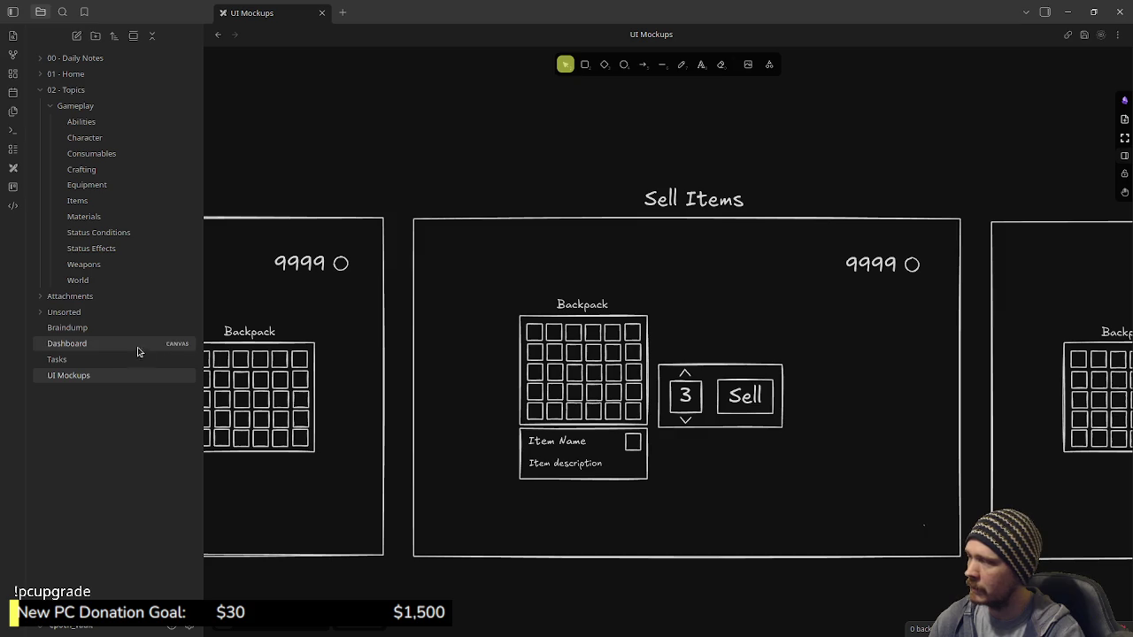
key(super+d)
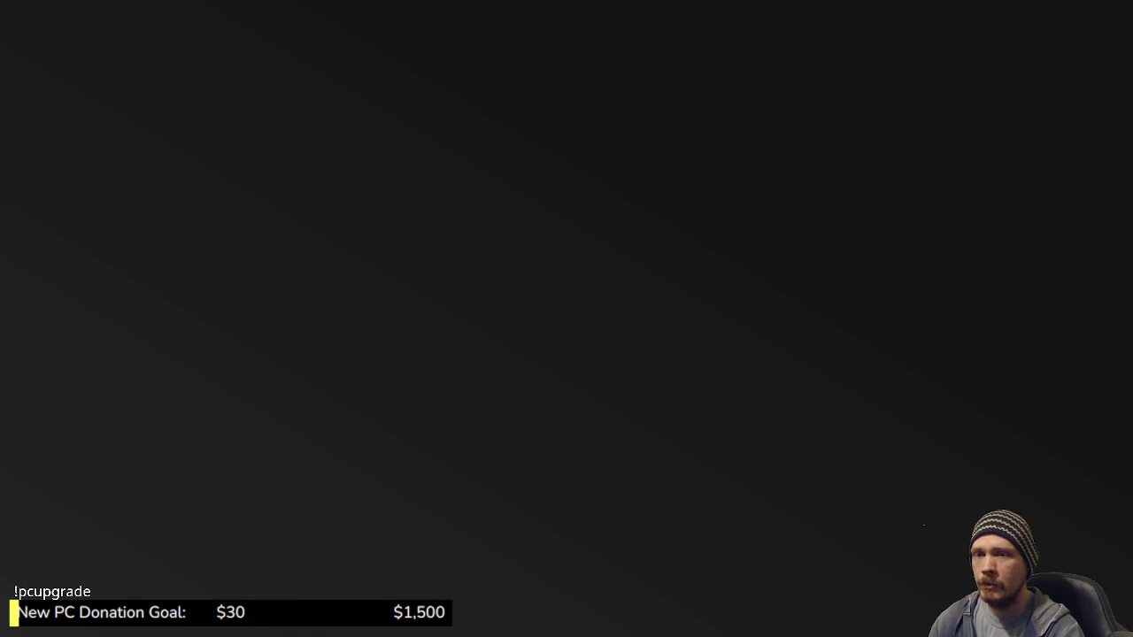
key(super+d)
On the Tasks board, add a 'can_craft(item_a, item_b)' sub-point under output item
click(104, 362)
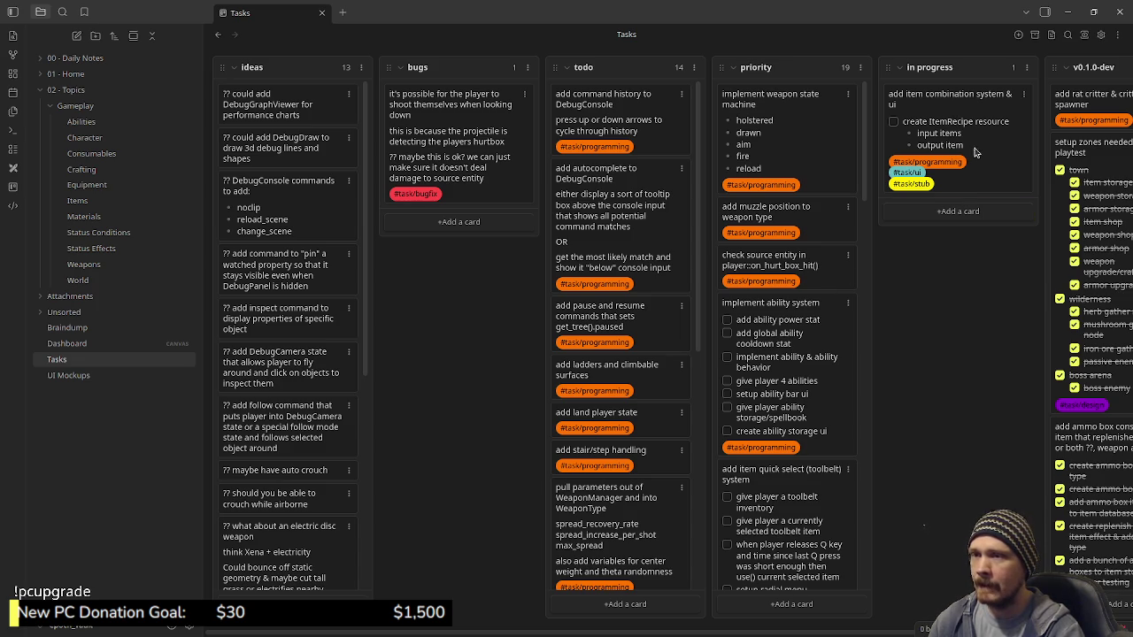
double_click(986, 142)
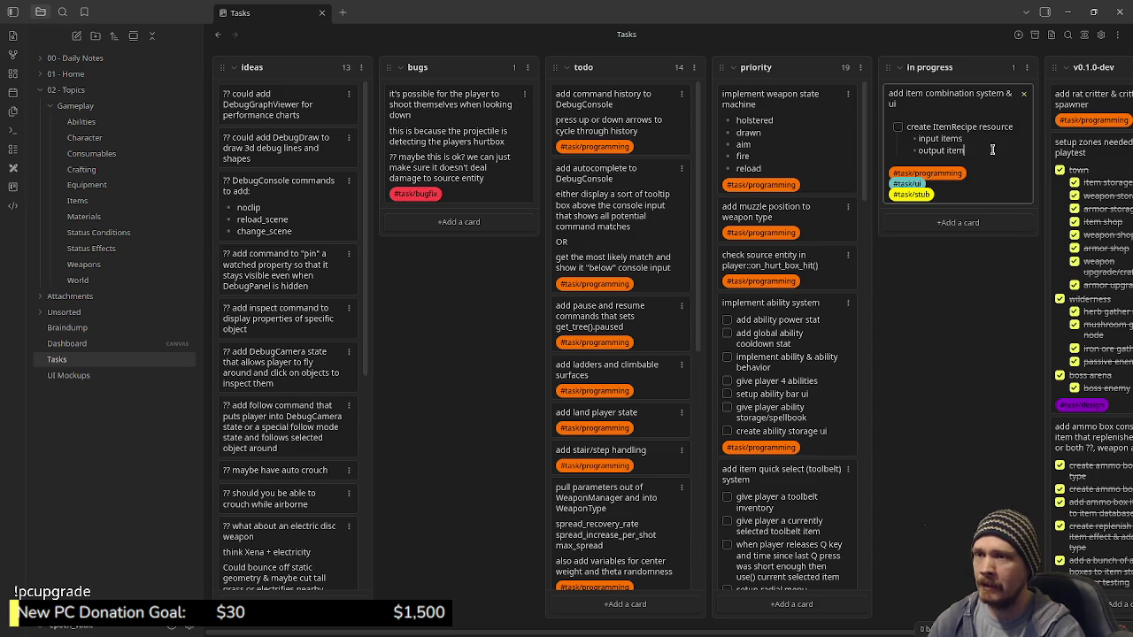
click(967, 151)
key(Return)
text(ca)
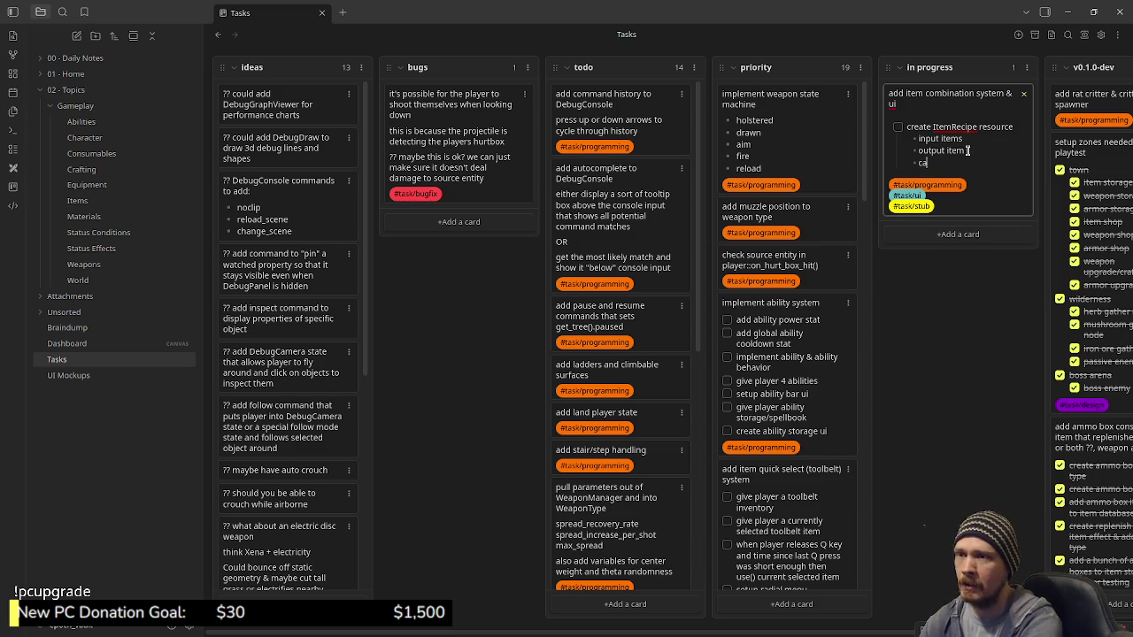
text(n craft)
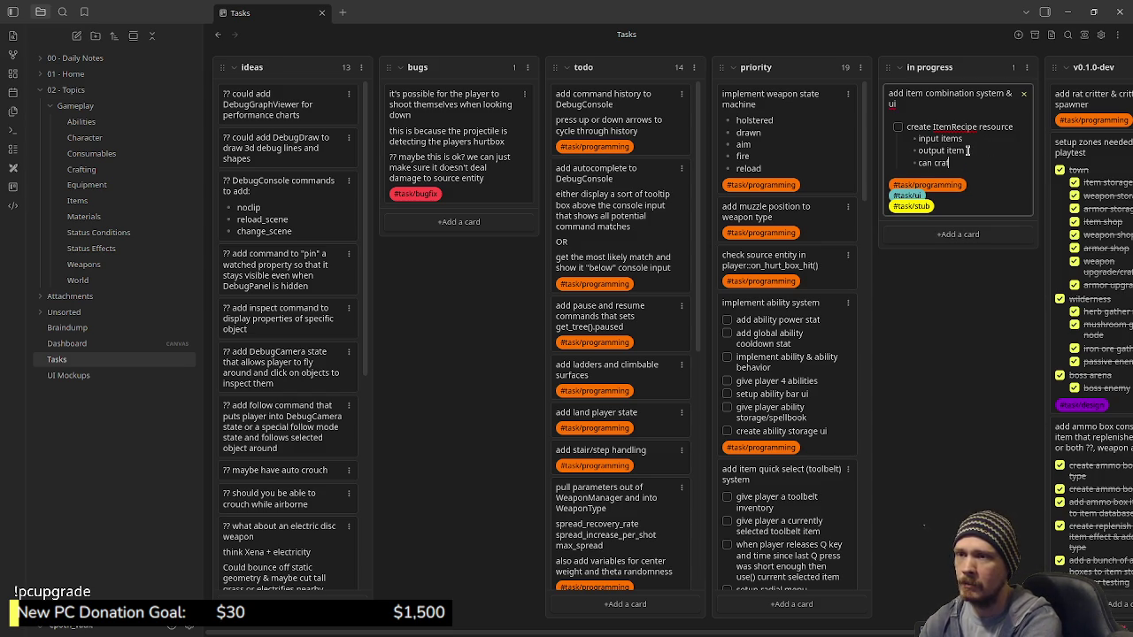
key(BackSpace)
key(BackSpace)
key(BackSpace)
text(_craft()
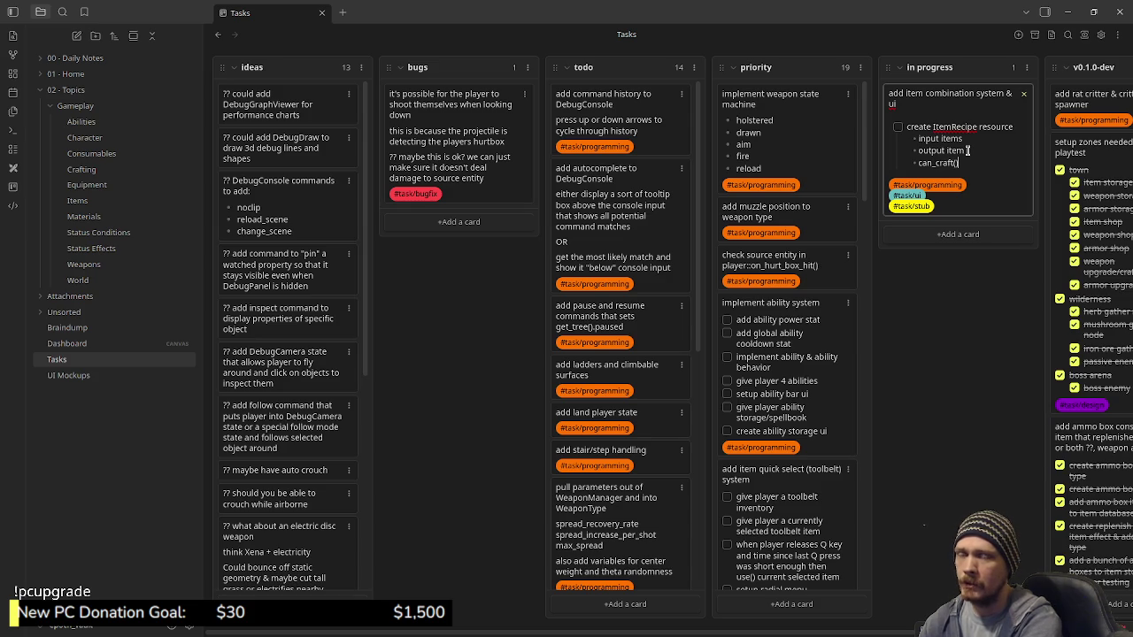
text())
text(item_a, )
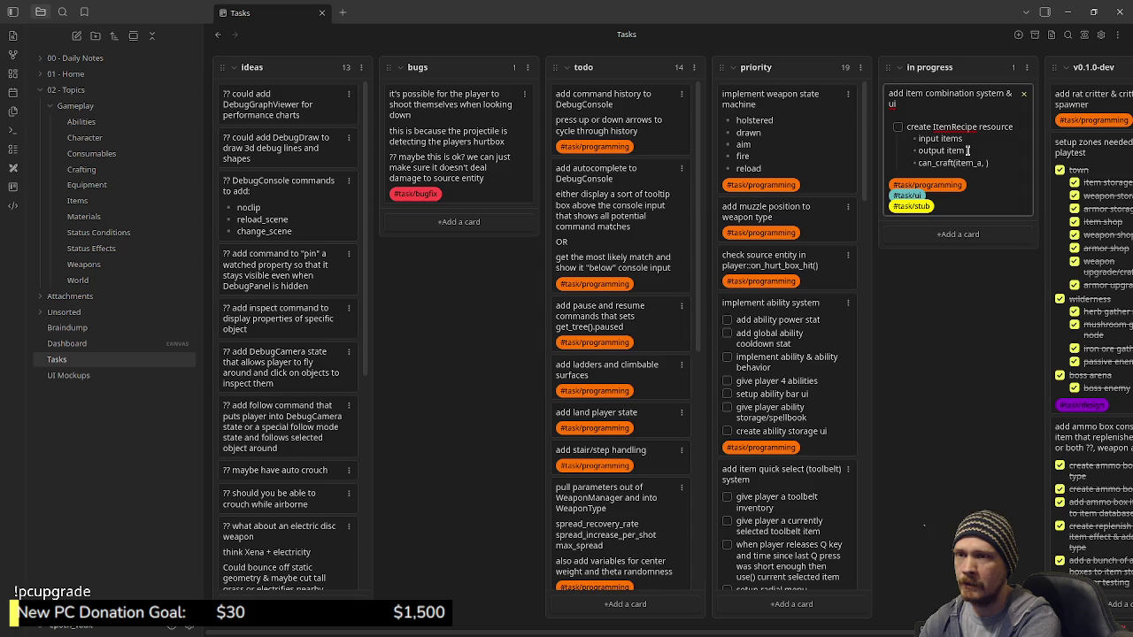
text(item_b)
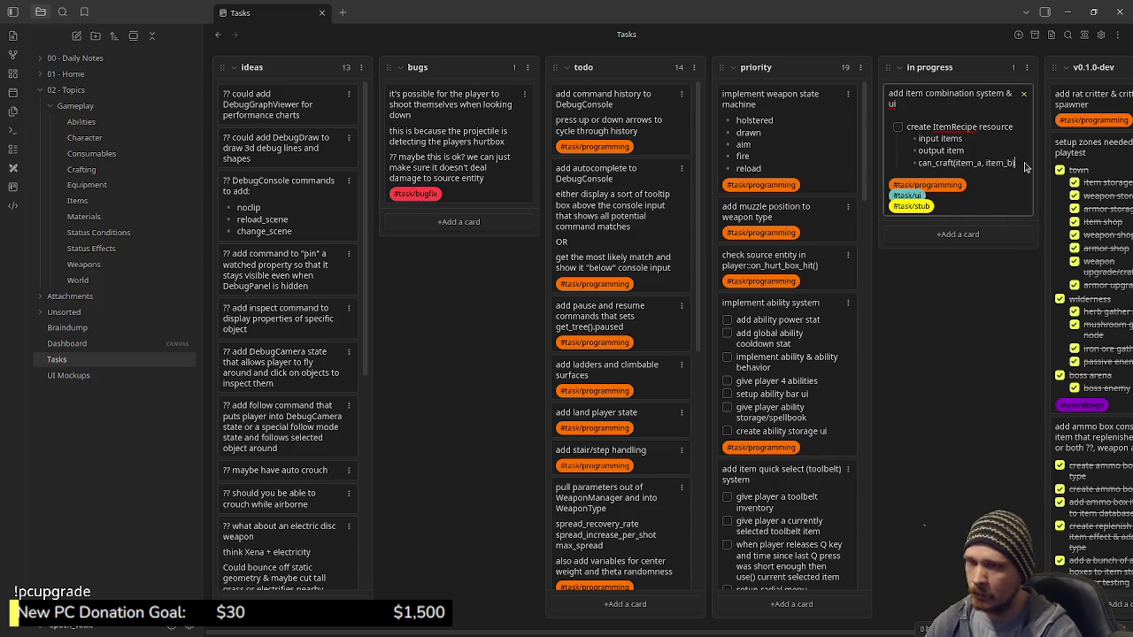
key(Escape)
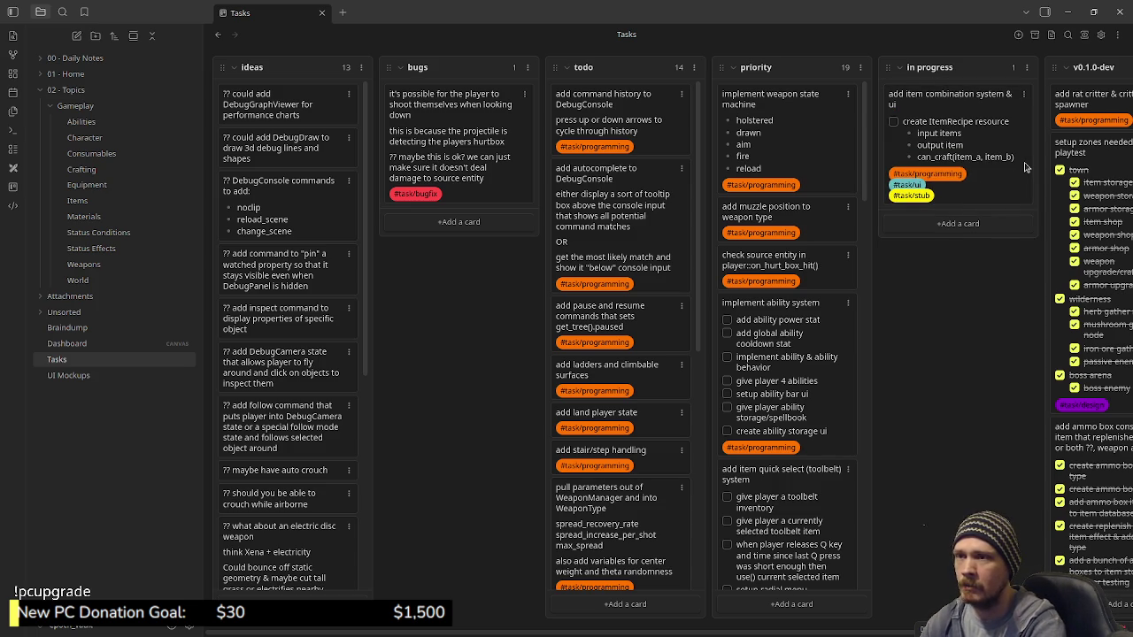
Add a top-level checklist task 'create ItemRecipeDatabase' below can_craft
click(1025, 167)
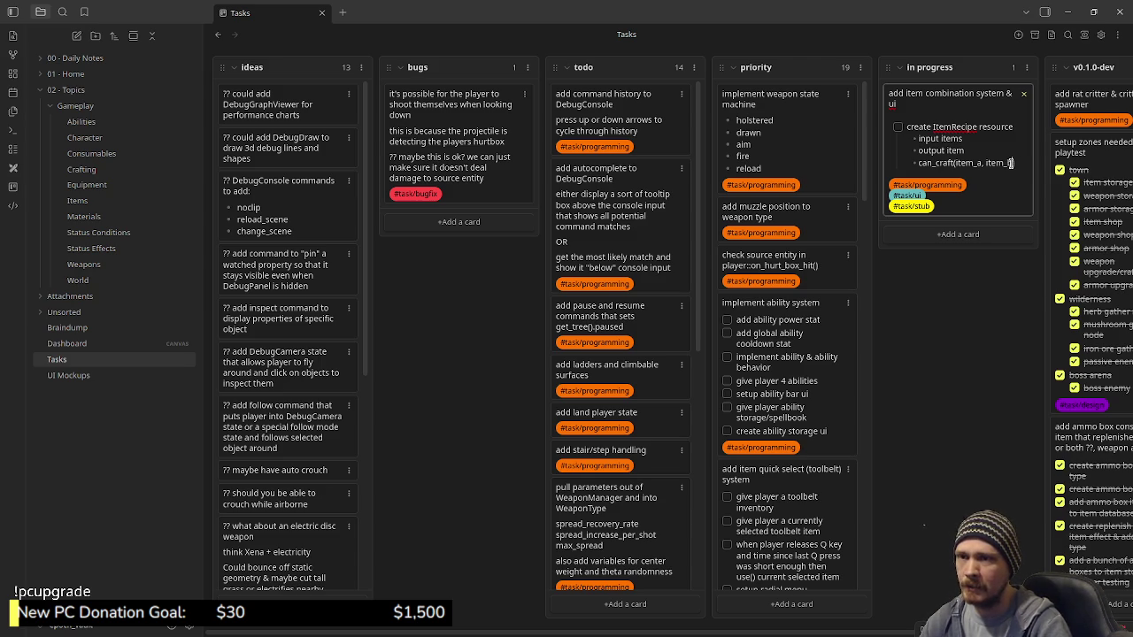
key(Return)
key(shift+Tab)
text([ ] )
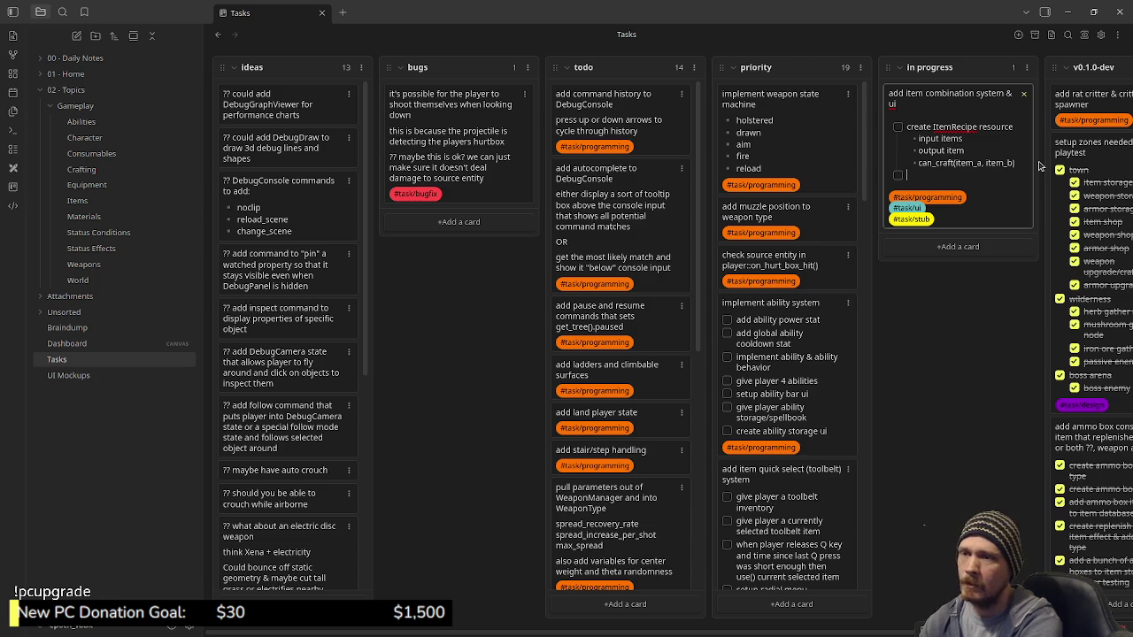
text(create ItemRecip)
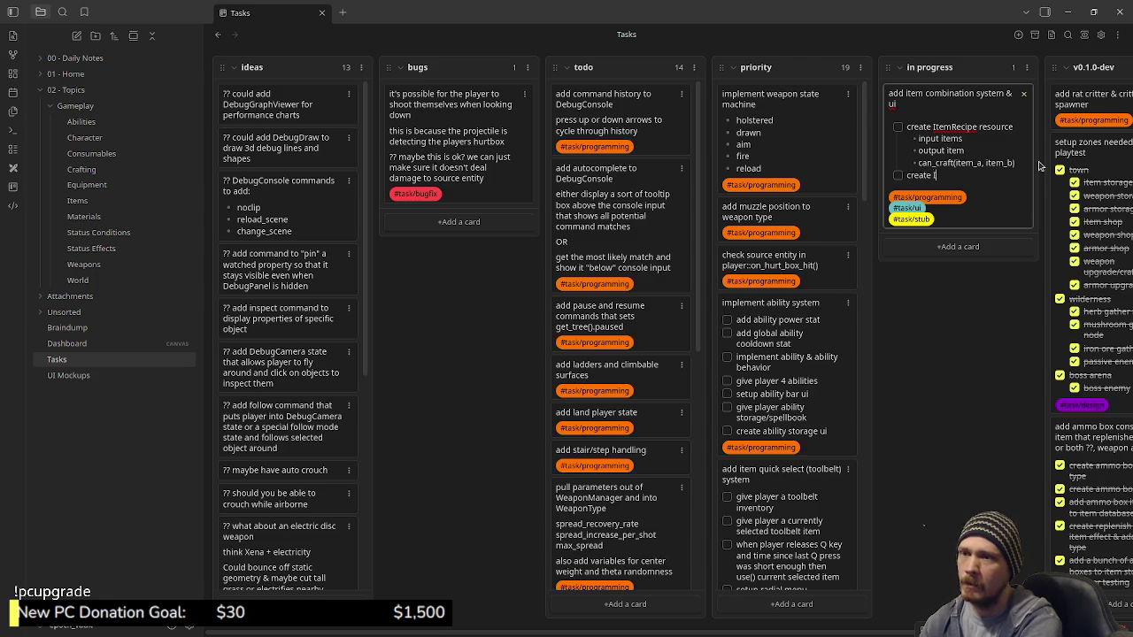
text(eDatabase)
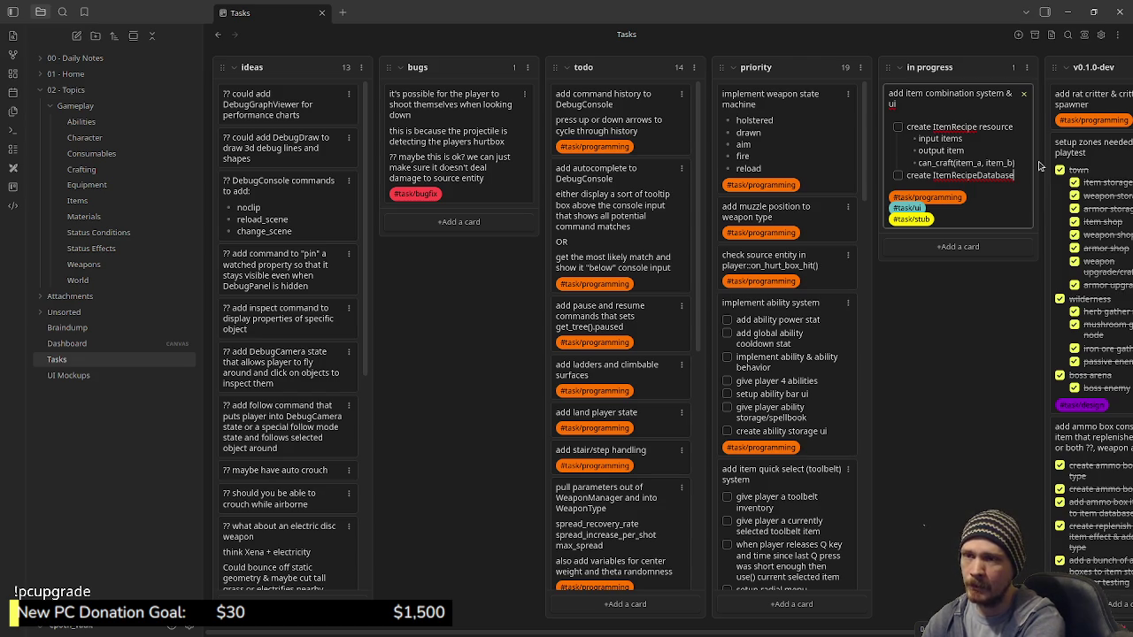
Add a 'setup ItemComboUI' checklist item below create ItemRecipeDatabase
key(Return)
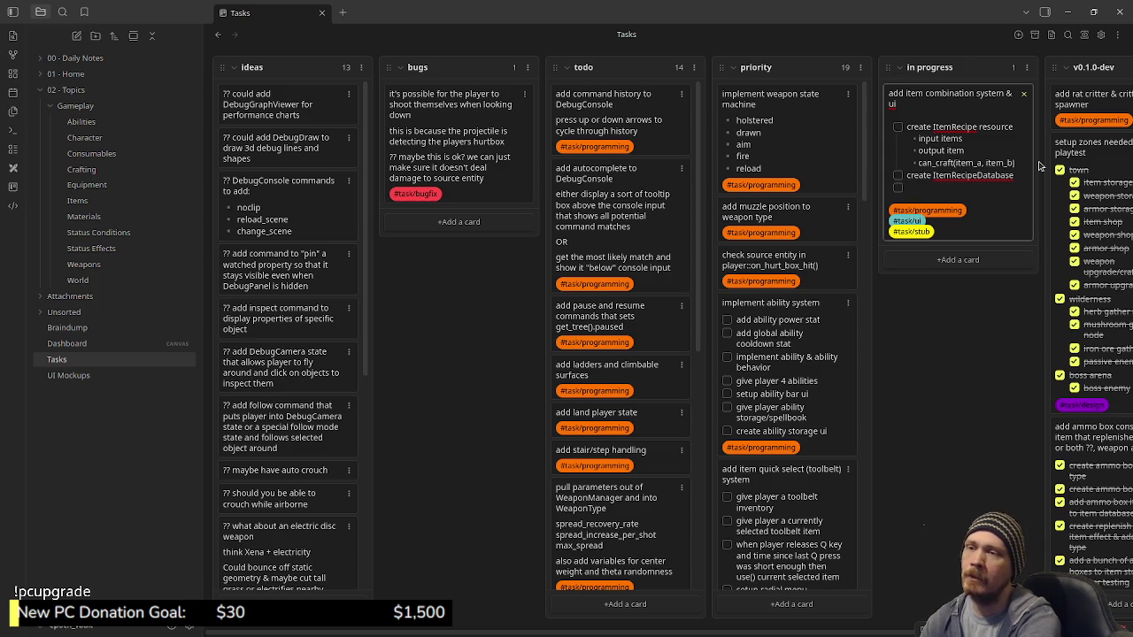
text(c)
key(BackSpace)
text(setup)
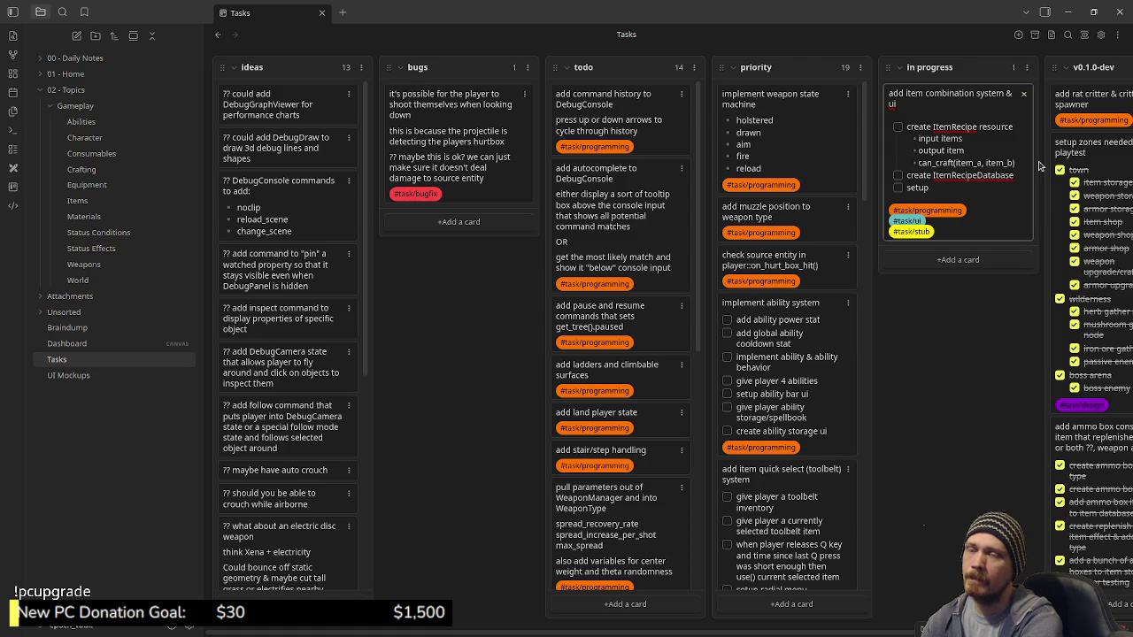
text( ItemC)
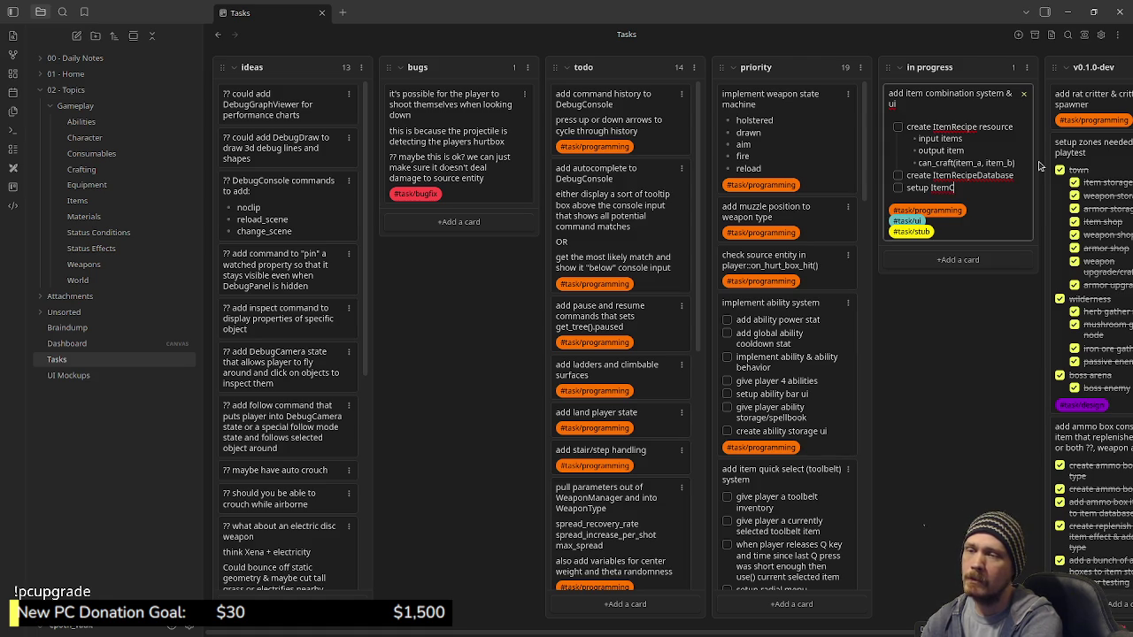
text(omboUI)
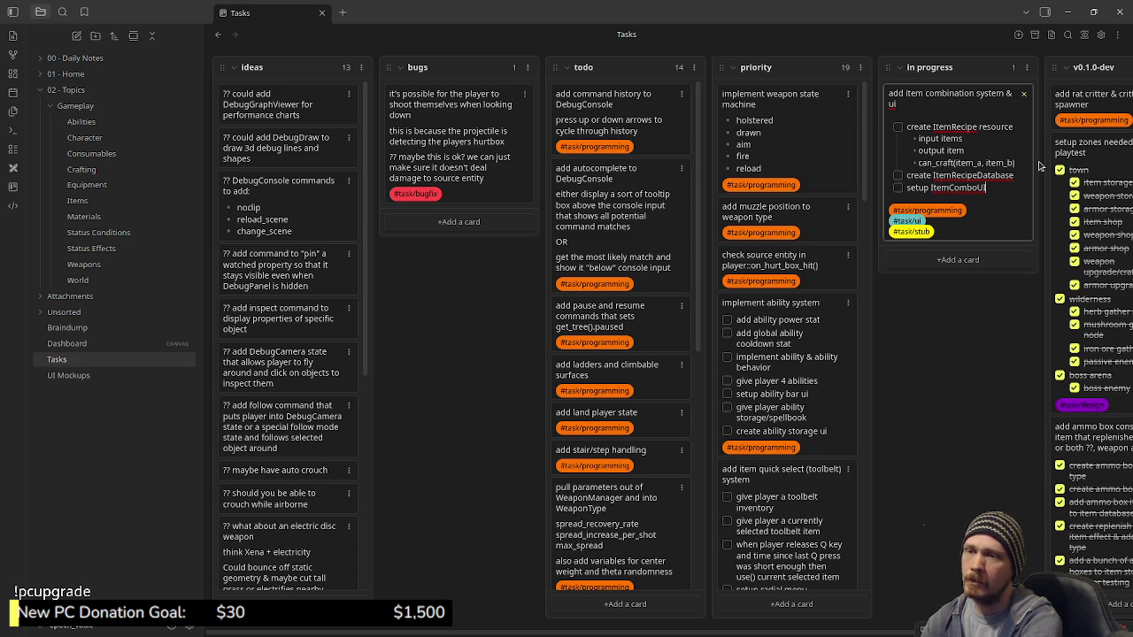
click(950, 127)
Insert 'Combo' to get ItemComboRecipe resource and ItemComboRecipeDatabase, then start a new checklist line
text(Co)
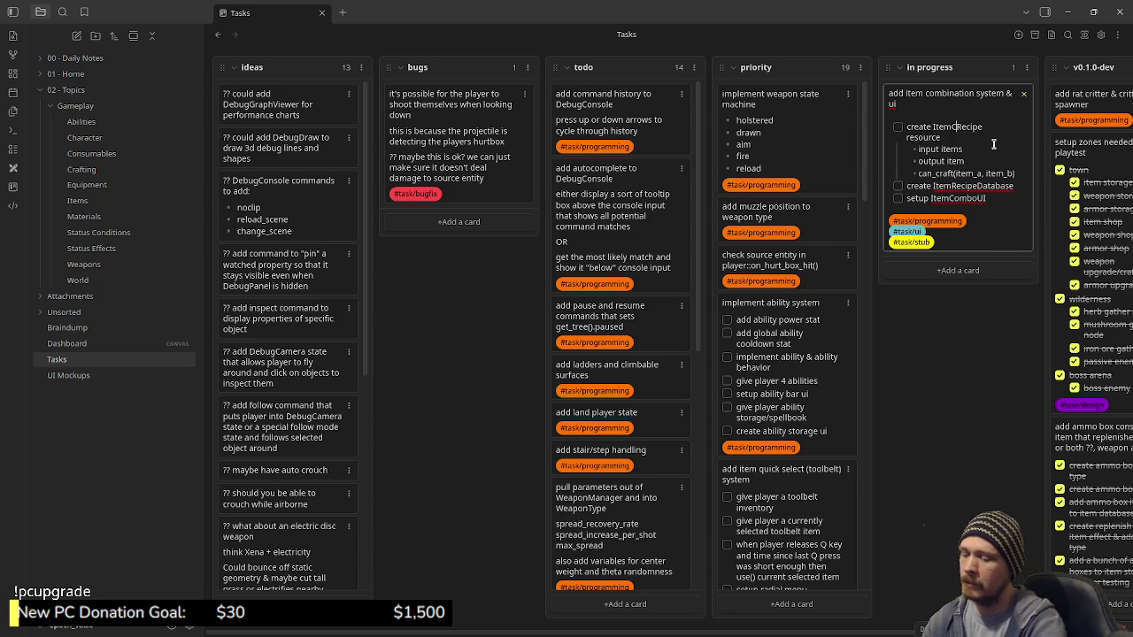
text(mbo)
click(952, 186)
text(Combo)
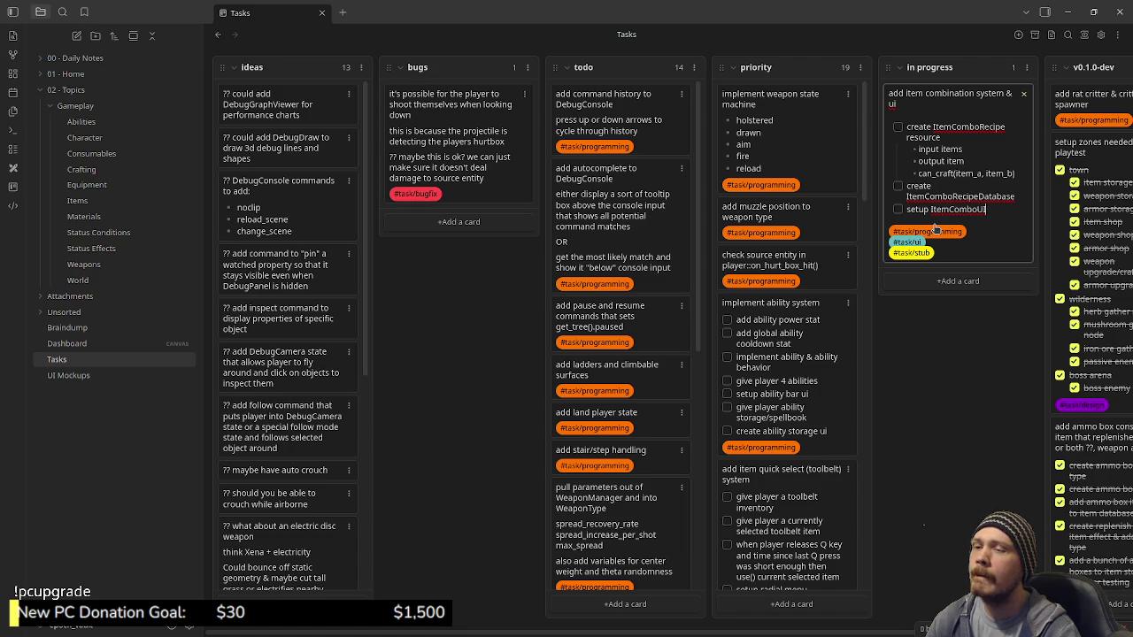
key(Return)
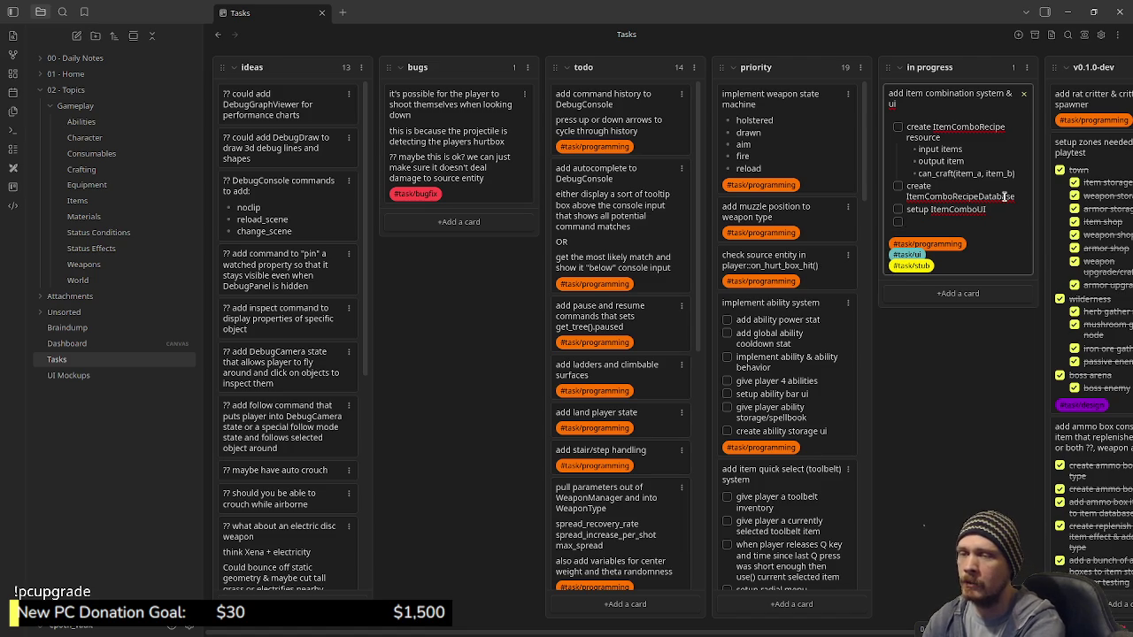
Under setup ItemComboUI, add sub-points 'display backpack inventory' and 'when item is clicked display sub ui'
text(asdfasdf)
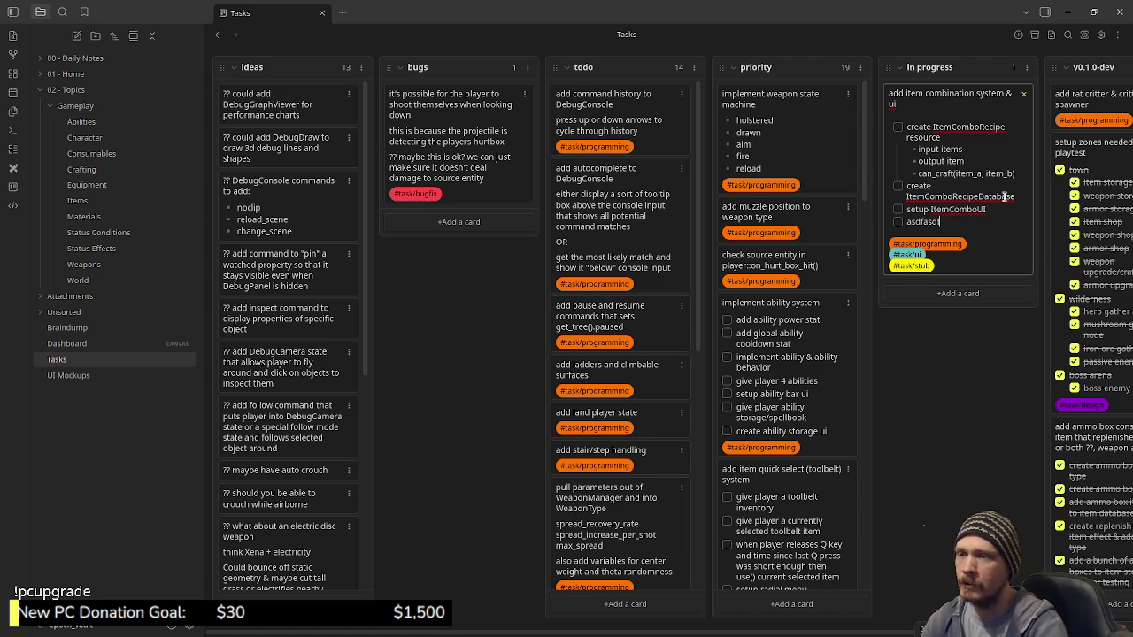
click(993, 209)
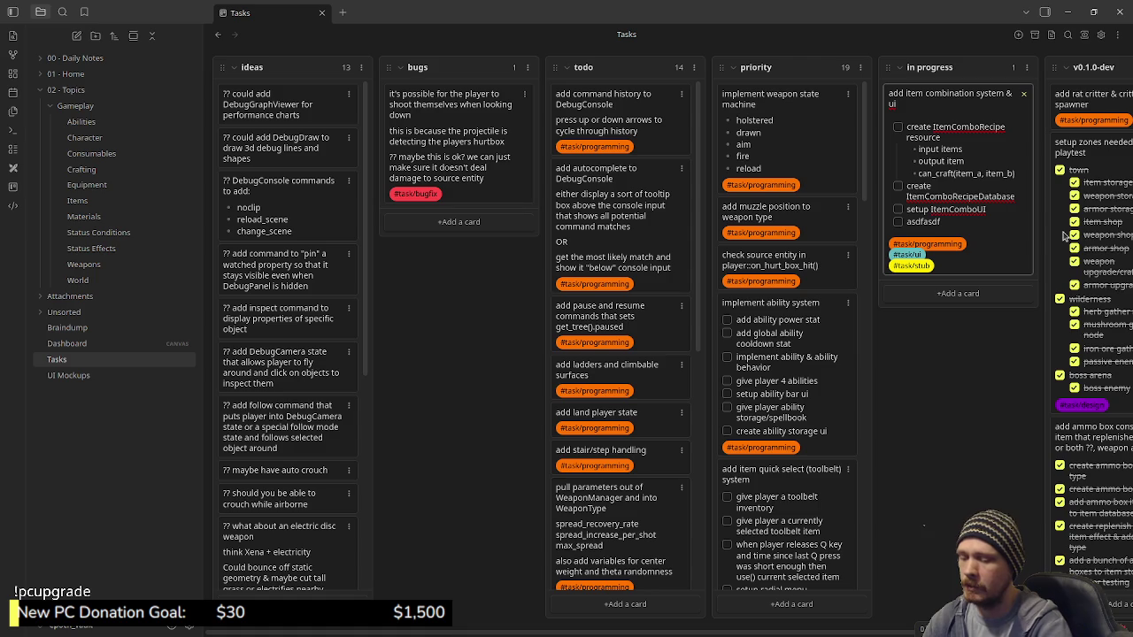
key(Return)
key(Tab)
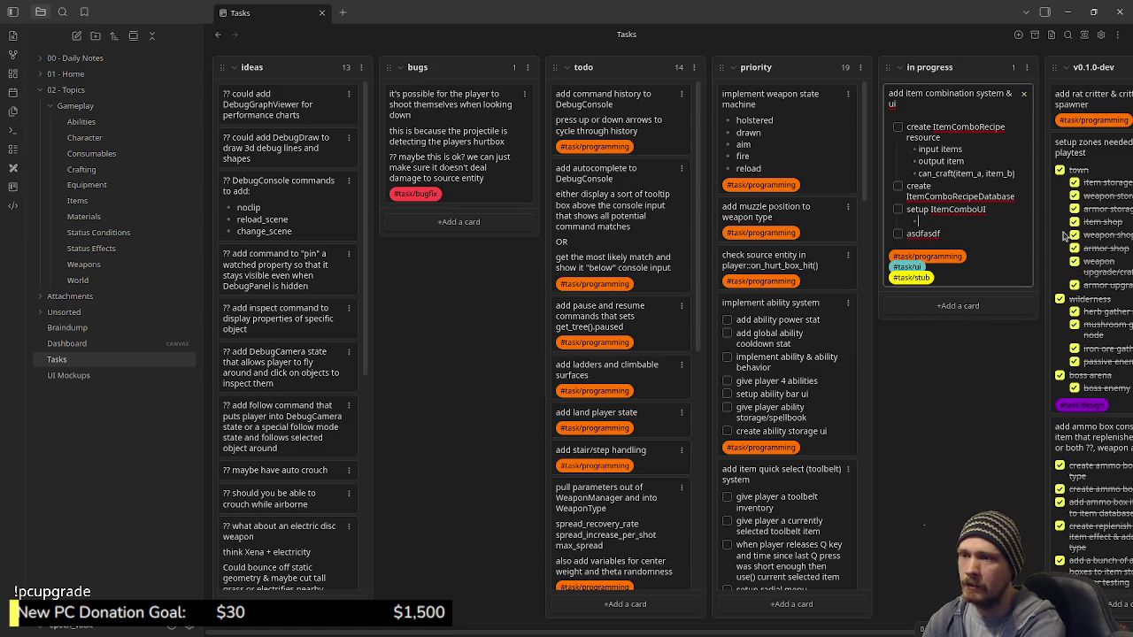
text(display backpack i)
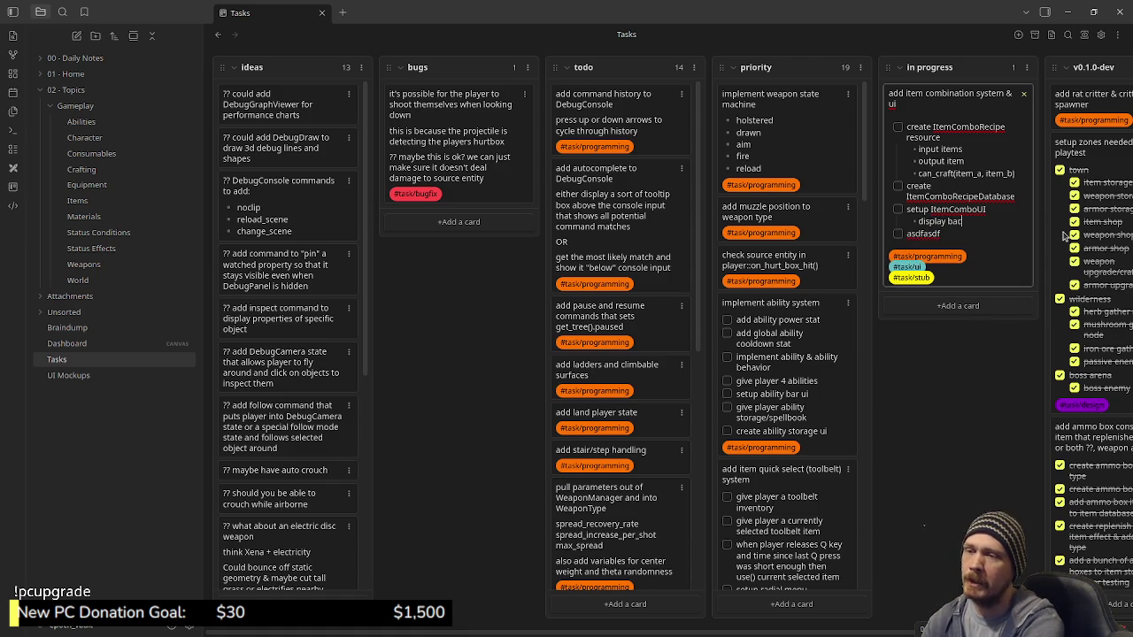
text(nventory)
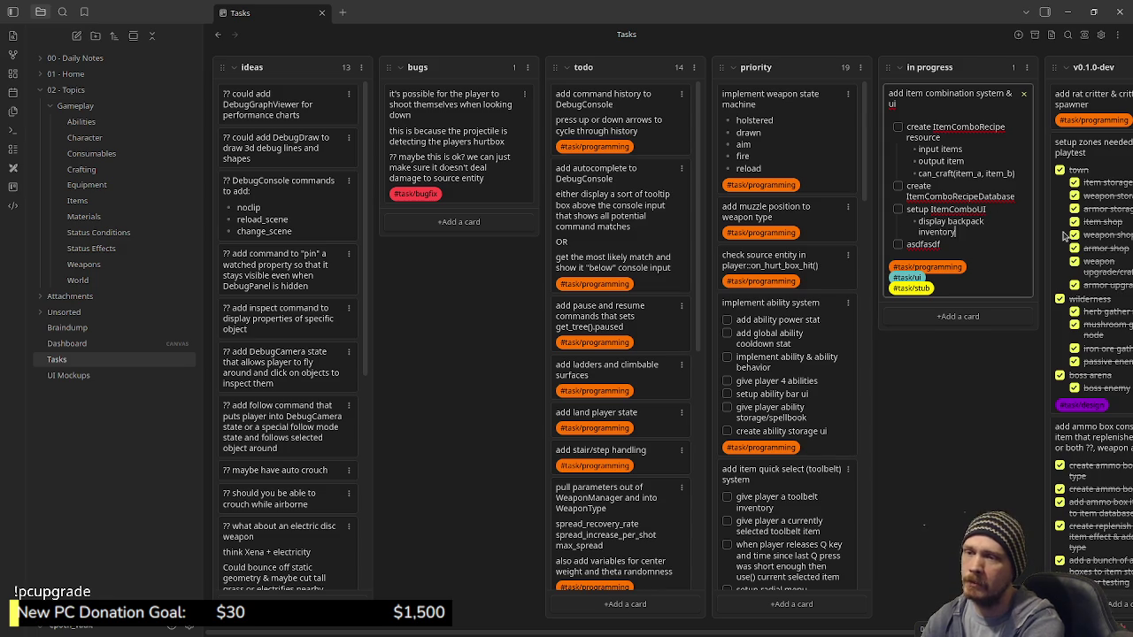
key(Return)
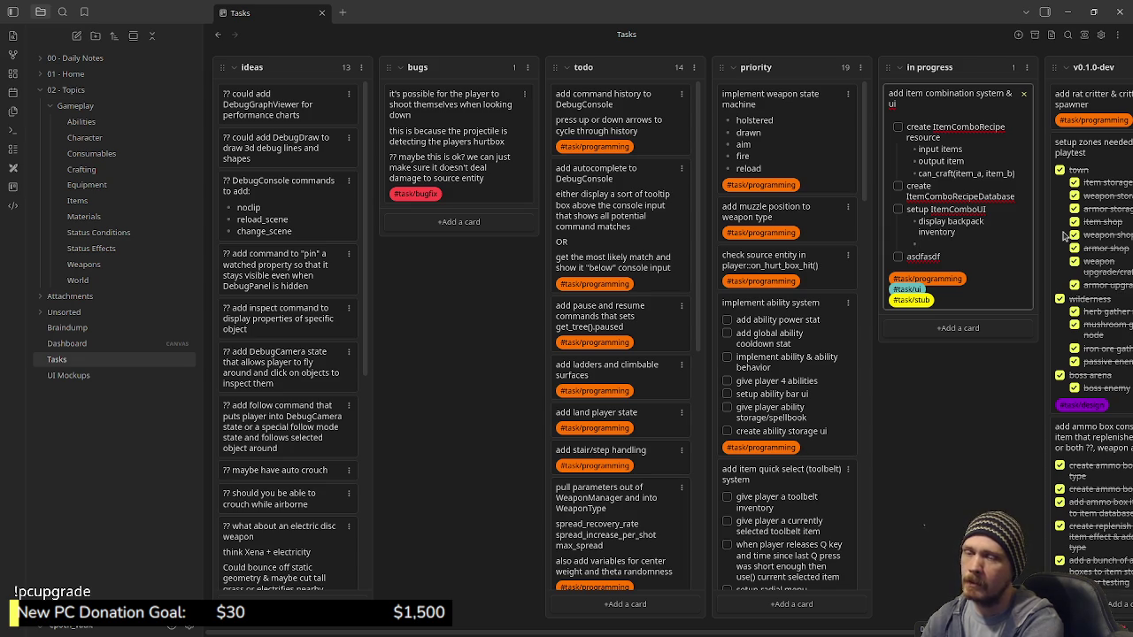
text(when)
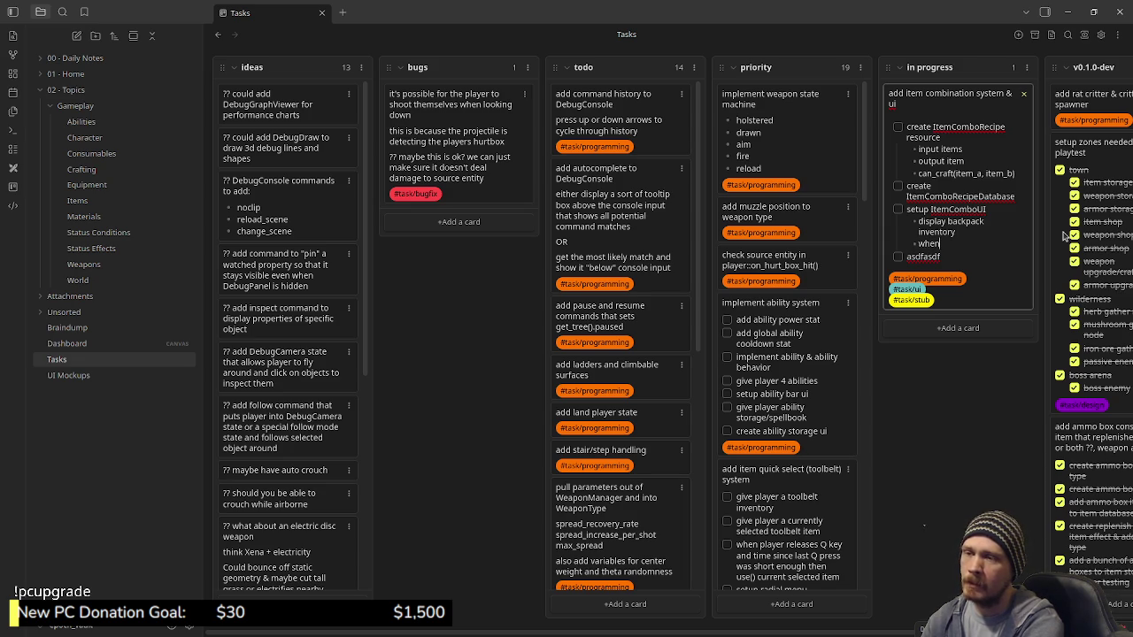
text( item is clicke)
text(d)
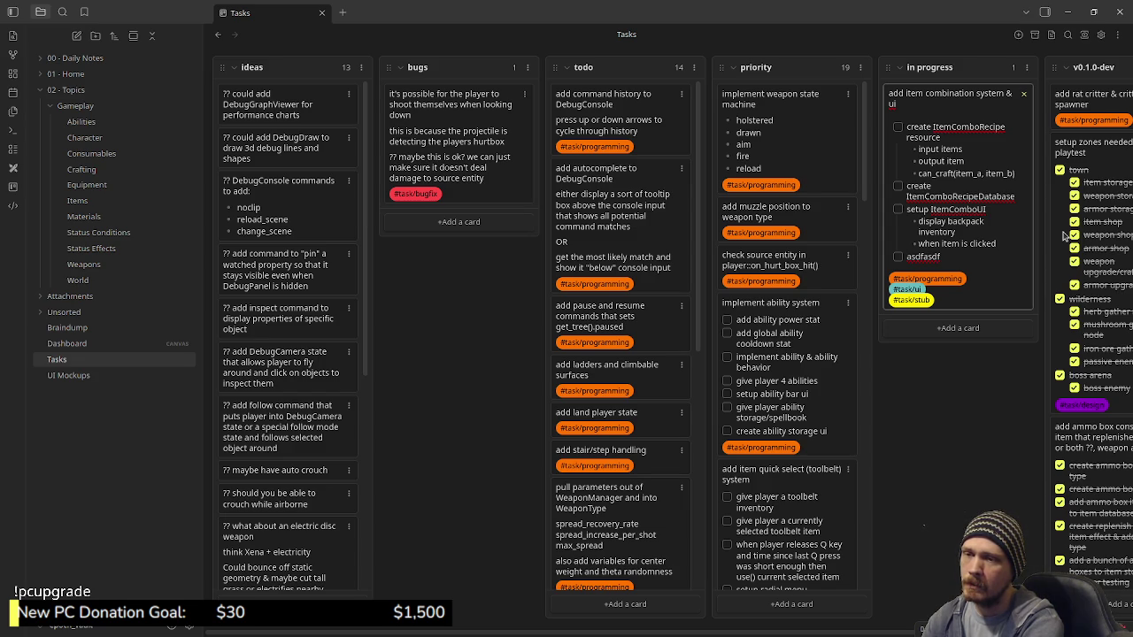
text(display)
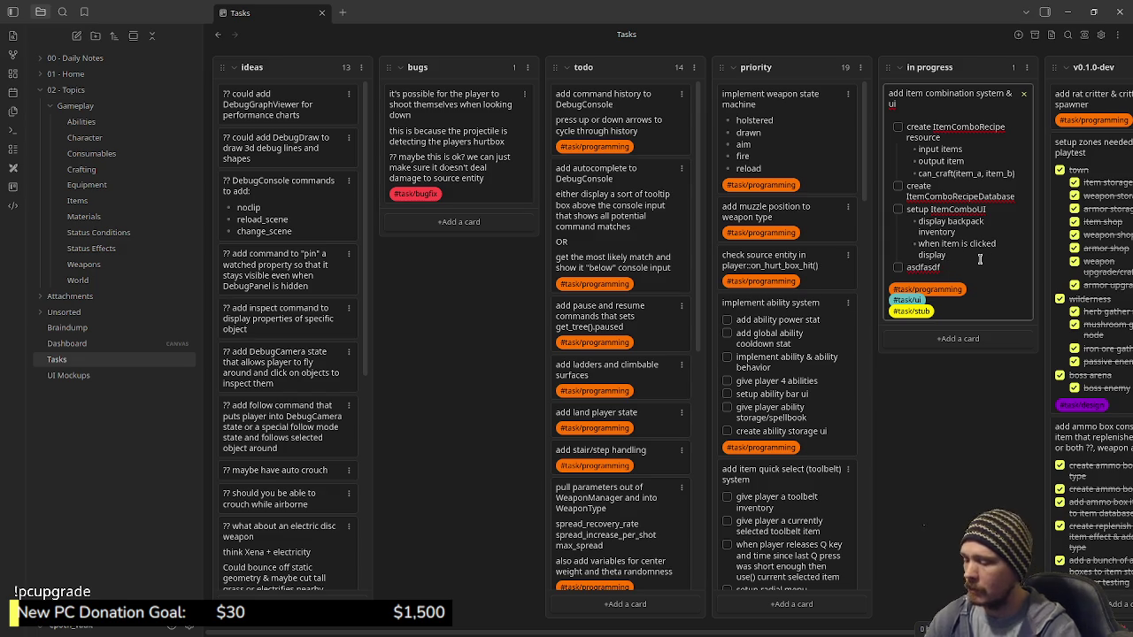
text(sub ui)
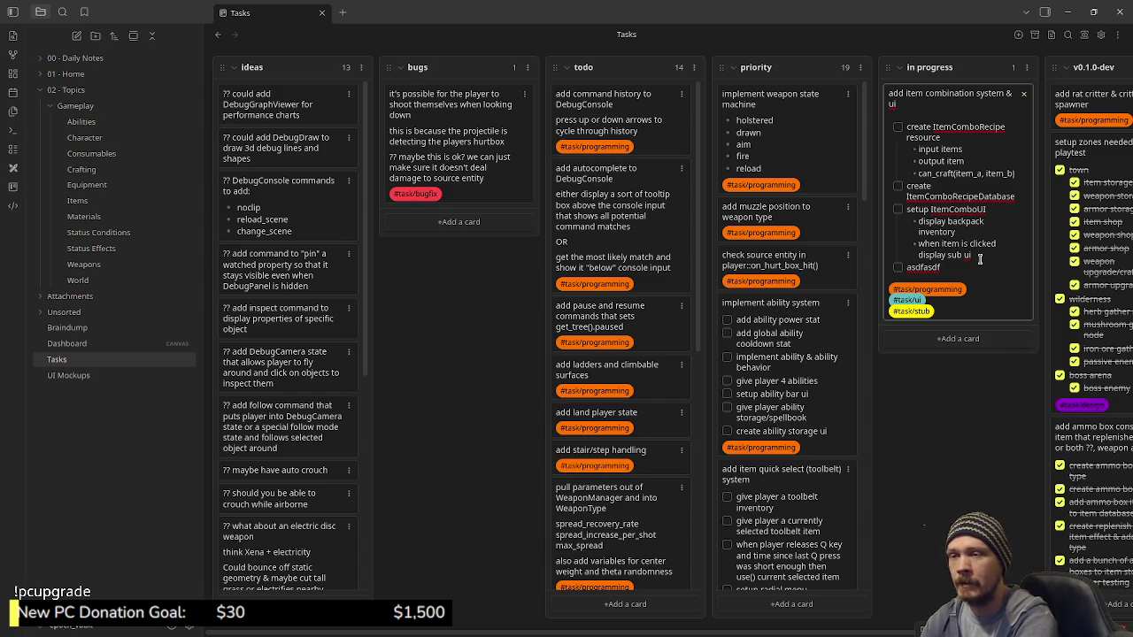
key(Escape)
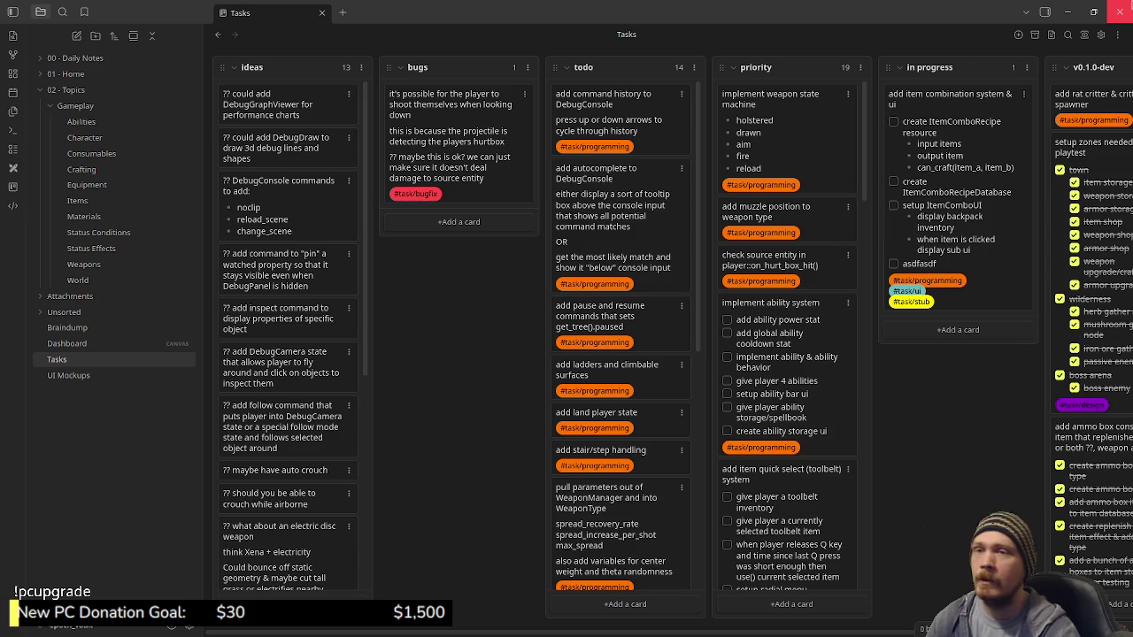
click(1067, 11)
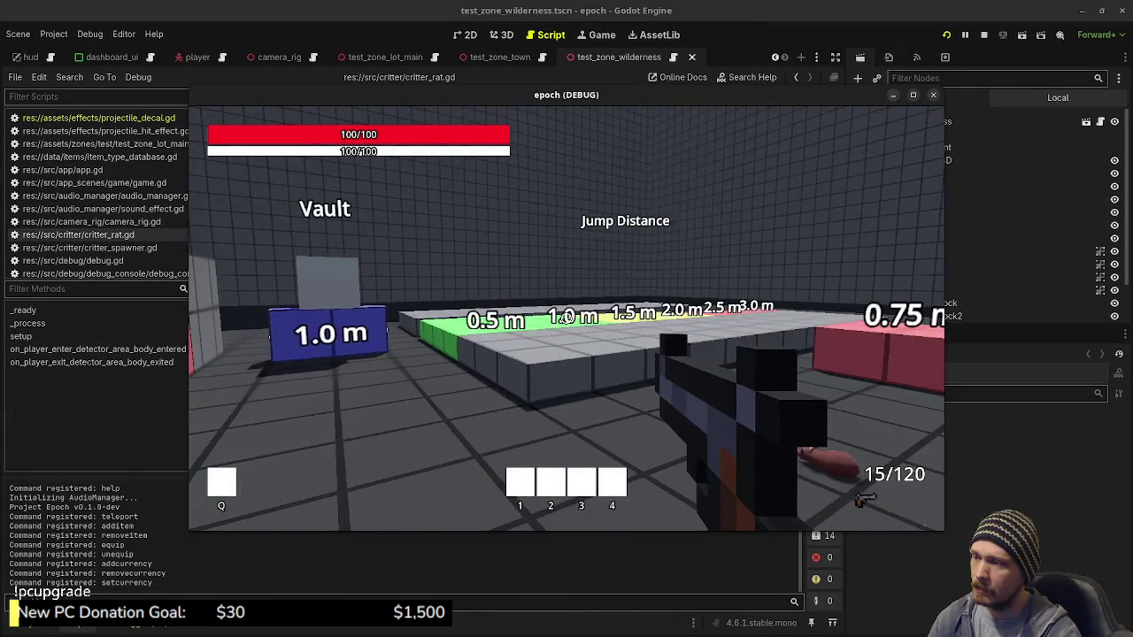
Walk and jump around the rats and coloured jump-distance boxes, then stop the game with F8
mouse_move(567, 318)
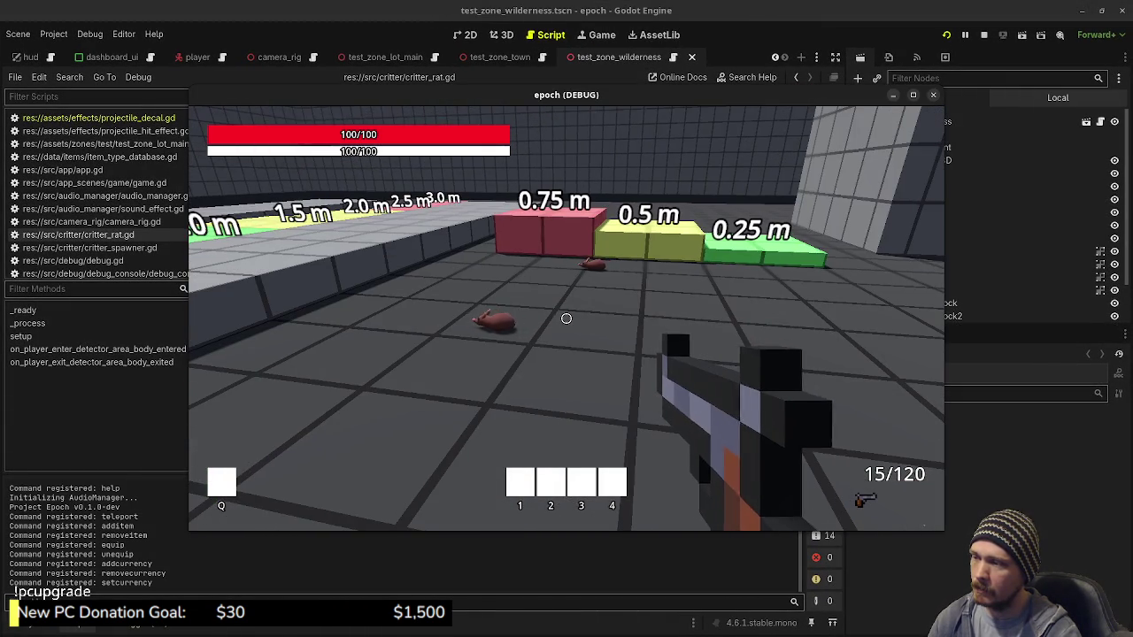
key(w)
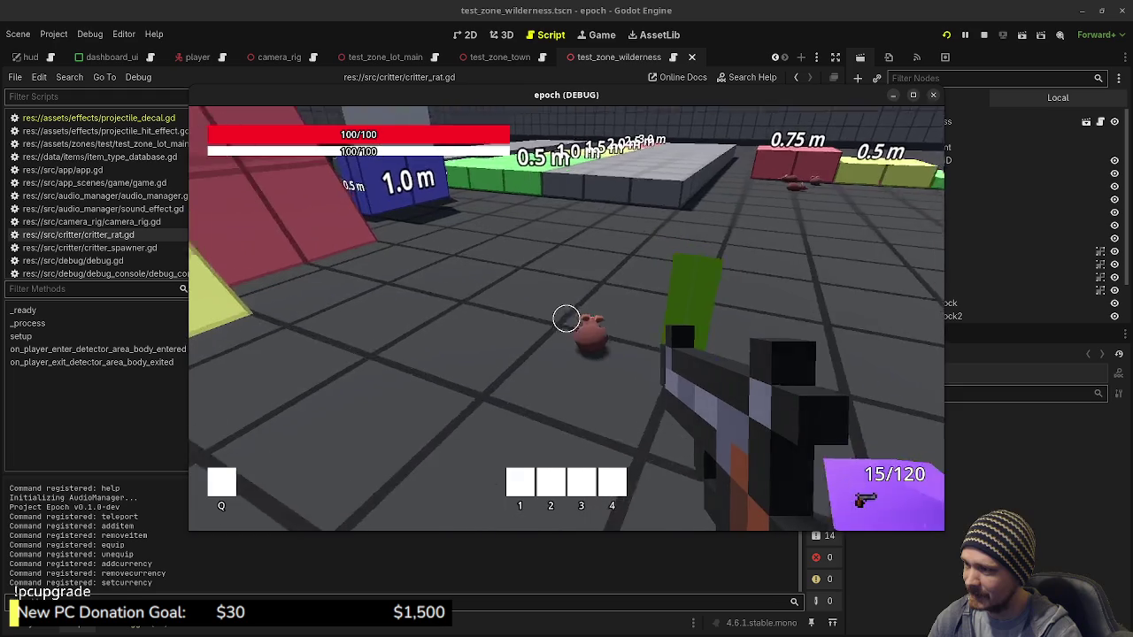
key(w)
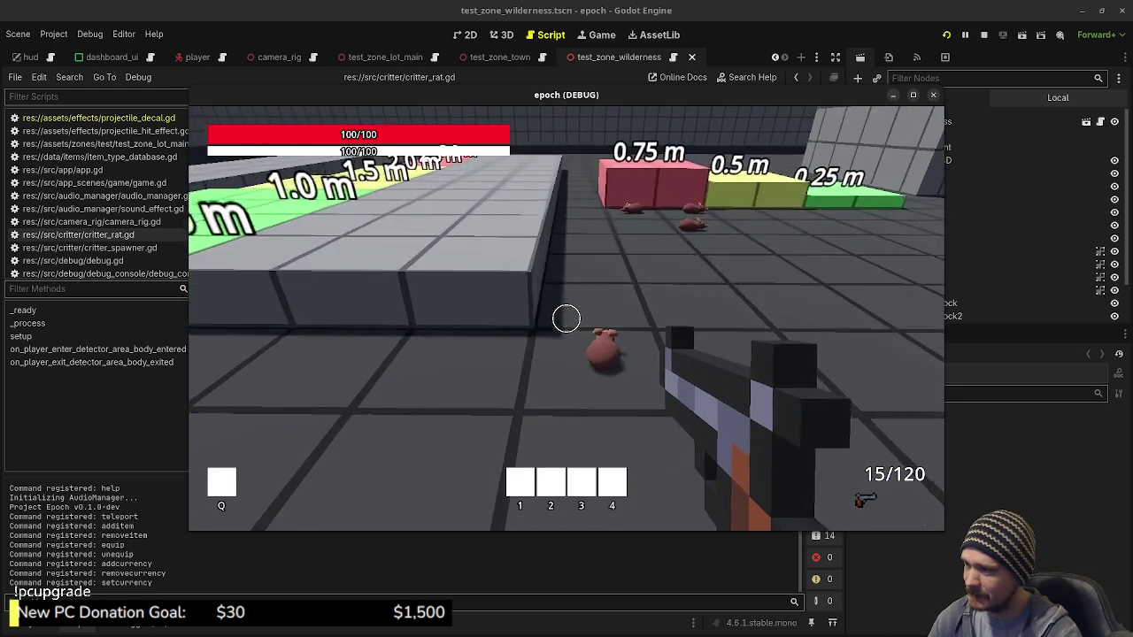
key(d)
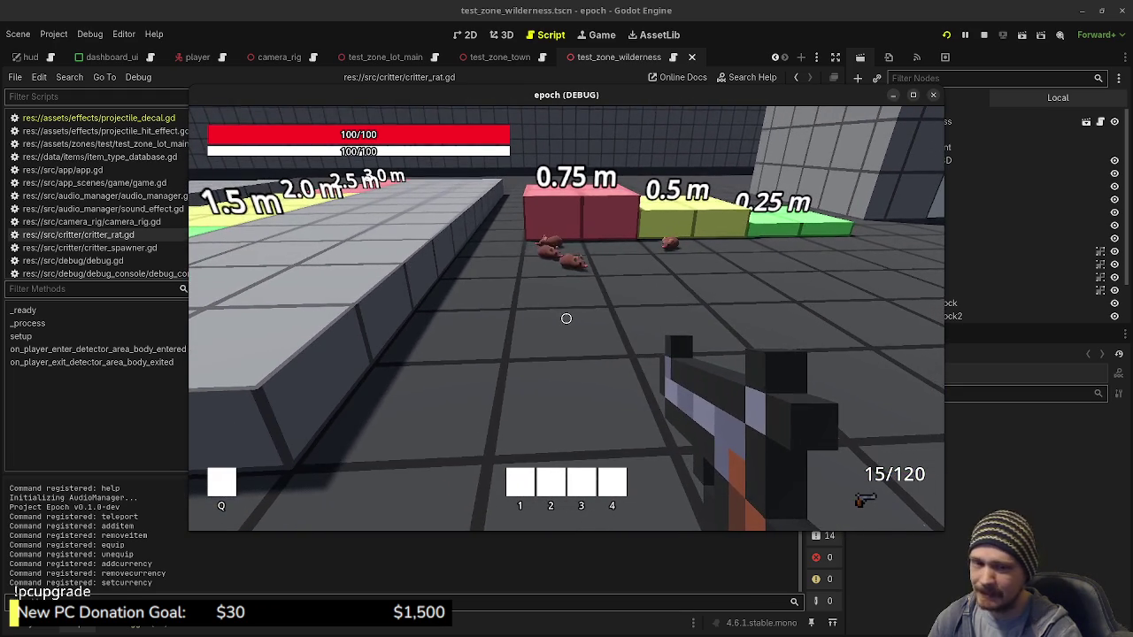
key(a)
key(space)
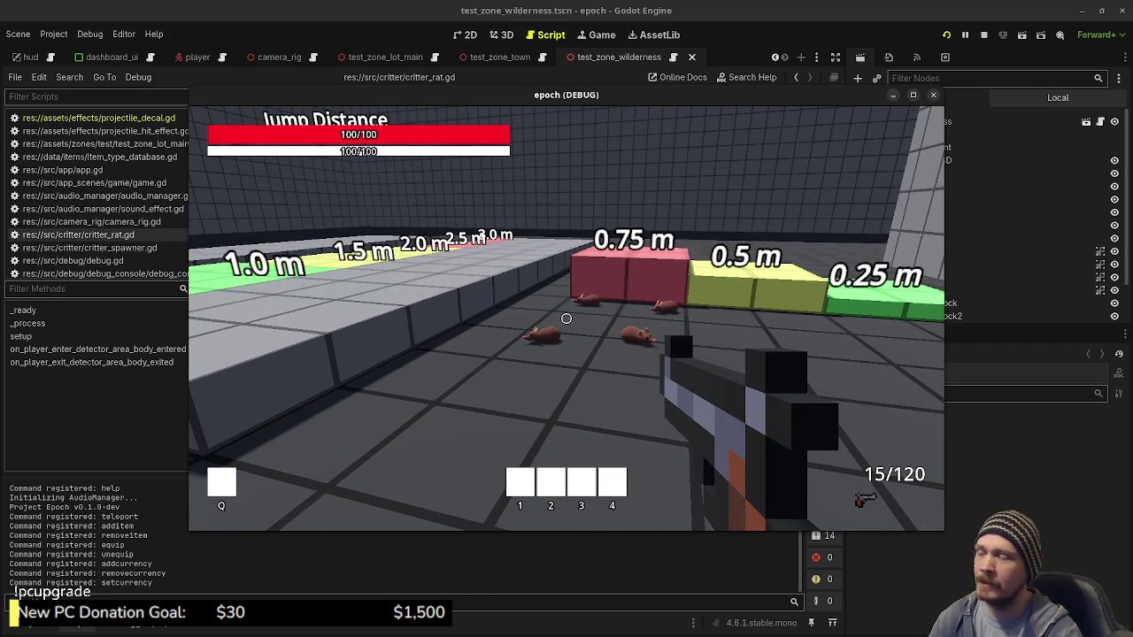
key(w)
key(a)
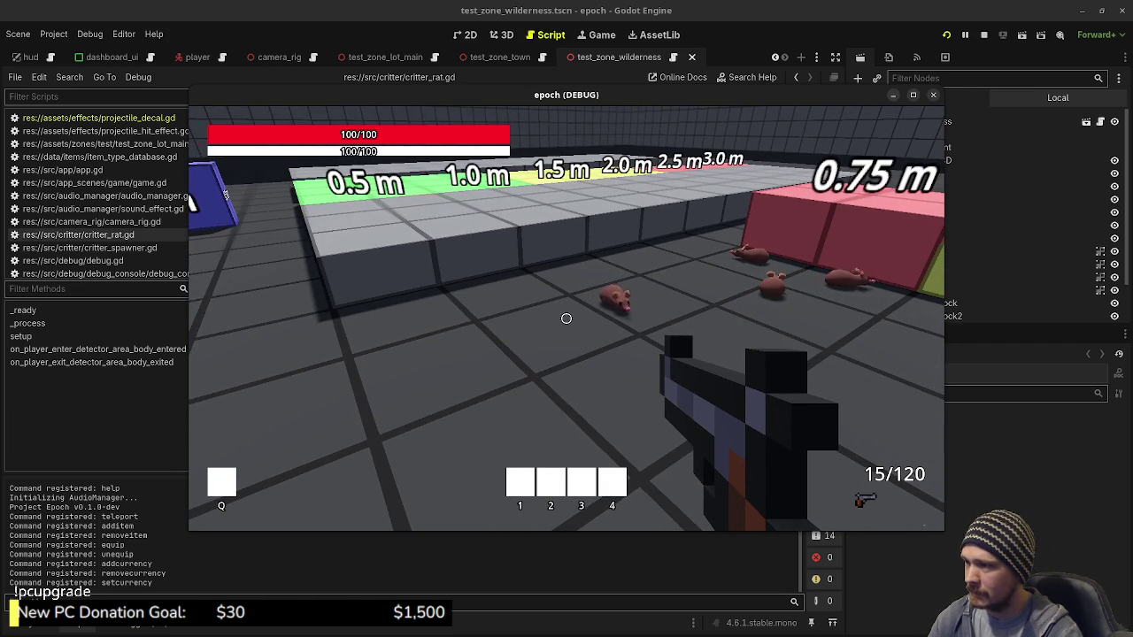
key(d)
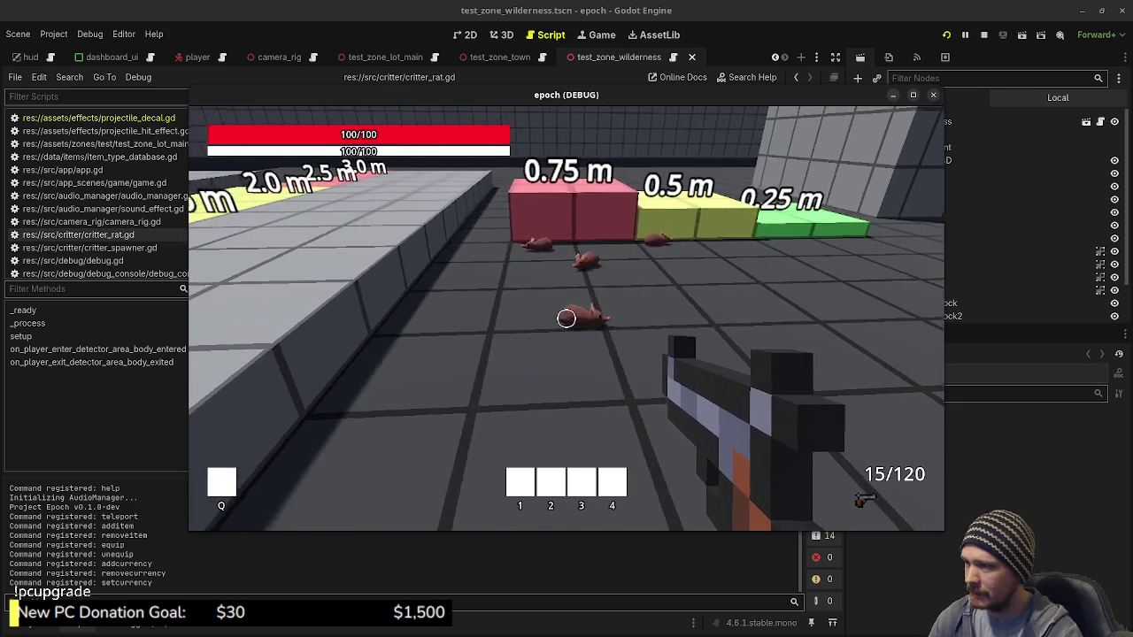
key(d)
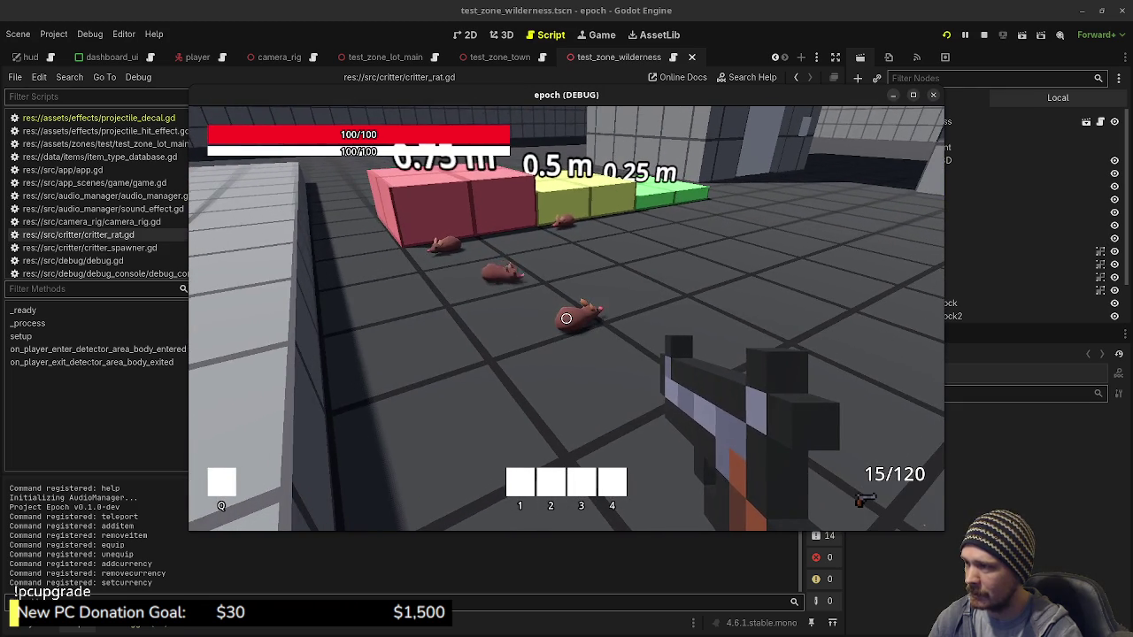
key(d)
key(d)
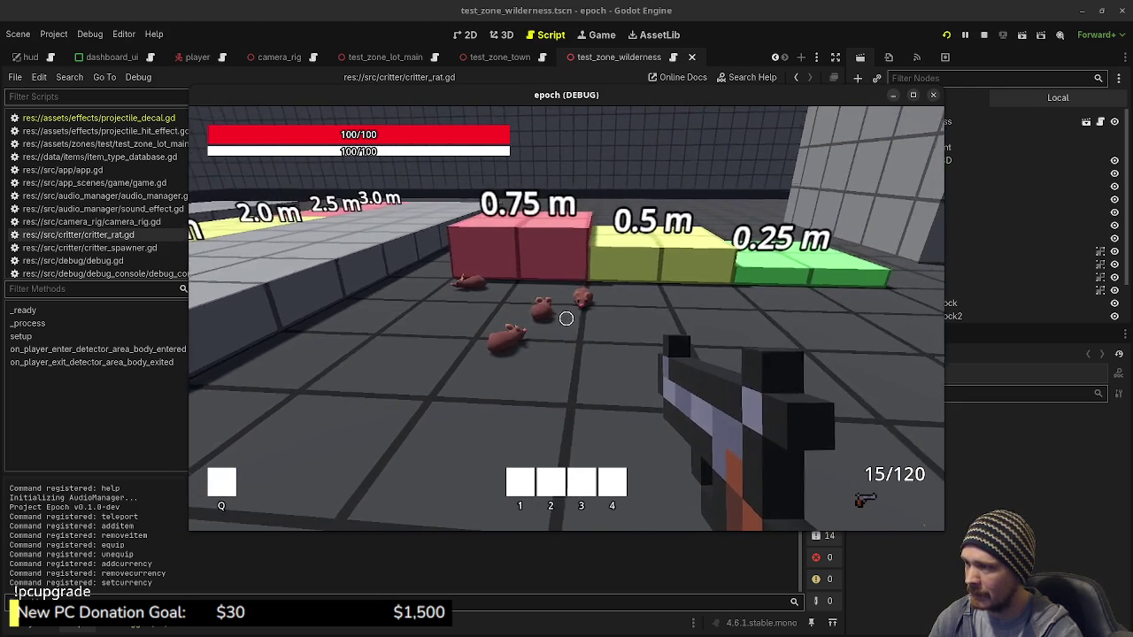
key(w)
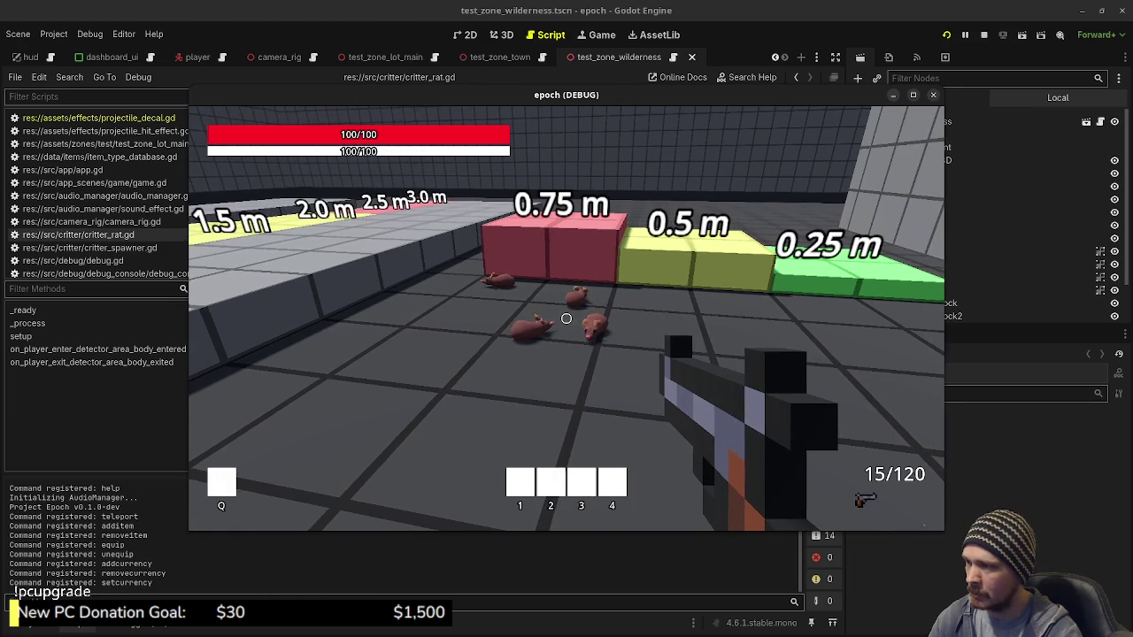
key(d)
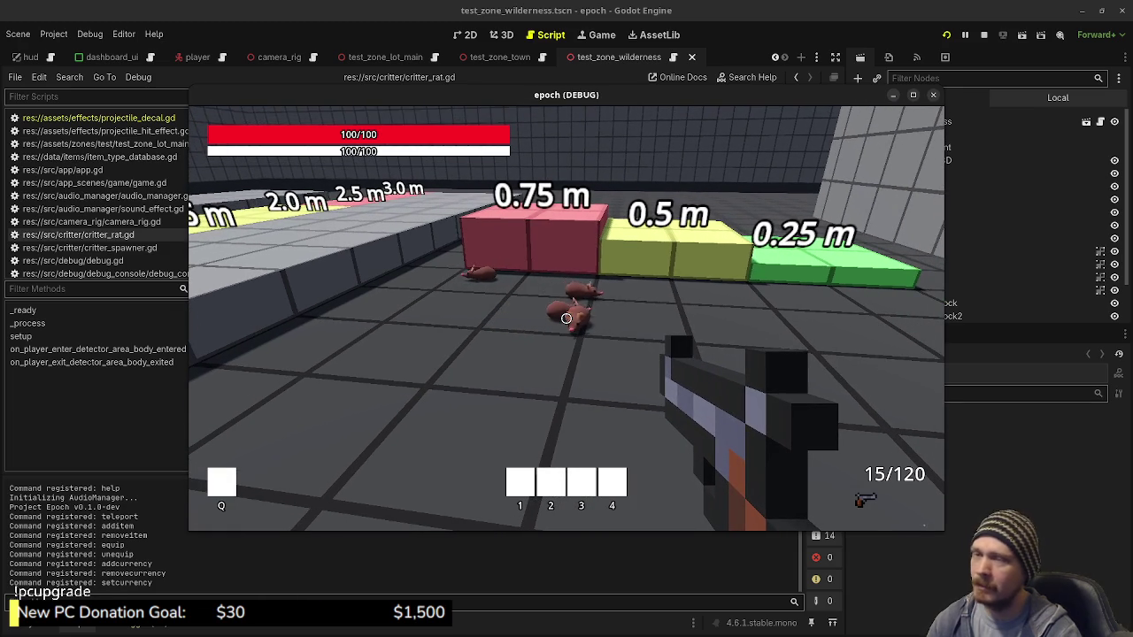
key(F8)
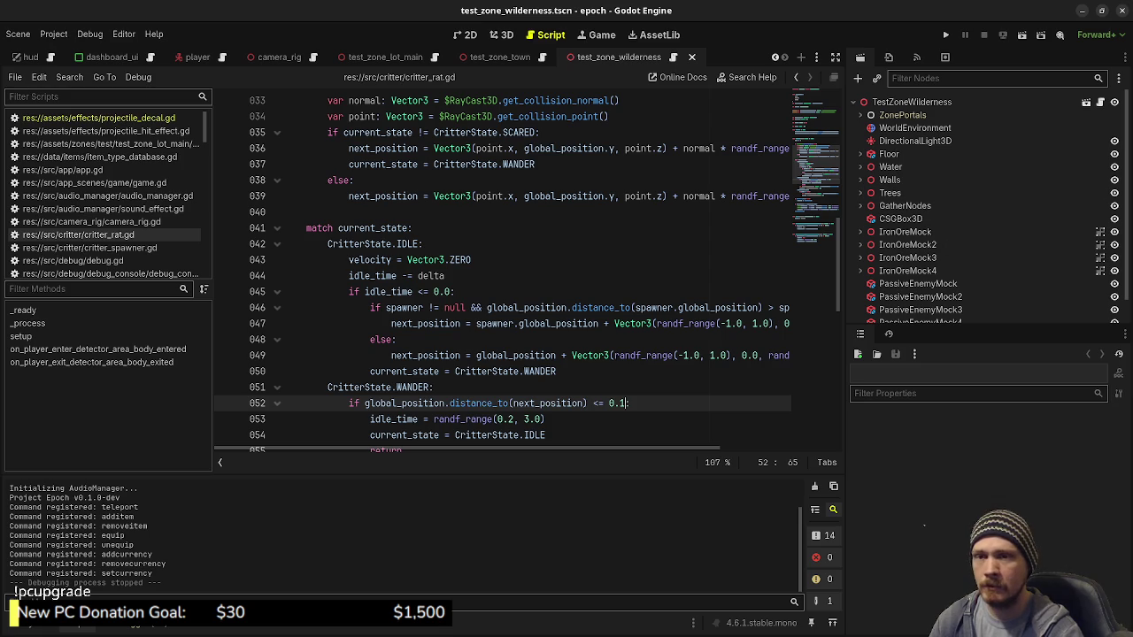
Switch back to Obsidian and reopen the item combination card for editing
key(alt+Tab)
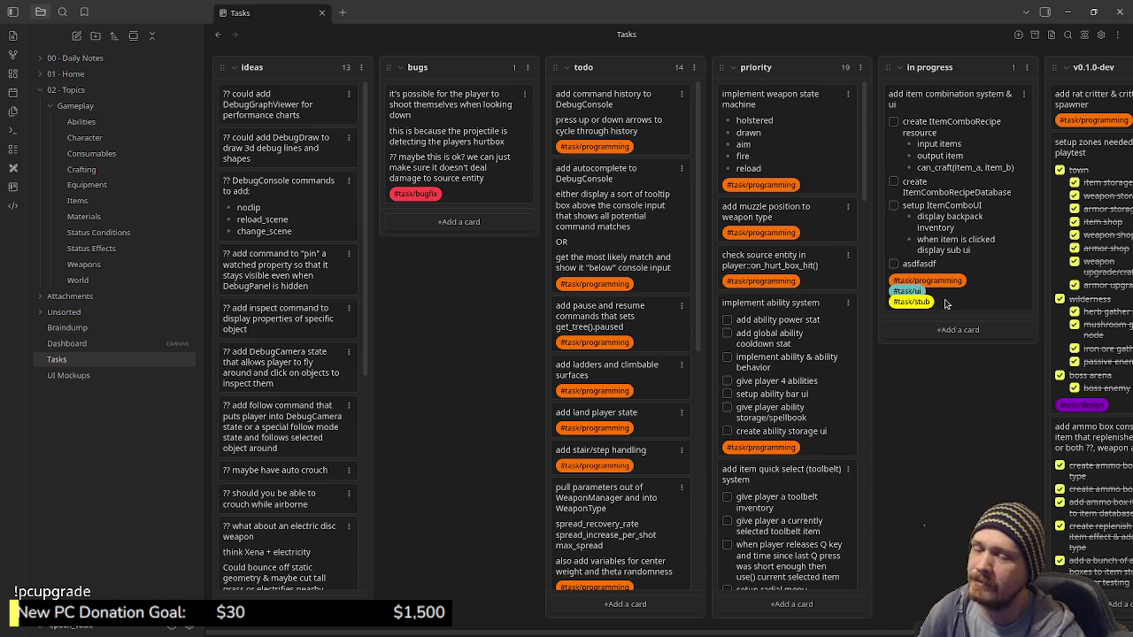
double_click(979, 255)
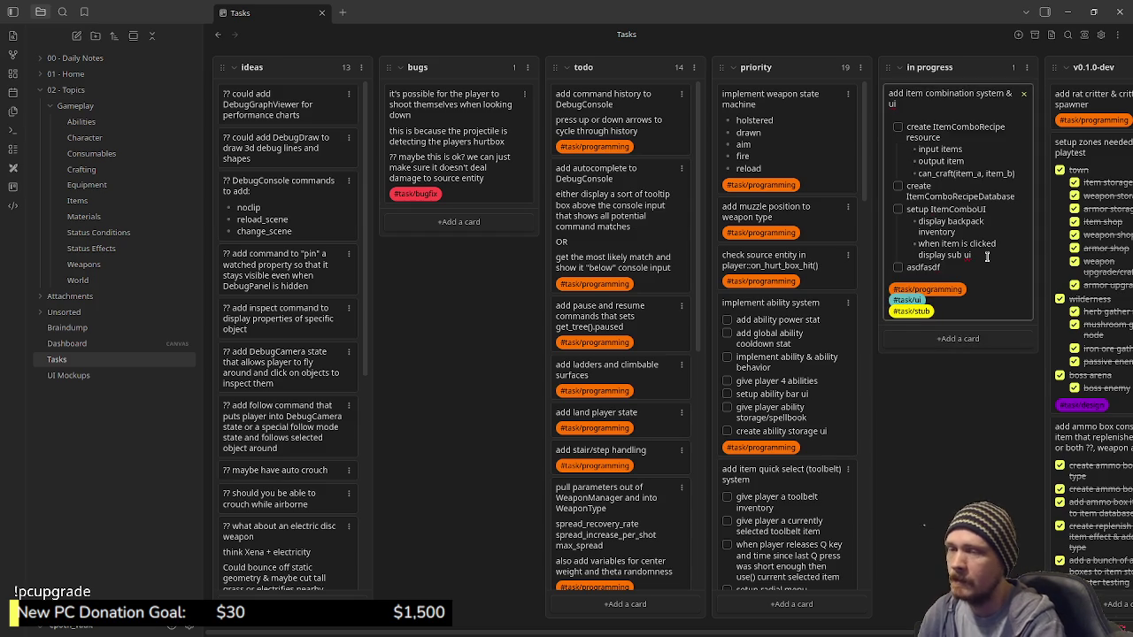
Add the bullet 'when second item is clicked it's shown in sub ui' under setup ItemComboUI
key(Return)
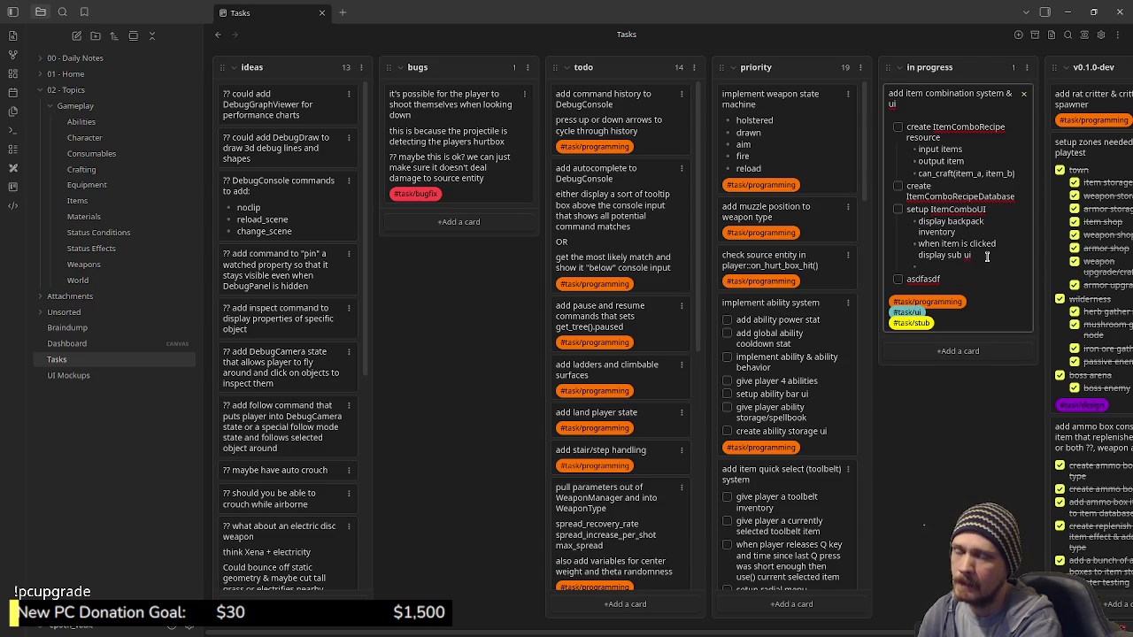
text(if)
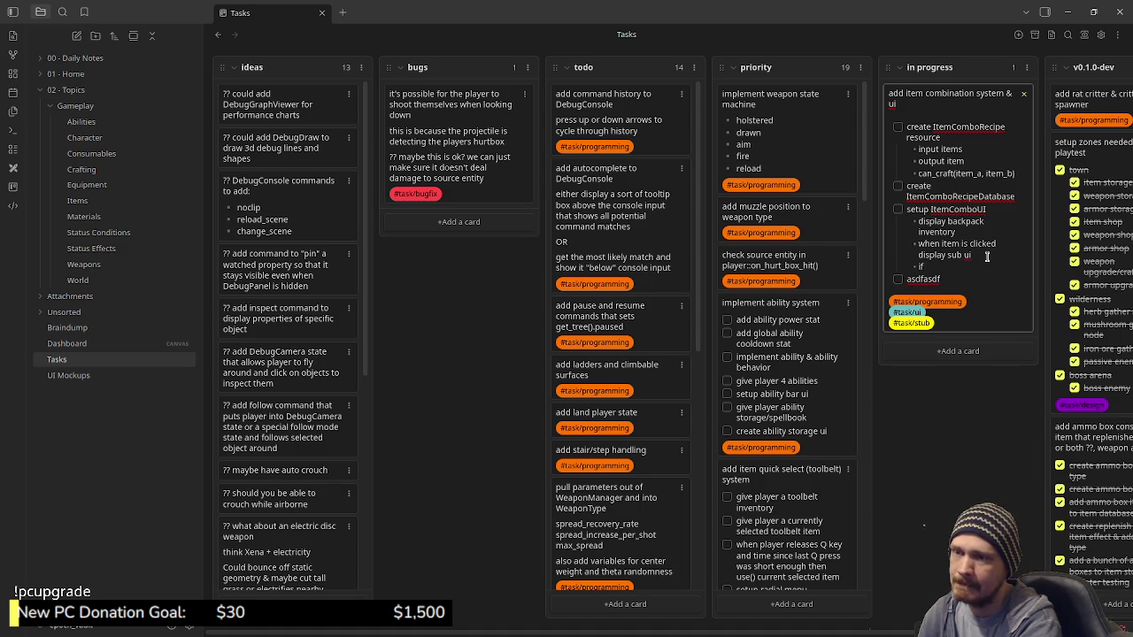
key(BackSpace)
key(BackSpace)
text(when)
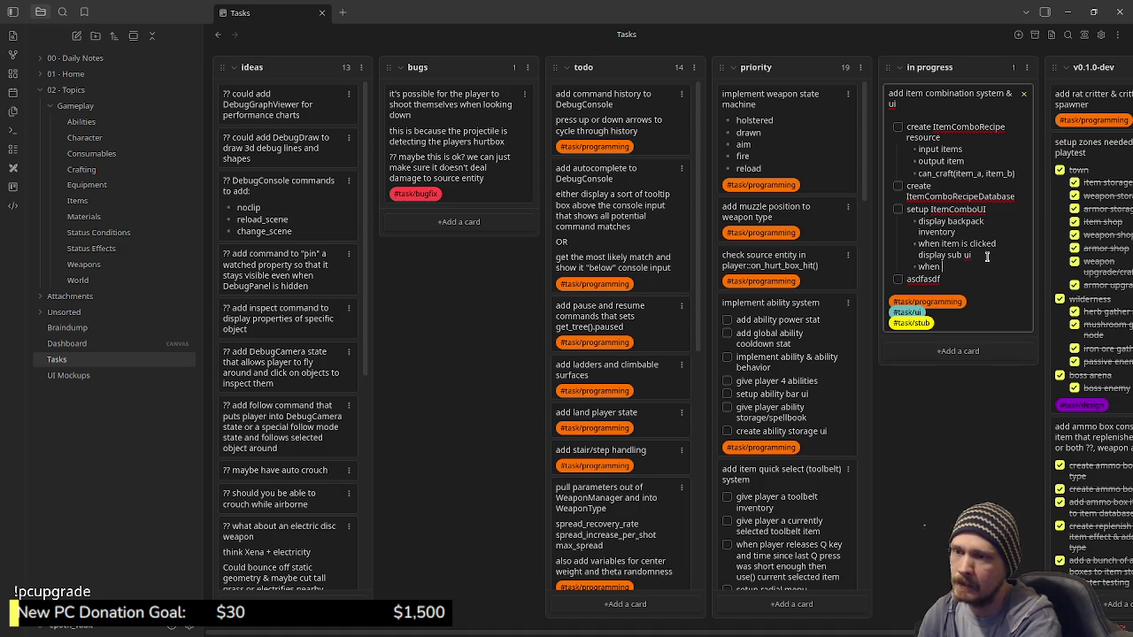
text( second item is cl)
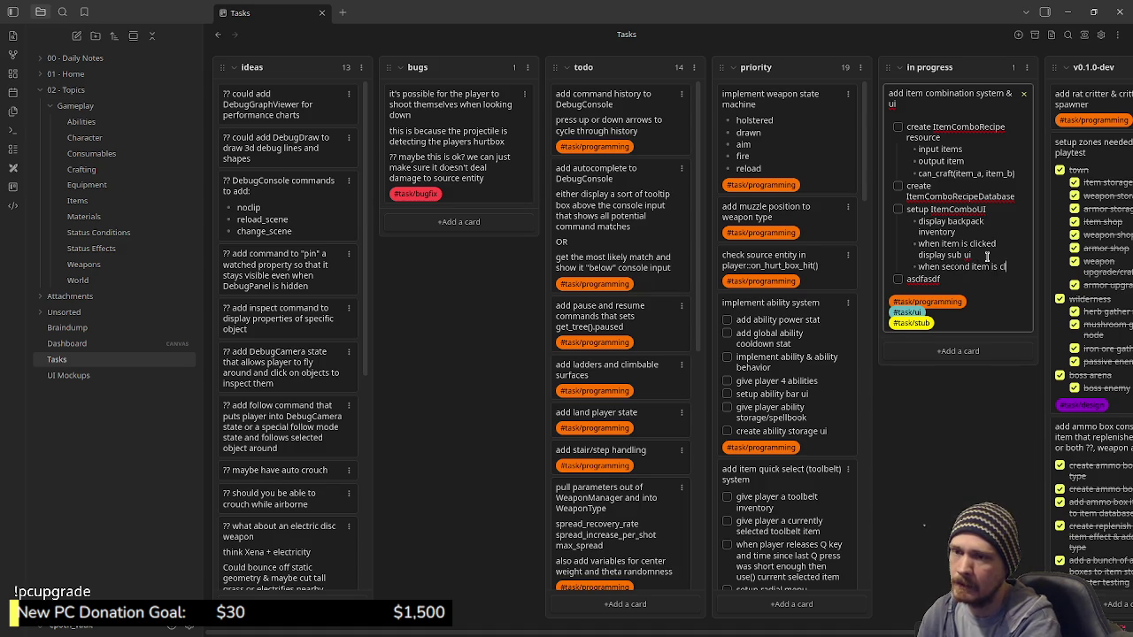
text(icked it's s)
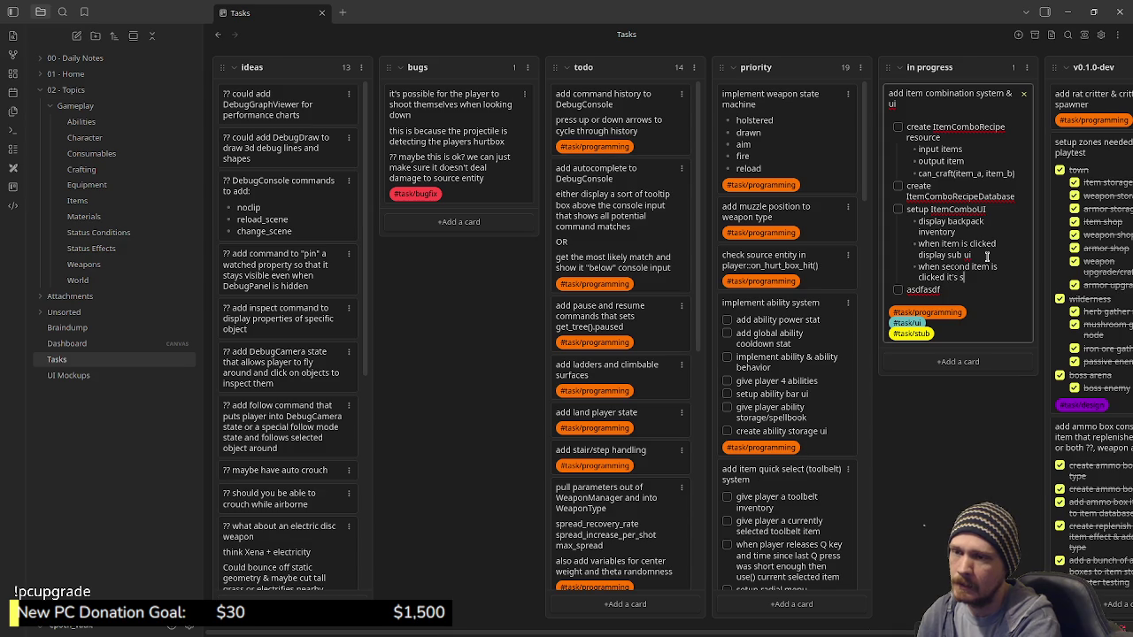
text(hown in sub ui)
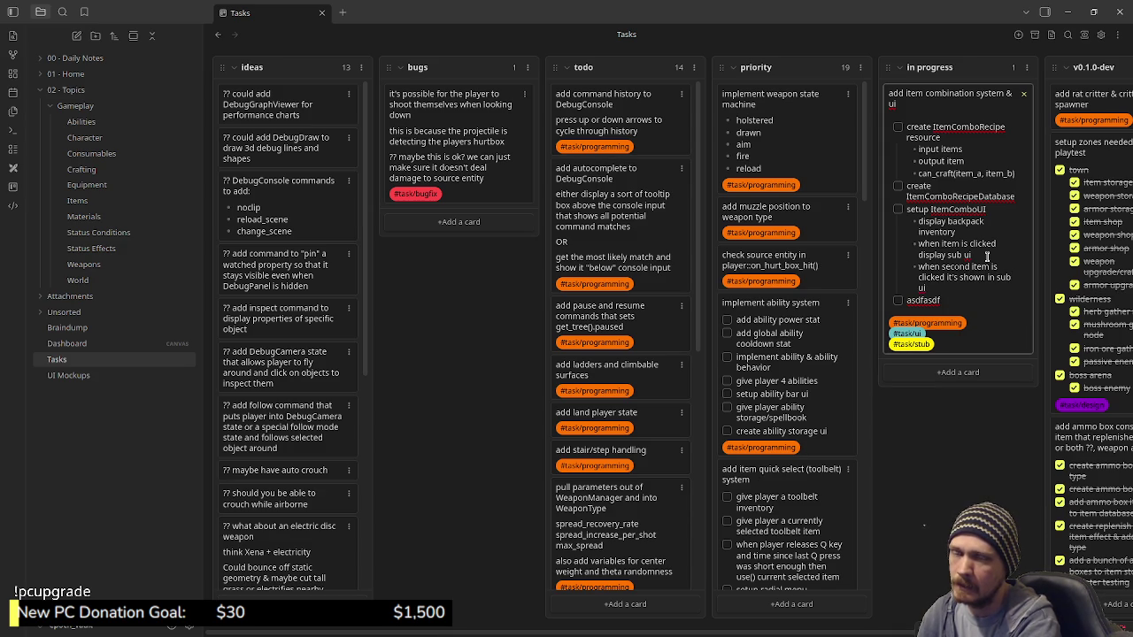
Add bullets enabling the "combine" button for combinable items and swapping inputs for the output item
key(Return)
text(if)
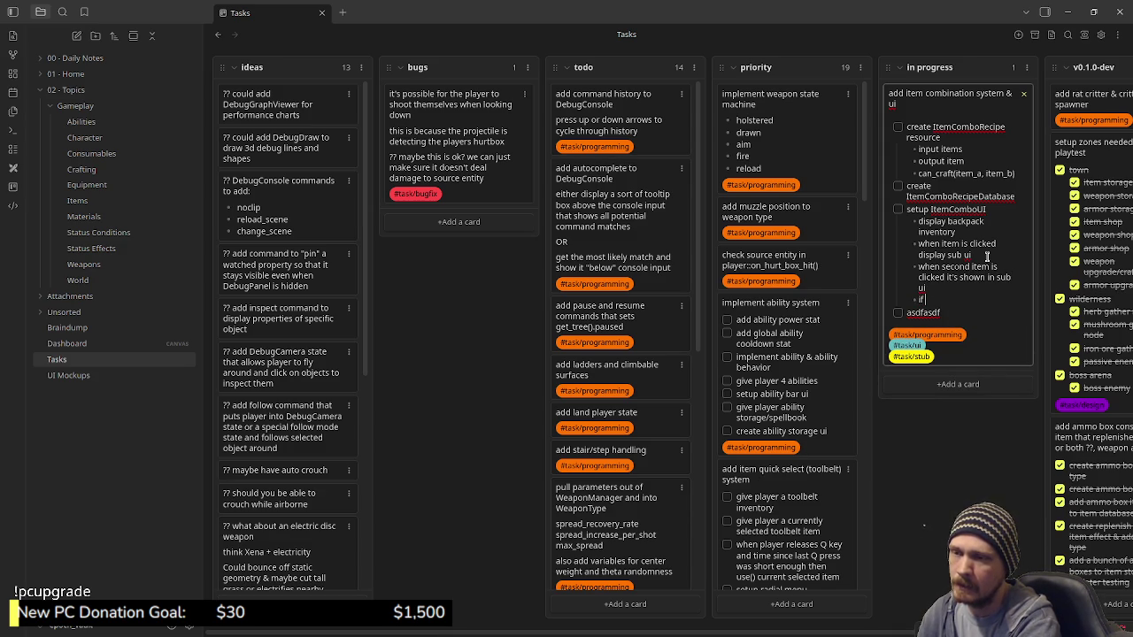
text( both sel)
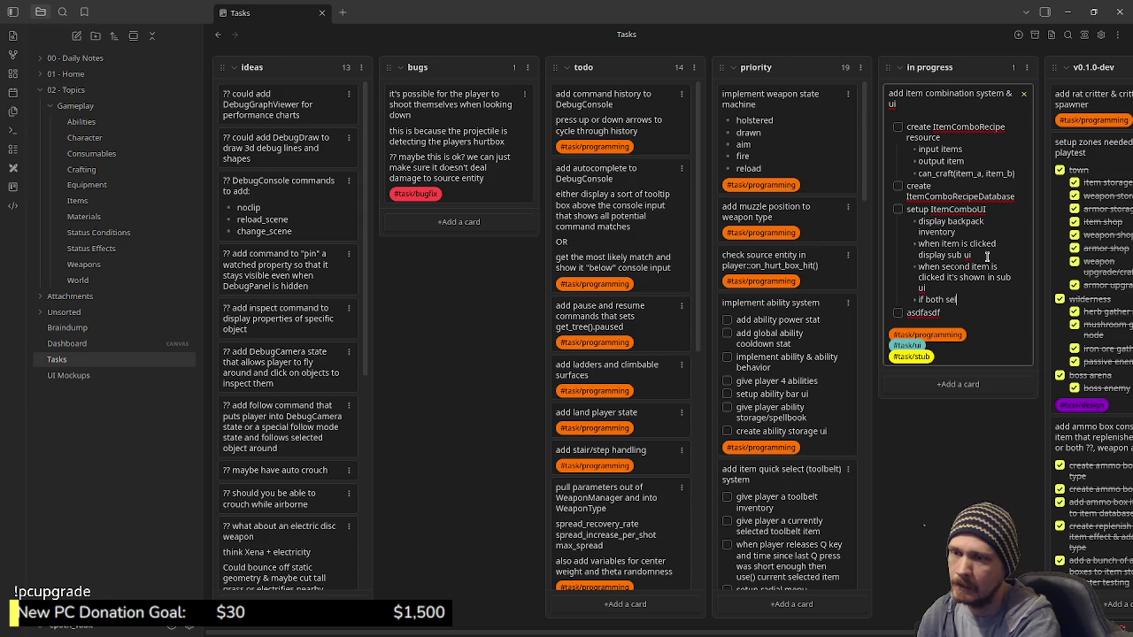
text(ected items)
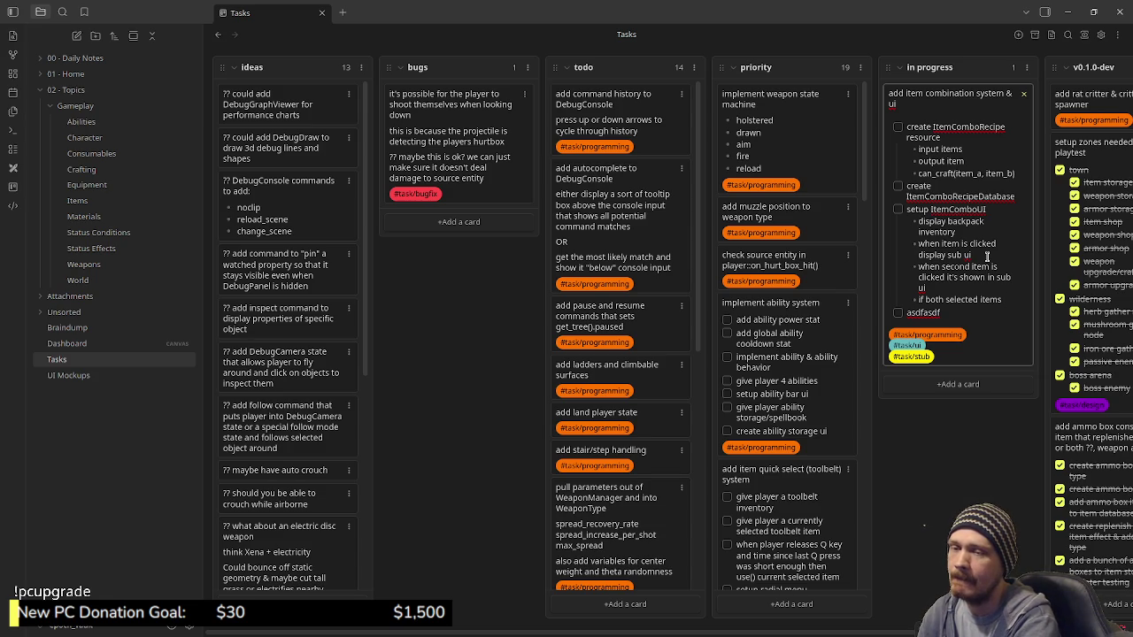
text(can be con)
text(bined enable)
key(Return)
text("combine" button)
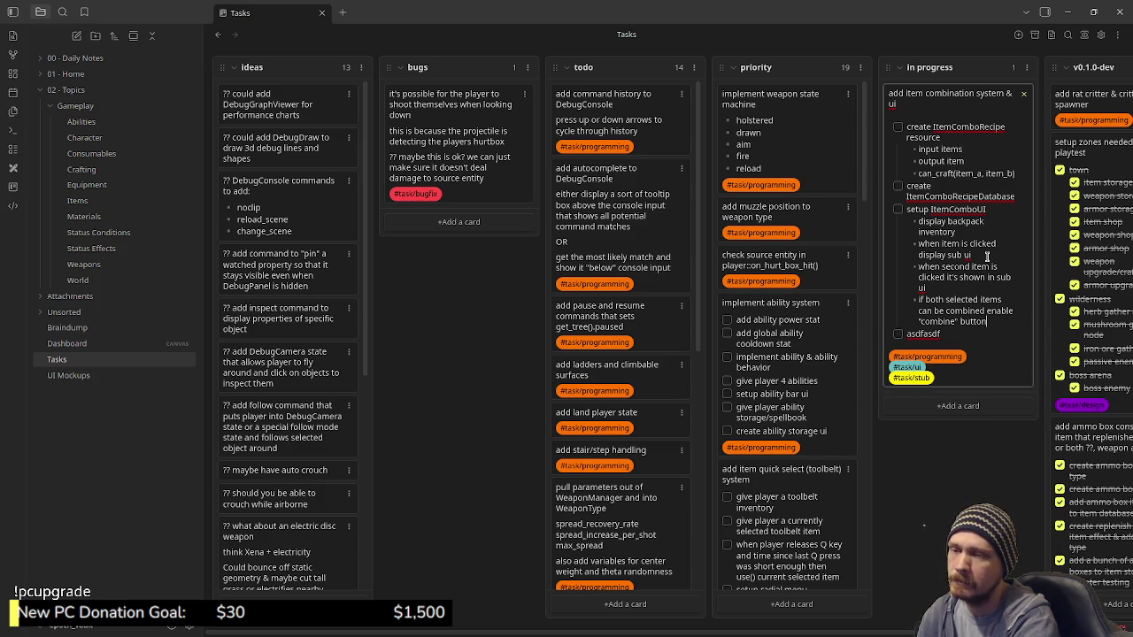
key(Return)
text(when com)
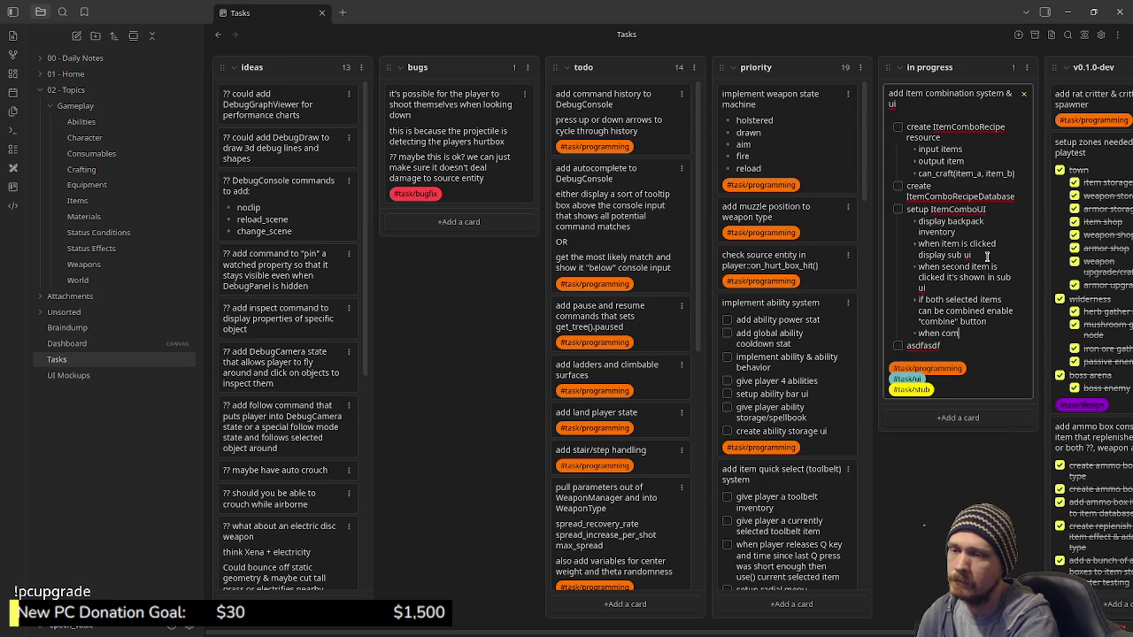
text(bine button c)
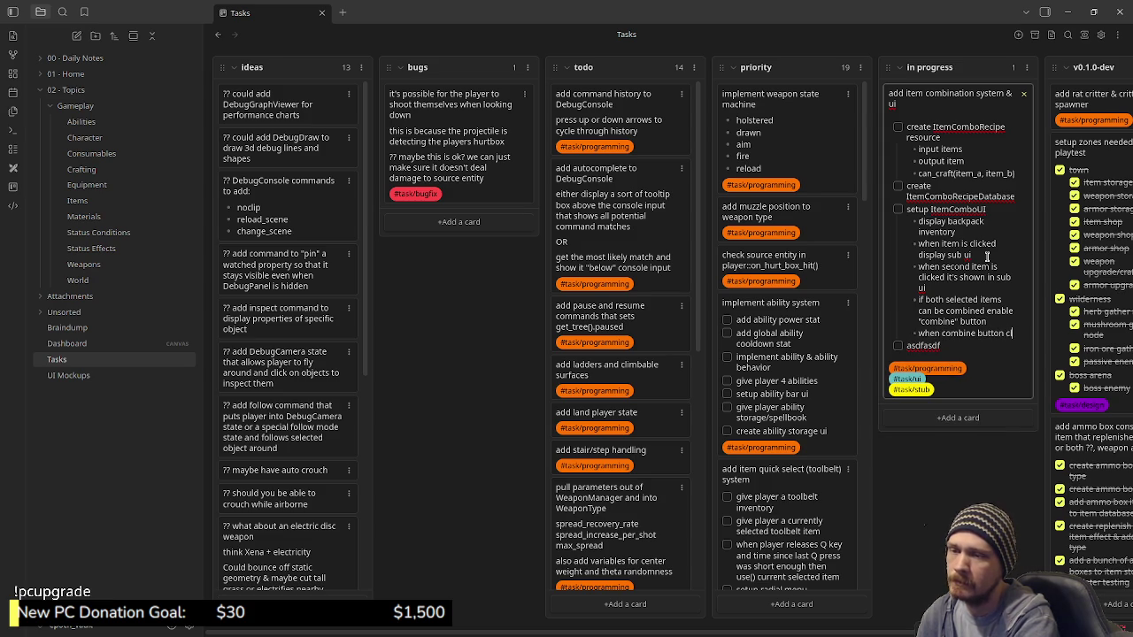
text(licked remove)
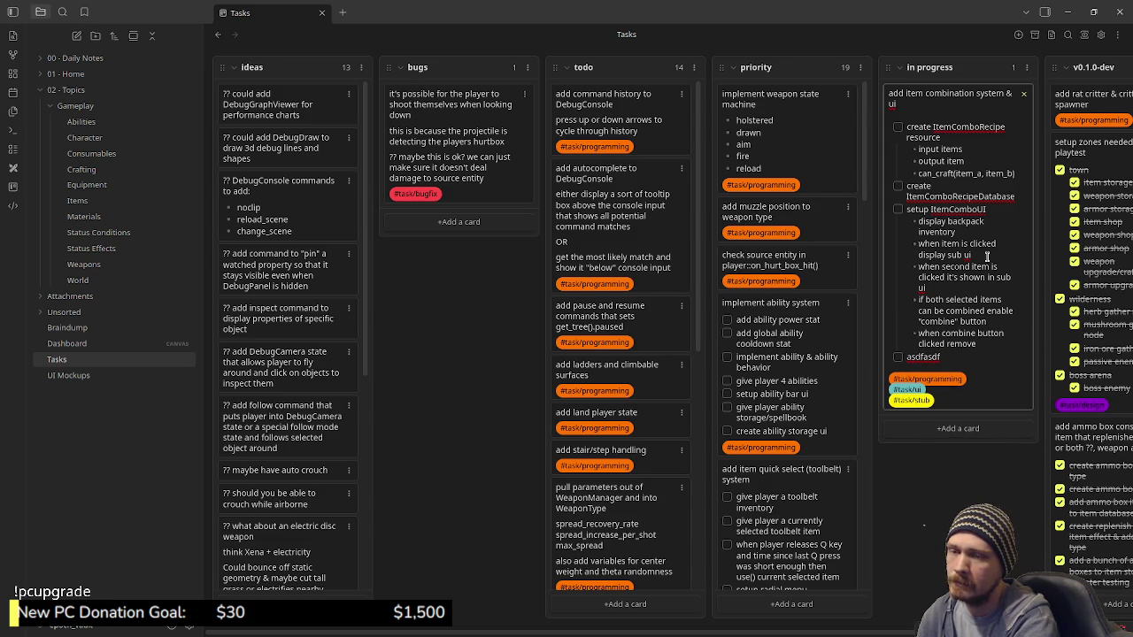
text( input items and)
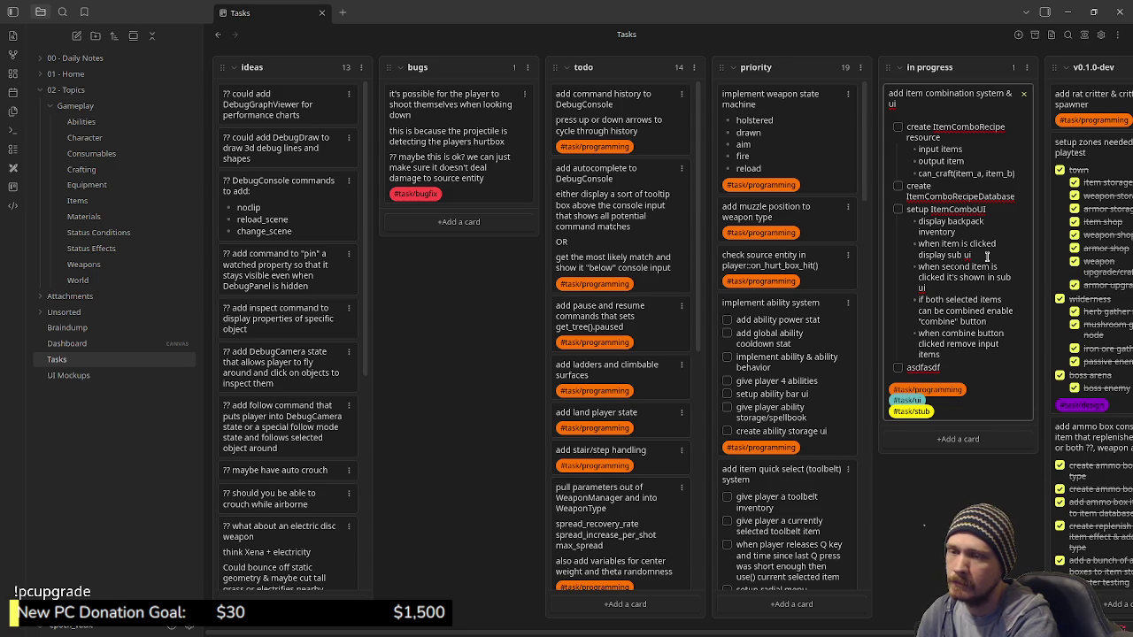
text( add output item to backpack)
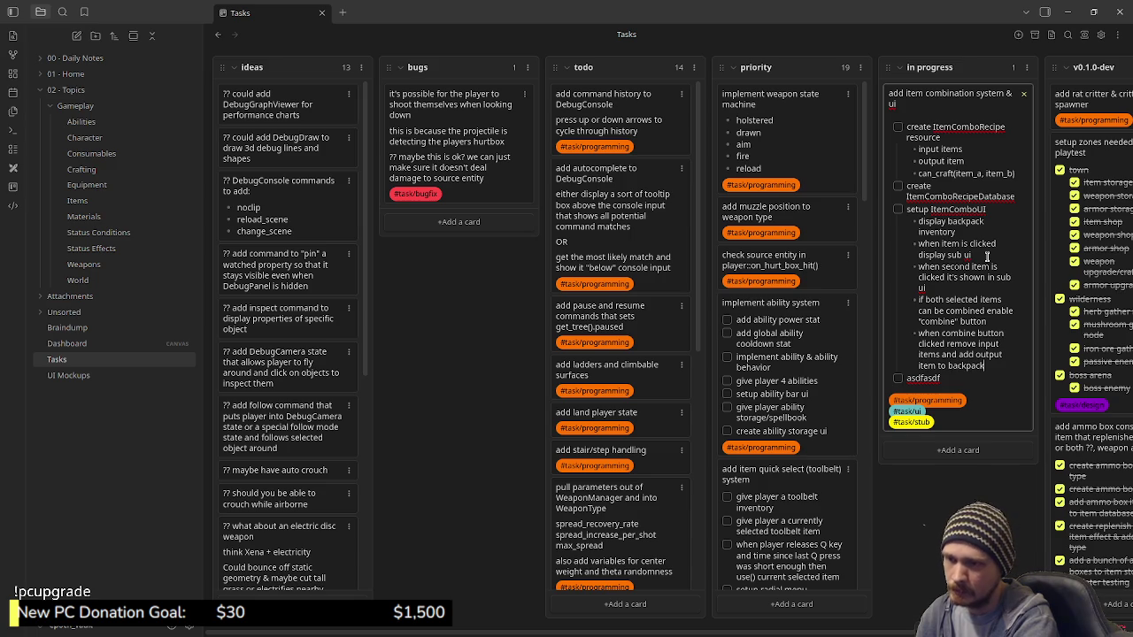
key(Escape)
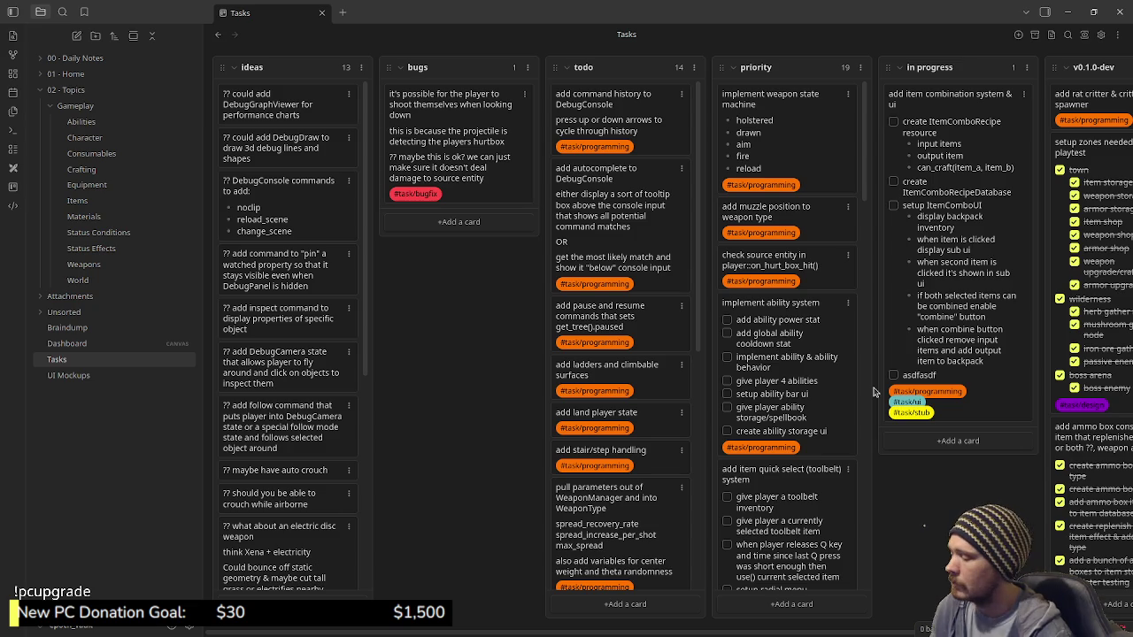
key(super)
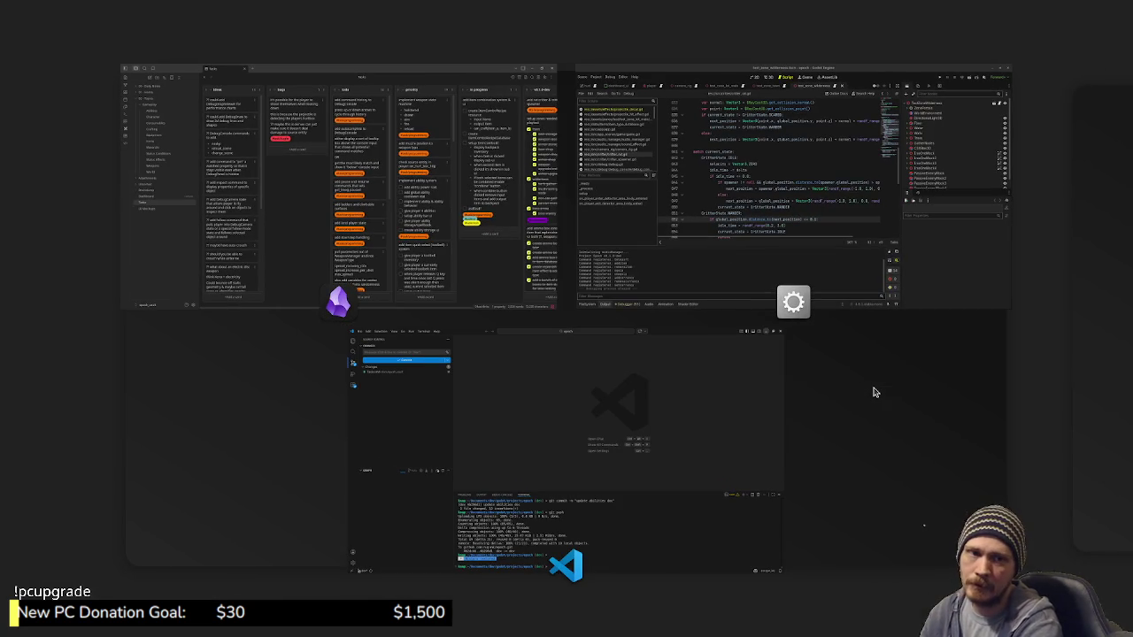
Create a new 1600×1600 sprite in Aseprite
key(super)
click(147, 28)
click(156, 42)
text(1600)
key(Tab)
text(1600)
key(Return)
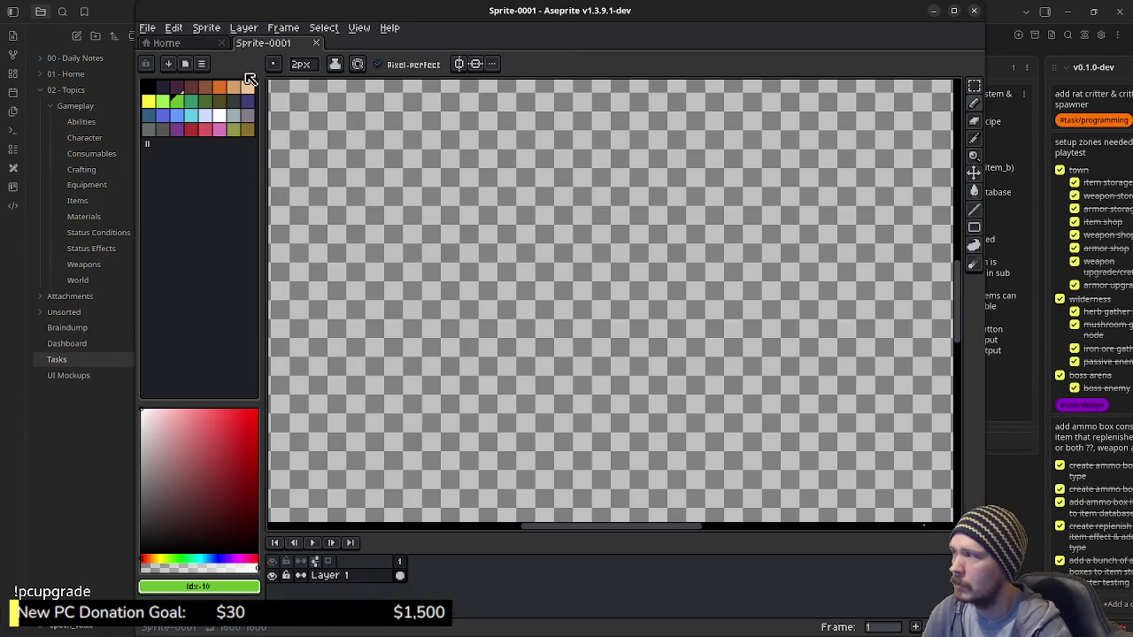
Fill the canvas dark navy, set up a white Pencil, and maximize the window
click(163, 86)
key(g)
key(f)
click(221, 118)
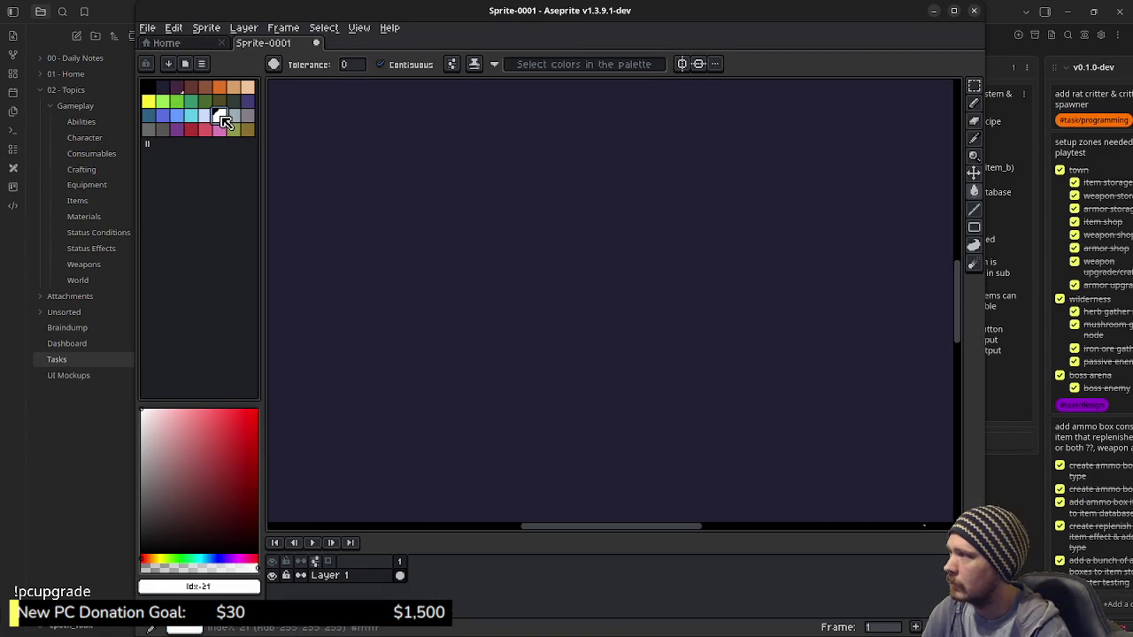
key(b)
drag(455, 245, 596, 298)
key(ctrl+z)
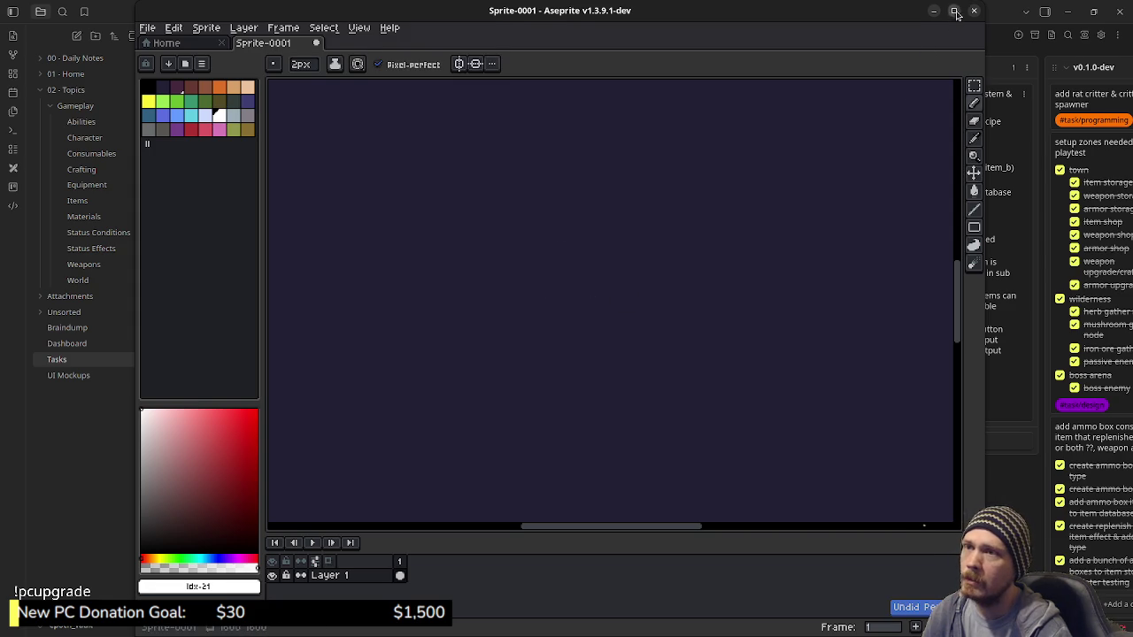
click(955, 11)
Draw the large panel outline, discarding the two trial boxes sketched inside it
mouse_move(372, 285)
mouse_down()
mouse_move(448, 328)
mouse_move(417, 324)
mouse_move(379, 260)
mouse_move(558, 317)
mouse_move(526, 311)
mouse_up()
mouse_move(315, 171)
mouse_down()
mouse_move(521, 351)
mouse_move(544, 192)
mouse_move(315, 171)
mouse_up()
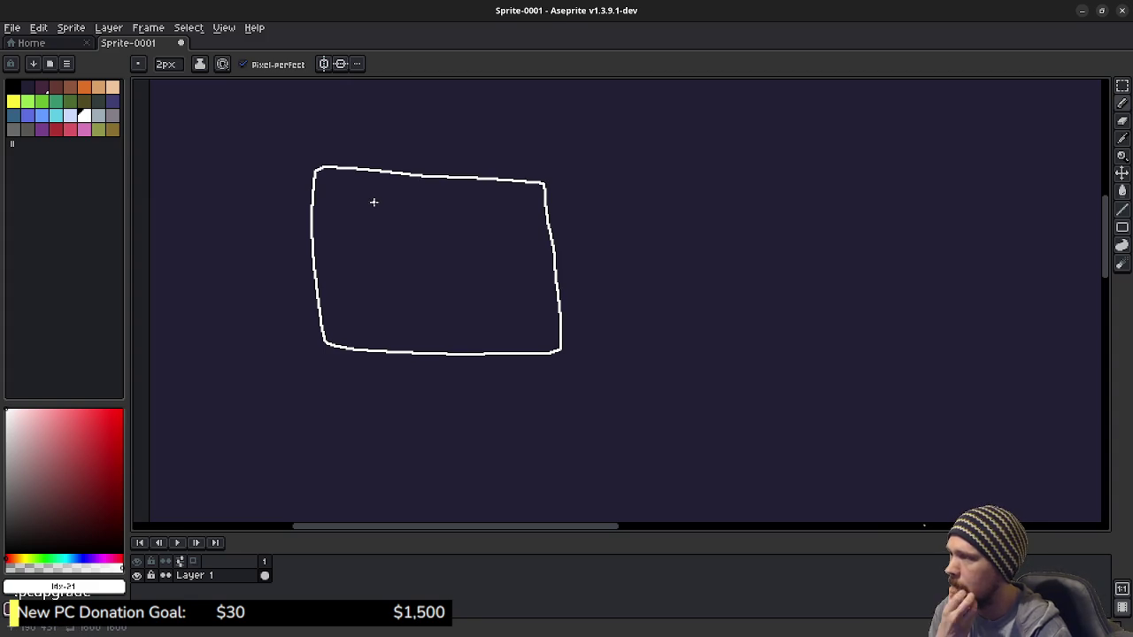
mouse_move(366, 201)
mouse_down()
mouse_move(370, 251)
mouse_move(409, 207)
mouse_move(366, 202)
mouse_up()
mouse_move(436, 205)
mouse_down()
mouse_move(439, 239)
mouse_move(483, 200)
mouse_move(446, 198)
mouse_up()
scroll(388, 240, up, 1)
scroll(387, 240, up, 1)
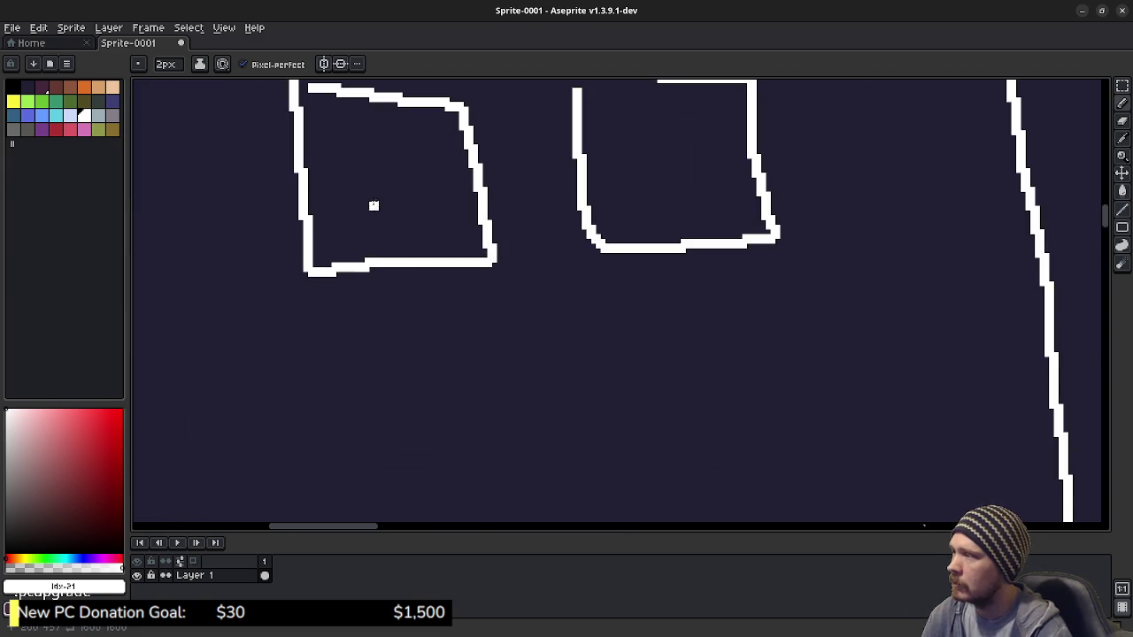
drag(375, 204, 427, 293)
key(v)
key(ctrl+z)
key(ctrl+z)
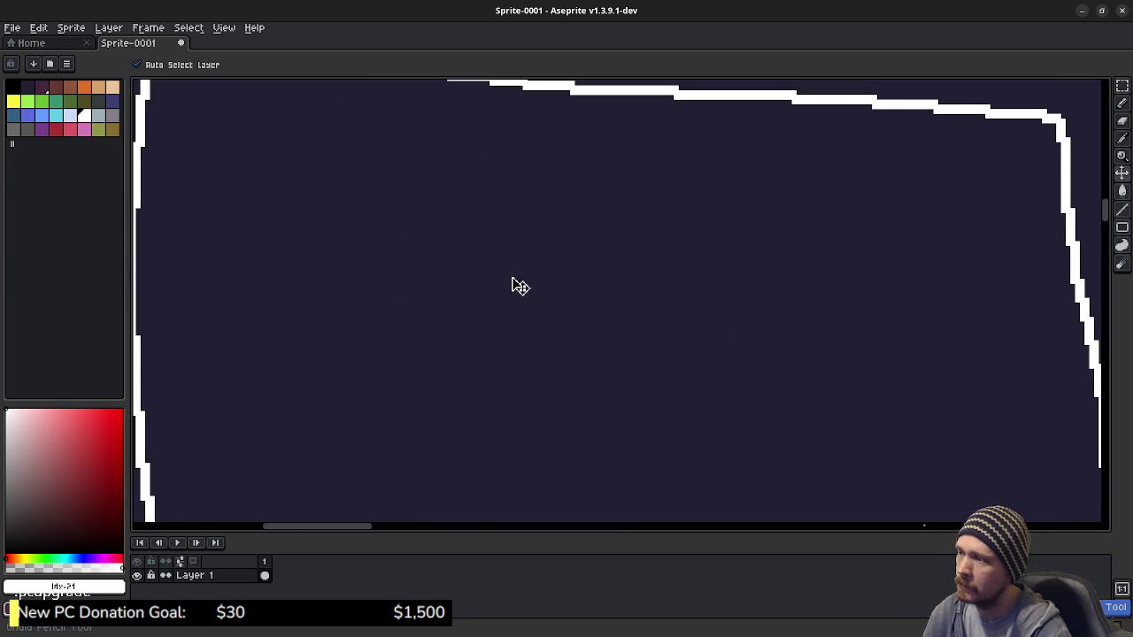
key(b)
Handwrite the IA and IB slot labels inside the panel
drag(437, 222, 447, 311)
drag(382, 212, 470, 217)
drag(402, 317, 490, 317)
mouse_move(512, 225)
mouse_down()
mouse_move(498, 305)
mouse_move(554, 310)
mouse_up()
drag(508, 270, 540, 270)
mouse_move(729, 221)
mouse_down()
mouse_move(737, 311)
mouse_move(760, 308)
mouse_move(763, 226)
mouse_move(779, 310)
mouse_up()
mouse_move(770, 252)
mouse_down()
mouse_move(791, 268)
mouse_move(784, 308)
mouse_up()
mouse_move(679, 190)
mouse_down()
mouse_move(680, 259)
mouse_move(866, 335)
mouse_up()
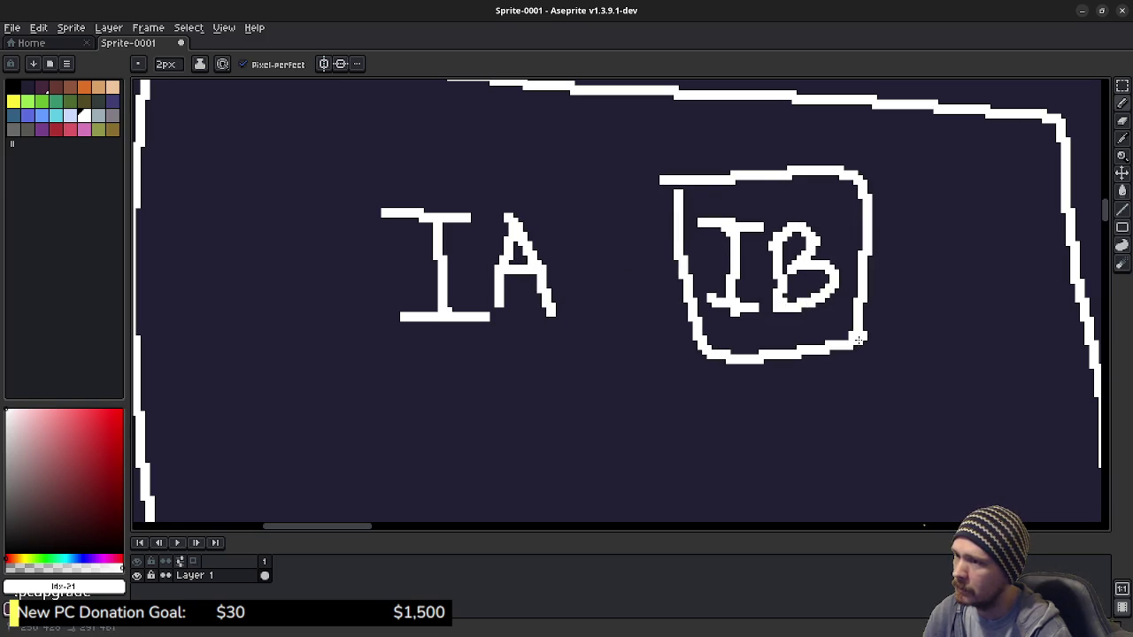
Box the IB, IA and O slots, then zoom out to centre the whole sketch
mouse_move(337, 172)
mouse_down()
mouse_move(493, 354)
mouse_move(599, 346)
mouse_move(561, 165)
mouse_move(593, 343)
mouse_move(531, 407)
mouse_move(560, 324)
mouse_up()
scroll(593, 370, down, 3)
scroll(593, 370, down, 1)
mouse_move(465, 298)
mouse_down()
mouse_move(667, 443)
mouse_move(672, 397)
mouse_move(680, 438)
mouse_up()
scroll(734, 315, down, 3)
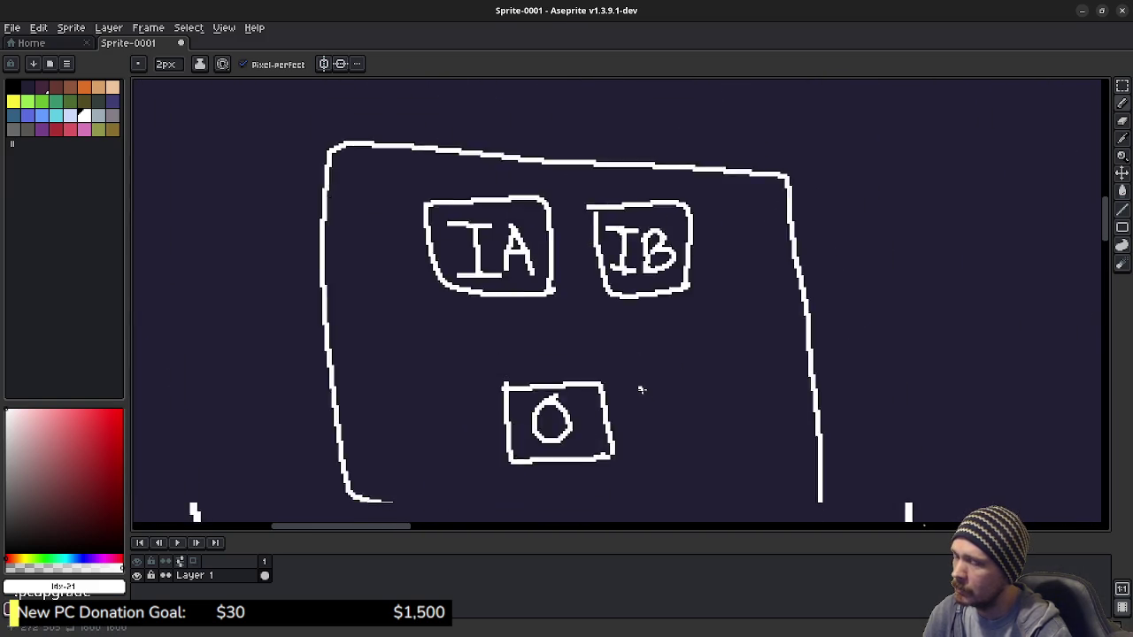
scroll(650, 362, up, 2)
scroll(687, 346, down, 2)
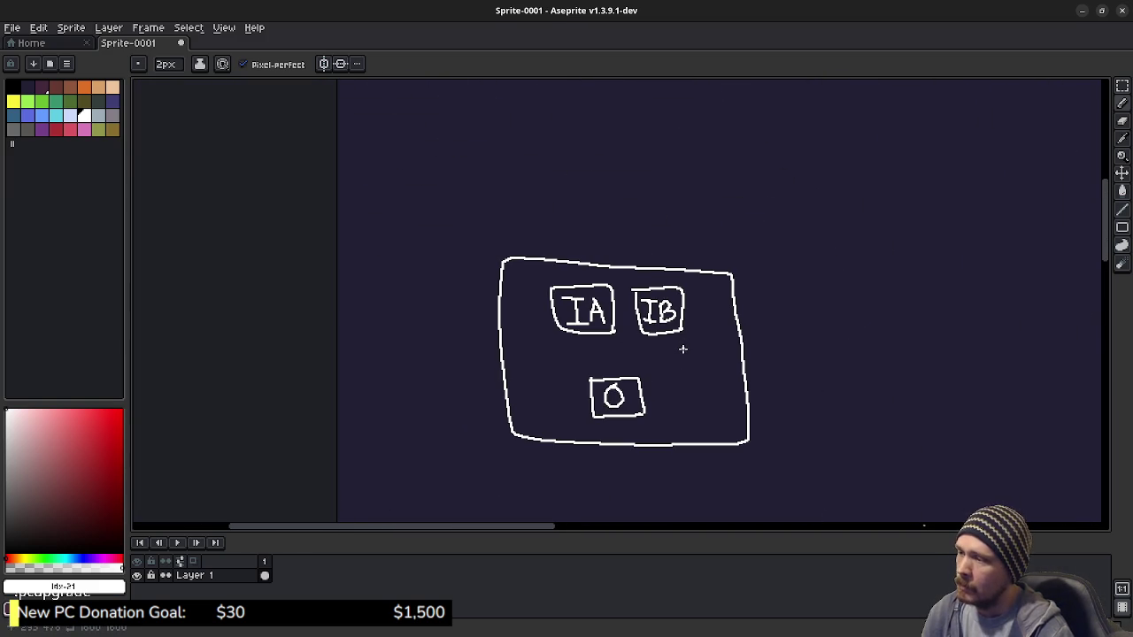
drag(715, 370, 594, 345)
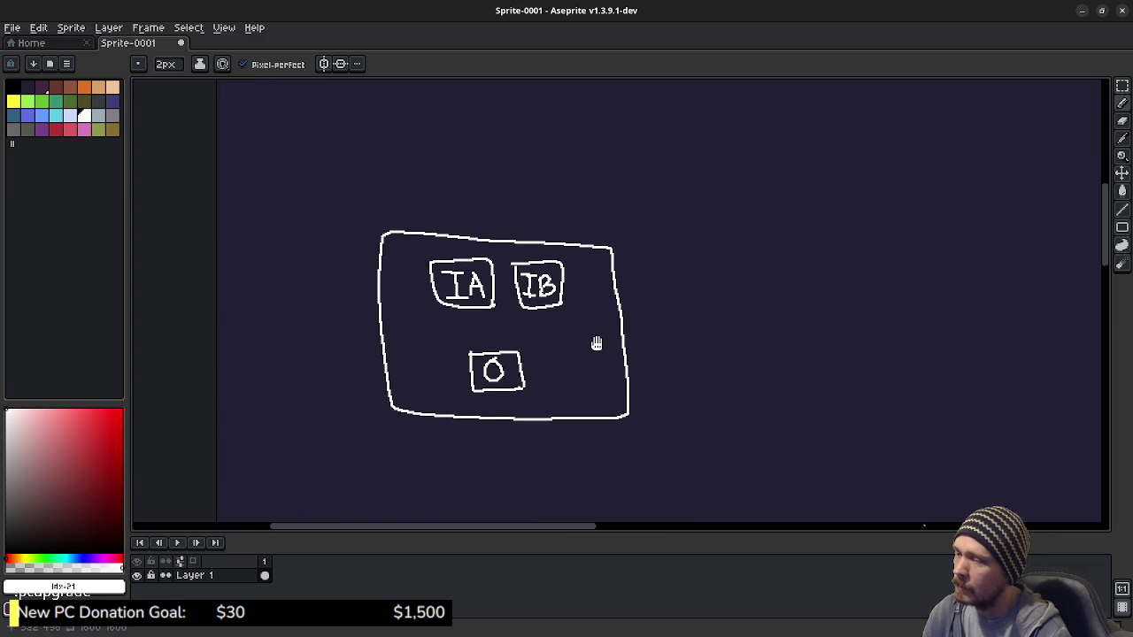
Draw a tall list box with horizontal row lines and an arrow into the IA/IB/O panel
scroll(581, 325, right, 3)
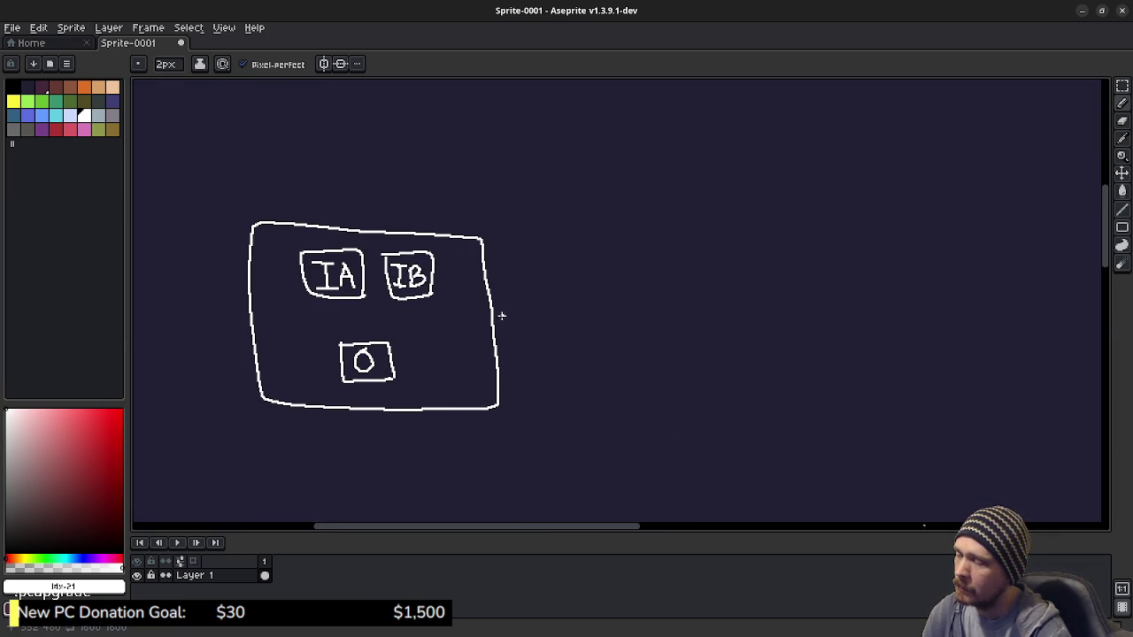
drag(599, 239, 613, 465)
mouse_move(601, 232)
mouse_down()
mouse_move(769, 232)
mouse_move(715, 499)
mouse_move(614, 465)
mouse_up()
drag(607, 289, 788, 287)
drag(624, 326, 785, 333)
drag(617, 381, 779, 377)
drag(600, 433, 779, 426)
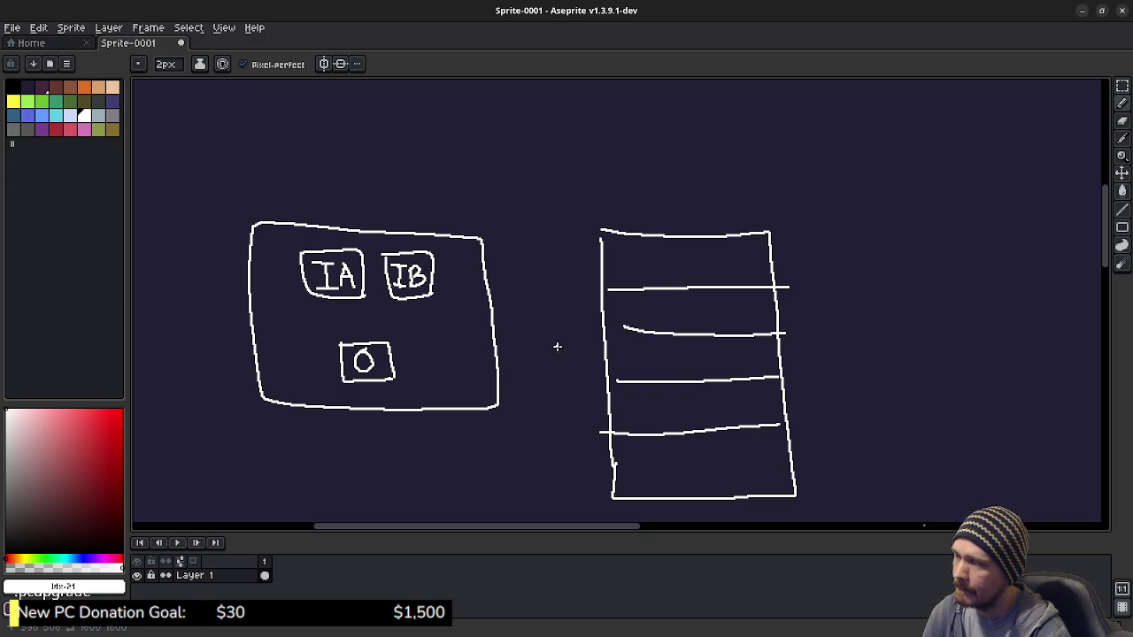
mouse_move(600, 296)
mouse_down()
mouse_move(476, 290)
mouse_move(522, 316)
mouse_up()
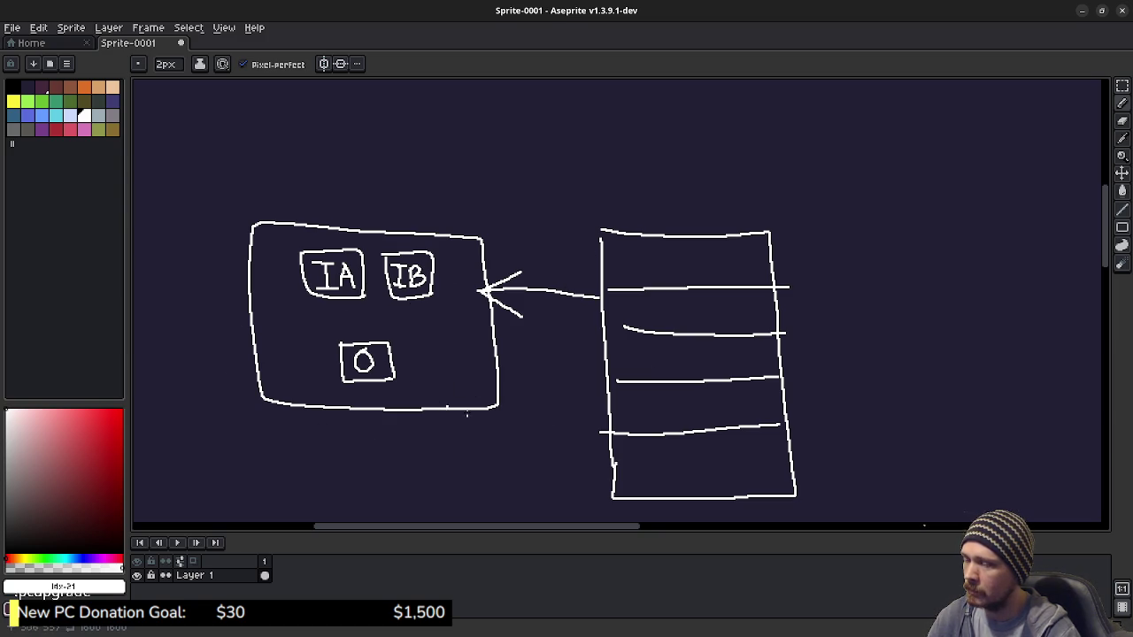
drag(640, 398, 587, 393)
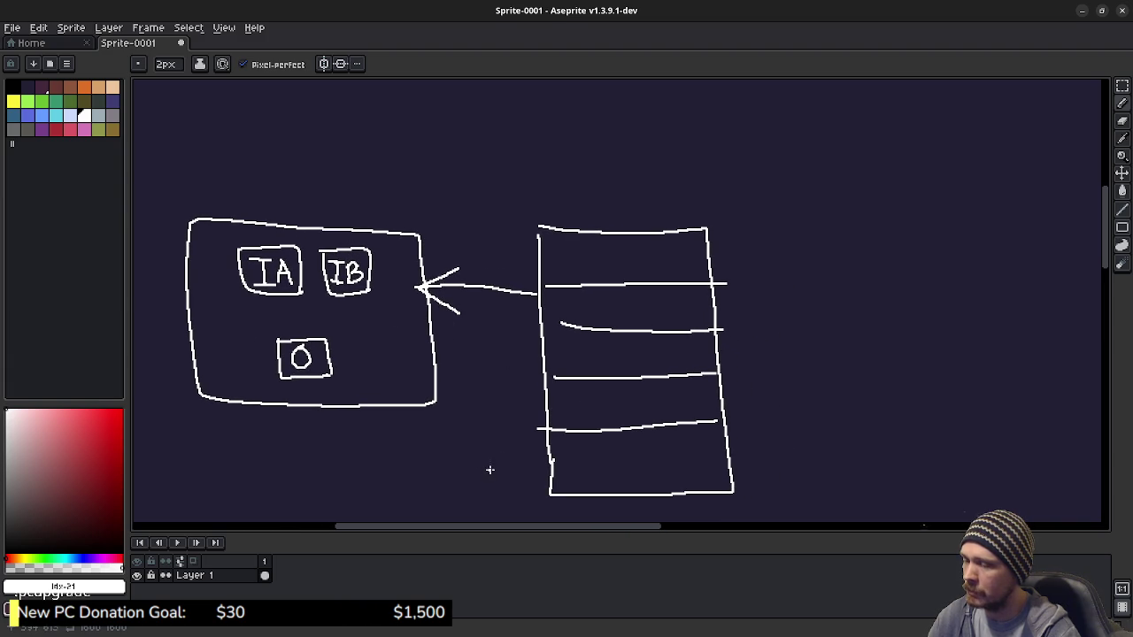
Draw a new box right of the stack with two marked upper slots and a wide lower slot
scroll(592, 390, right, 5)
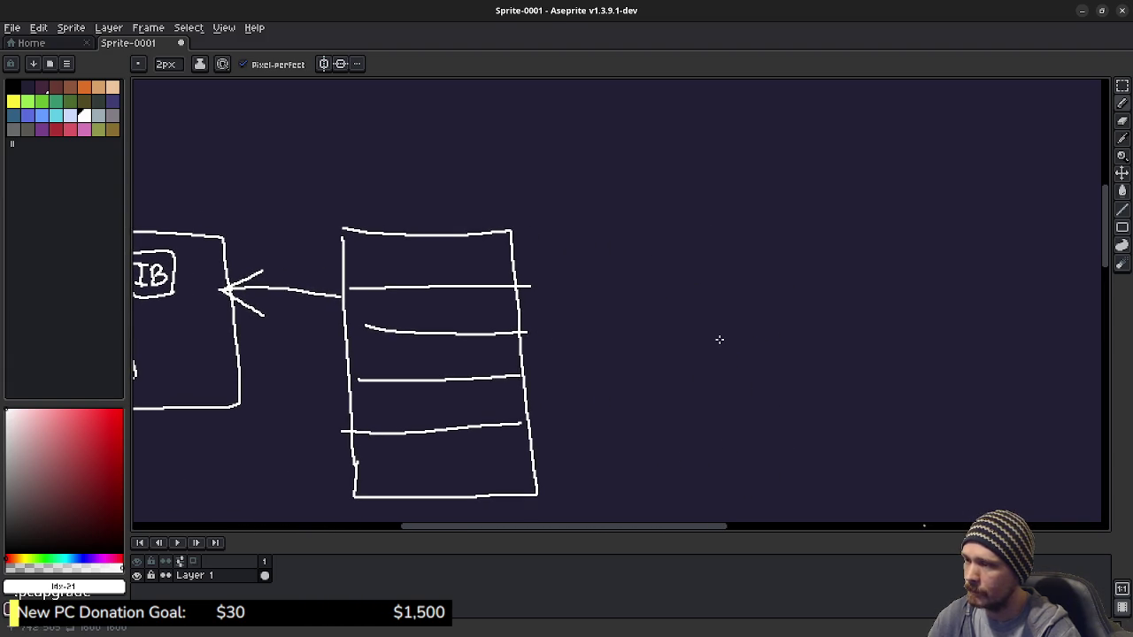
scroll(757, 271, right, 4)
mouse_move(657, 233)
mouse_down()
mouse_move(859, 431)
mouse_move(790, 246)
mouse_move(602, 242)
mouse_up()
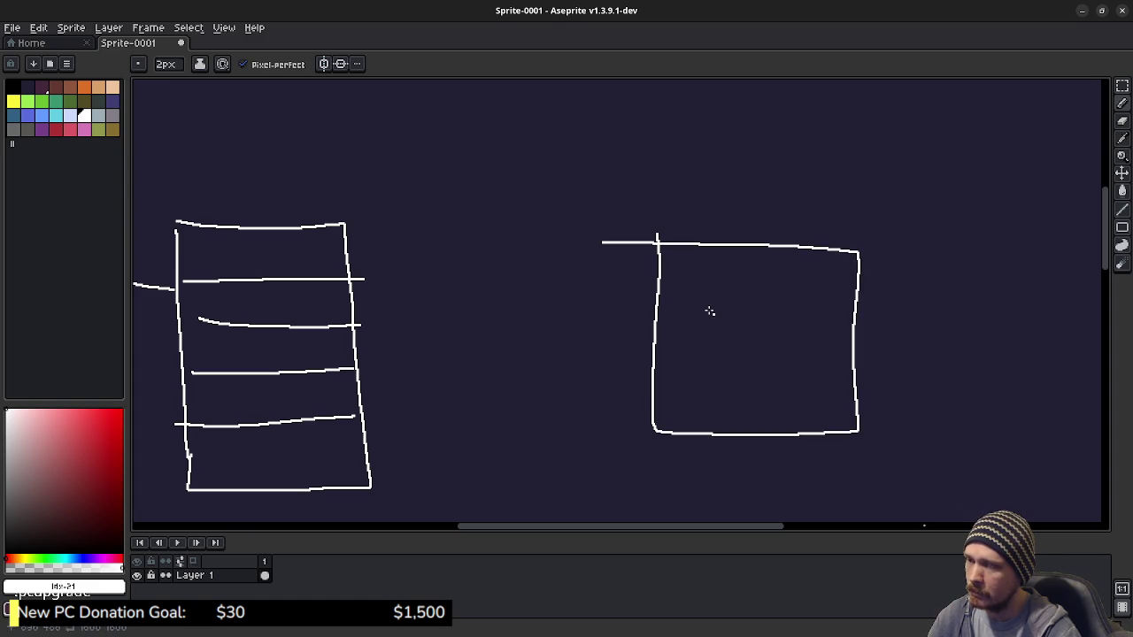
mouse_move(700, 380)
mouse_down()
mouse_move(788, 381)
mouse_move(703, 417)
mouse_move(787, 381)
mouse_up()
mouse_move(693, 289)
mouse_down()
mouse_move(684, 324)
mouse_move(725, 298)
mouse_move(692, 293)
mouse_move(806, 307)
mouse_move(751, 288)
mouse_up()
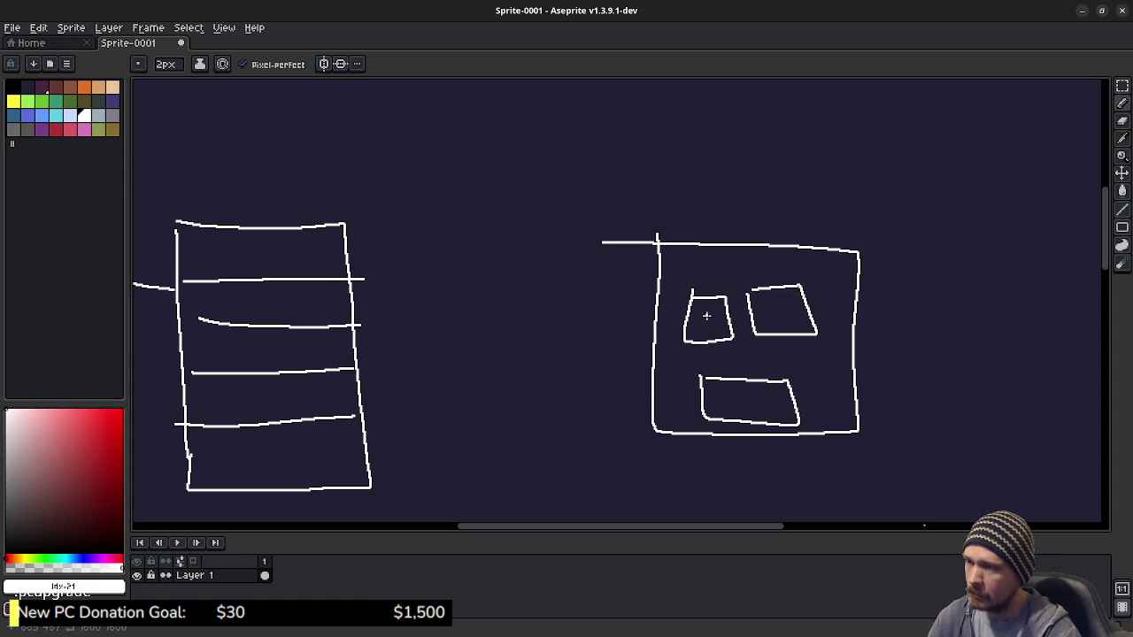
drag(688, 312, 728, 334)
mouse_move(781, 308)
mouse_down()
mouse_move(781, 328)
mouse_move(795, 308)
mouse_move(802, 328)
mouse_up()
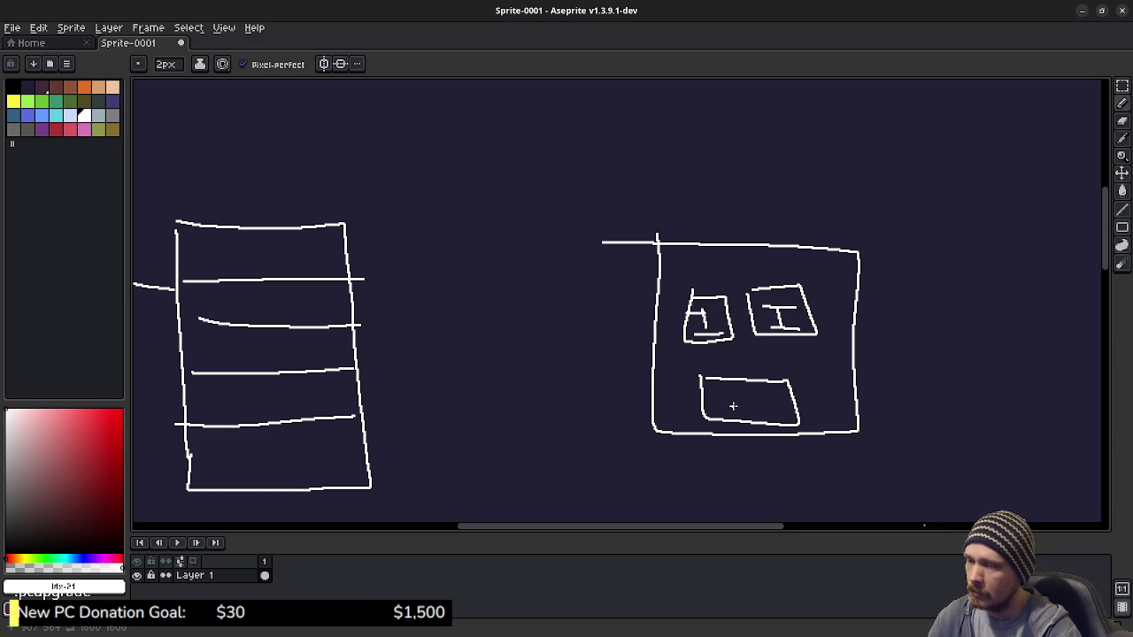
Add a small arrow at the stack's corner and bring the IA/IB/O box back into view
scroll(607, 404, left, 5)
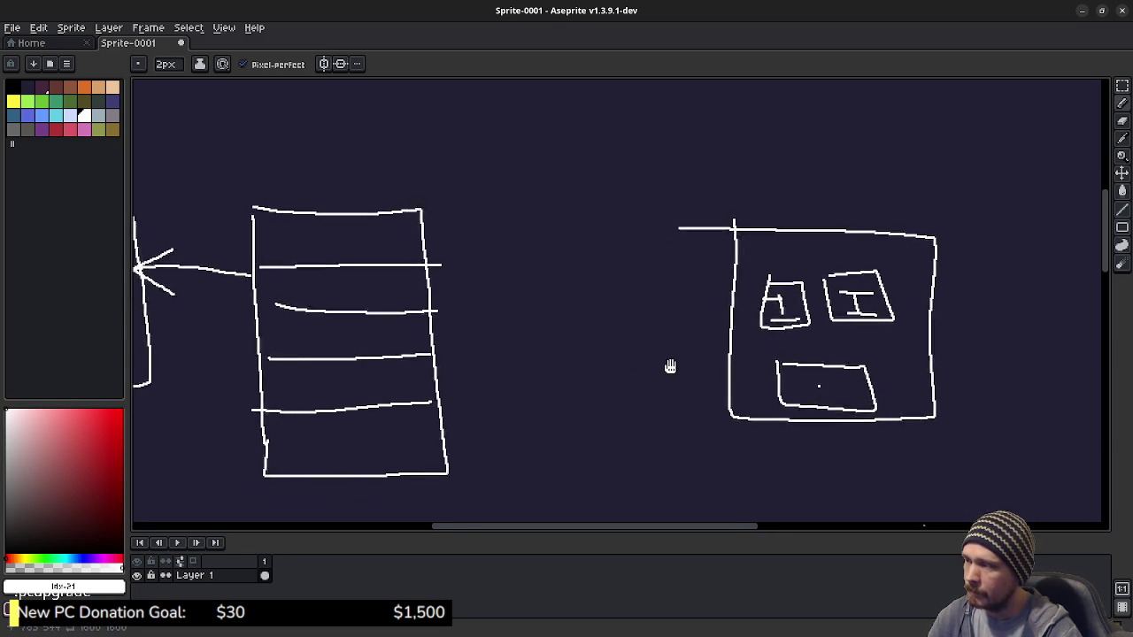
mouse_move(500, 214)
mouse_down()
mouse_move(475, 235)
mouse_move(493, 236)
mouse_up()
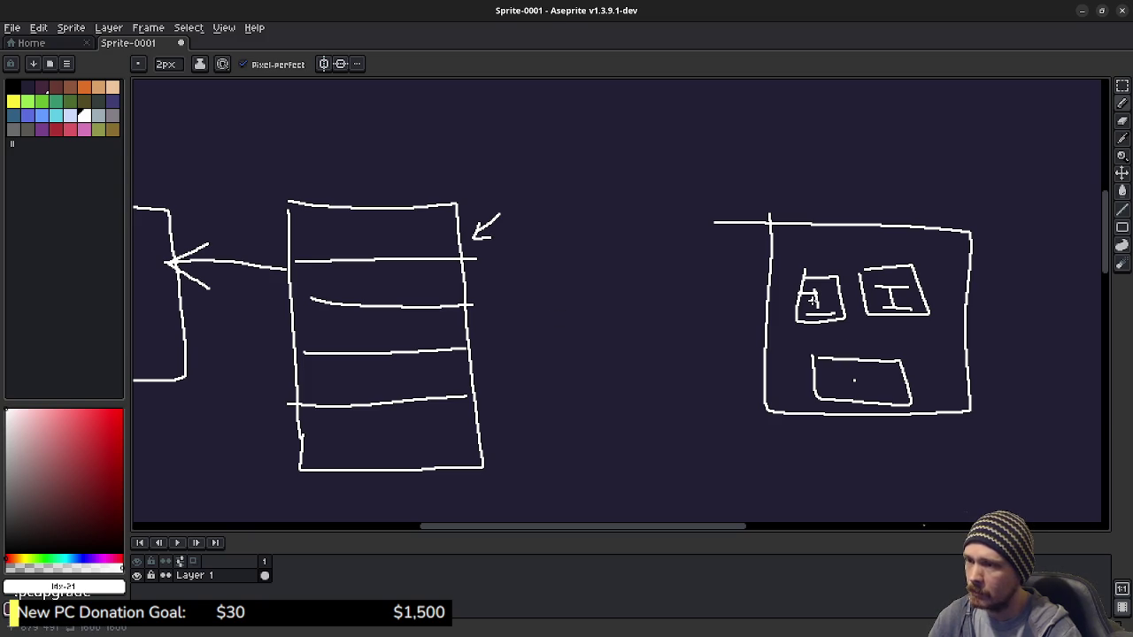
mouse_move(380, 230)
mouse_down()
mouse_move(490, 266)
mouse_move(543, 261)
mouse_up()
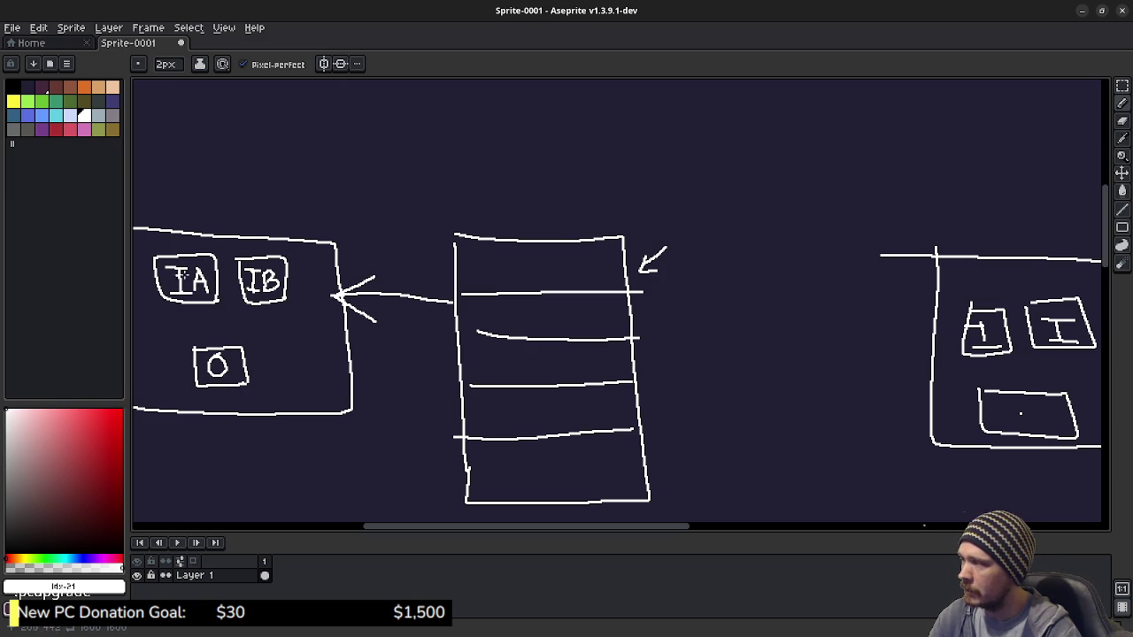
Handwrite '<' and 'A,' in blank space above the diagram
click(752, 269)
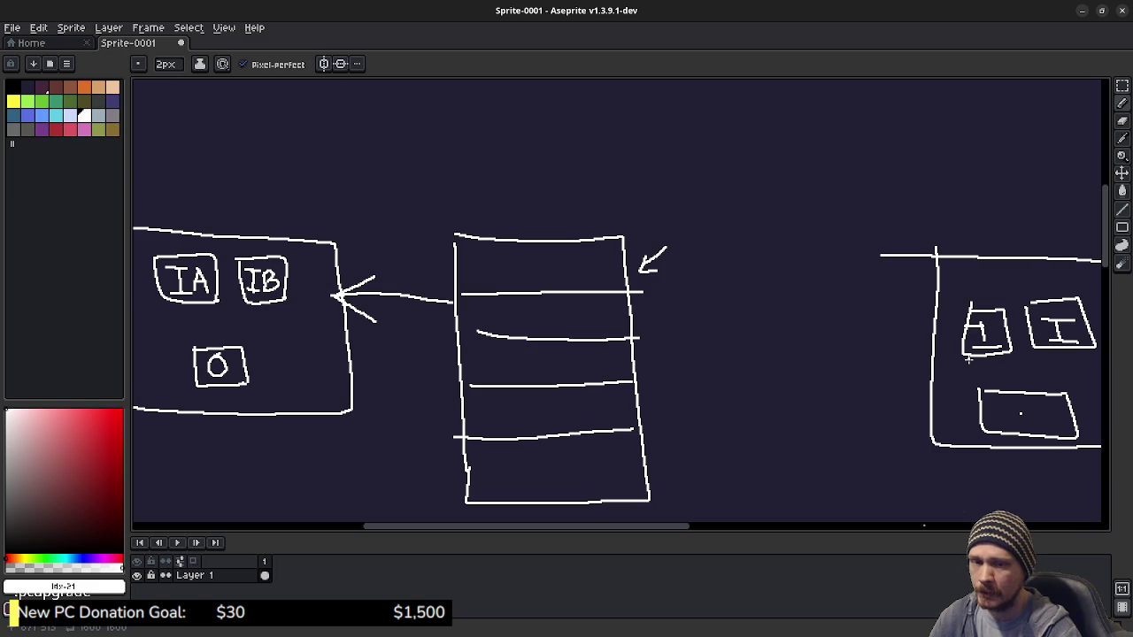
drag(892, 262, 754, 401)
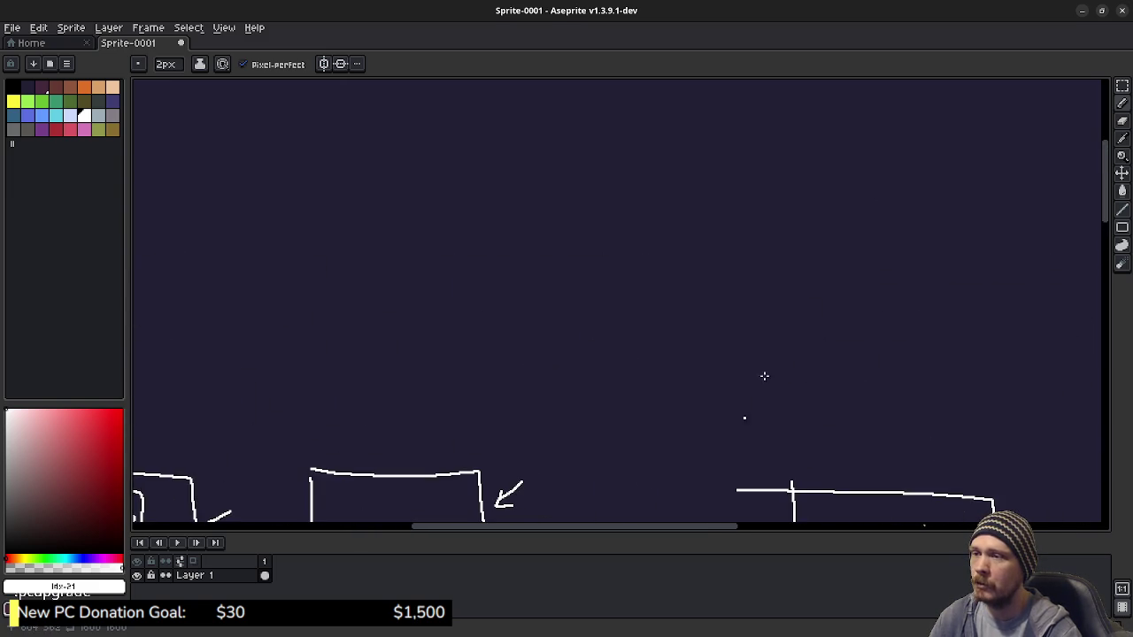
scroll(699, 275, up, 3)
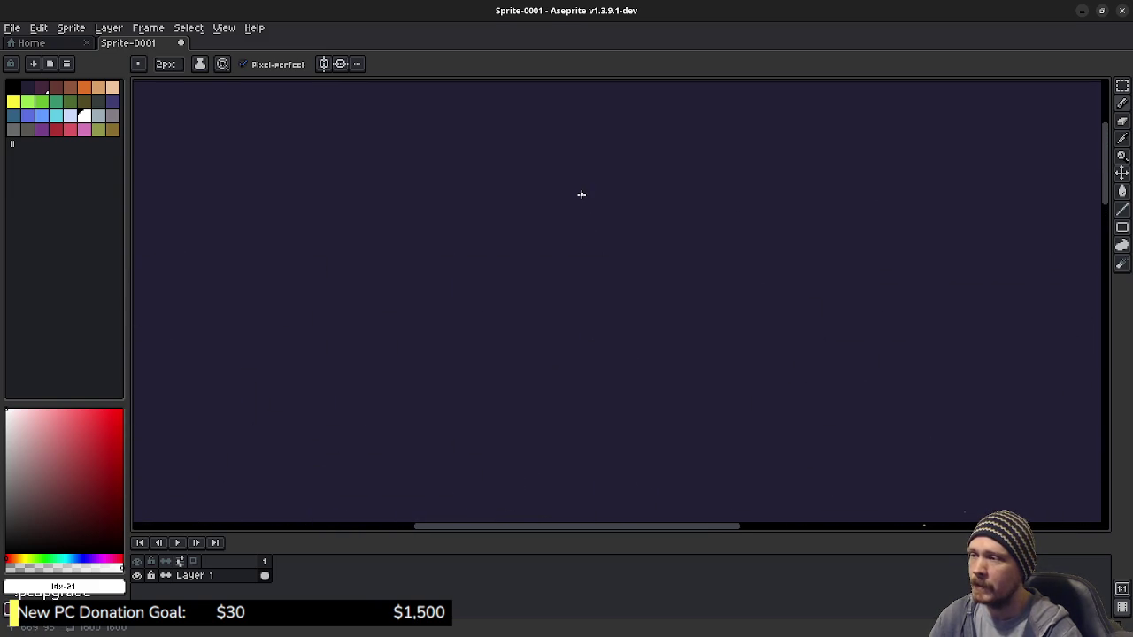
drag(582, 193, 585, 292)
mouse_move(646, 215)
mouse_down()
mouse_move(623, 271)
mouse_move(671, 274)
mouse_move(673, 256)
mouse_move(708, 301)
mouse_up()
Complete the note as '<A, B>' and circle it with a hand-drawn ellipse
mouse_move(726, 237)
mouse_down()
mouse_move(728, 271)
mouse_move(759, 236)
mouse_move(743, 274)
mouse_up()
mouse_move(787, 202)
mouse_down()
mouse_move(855, 242)
mouse_move(806, 292)
mouse_up()
scroll(733, 336, up, 1)
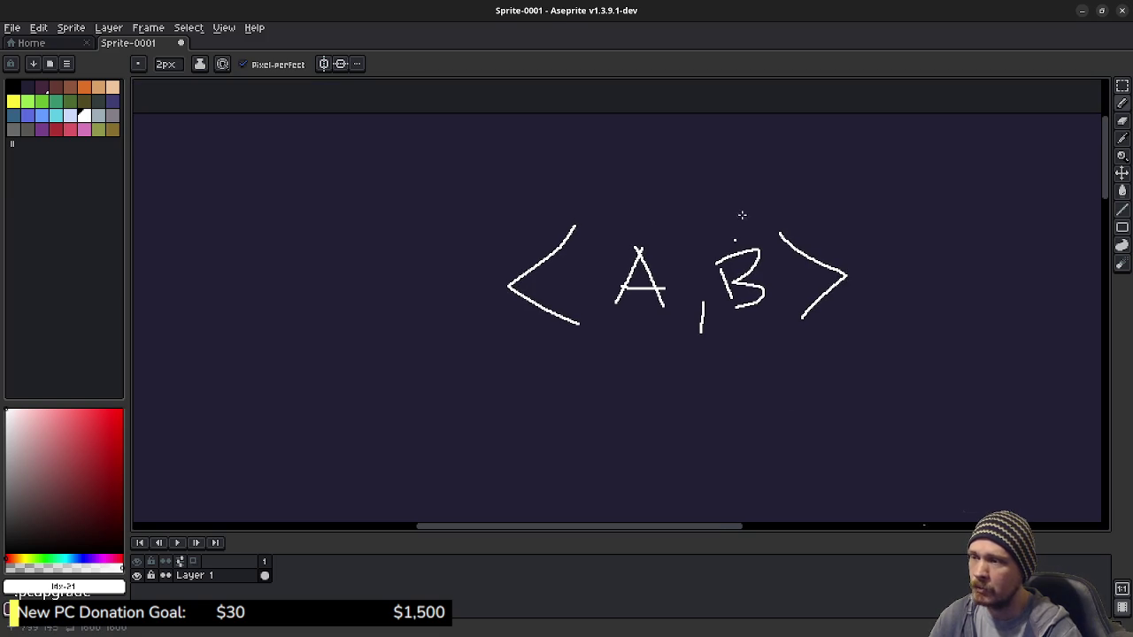
mouse_move(759, 188)
mouse_down()
mouse_move(470, 263)
mouse_move(895, 354)
mouse_move(768, 200)
mouse_move(701, 204)
mouse_up()
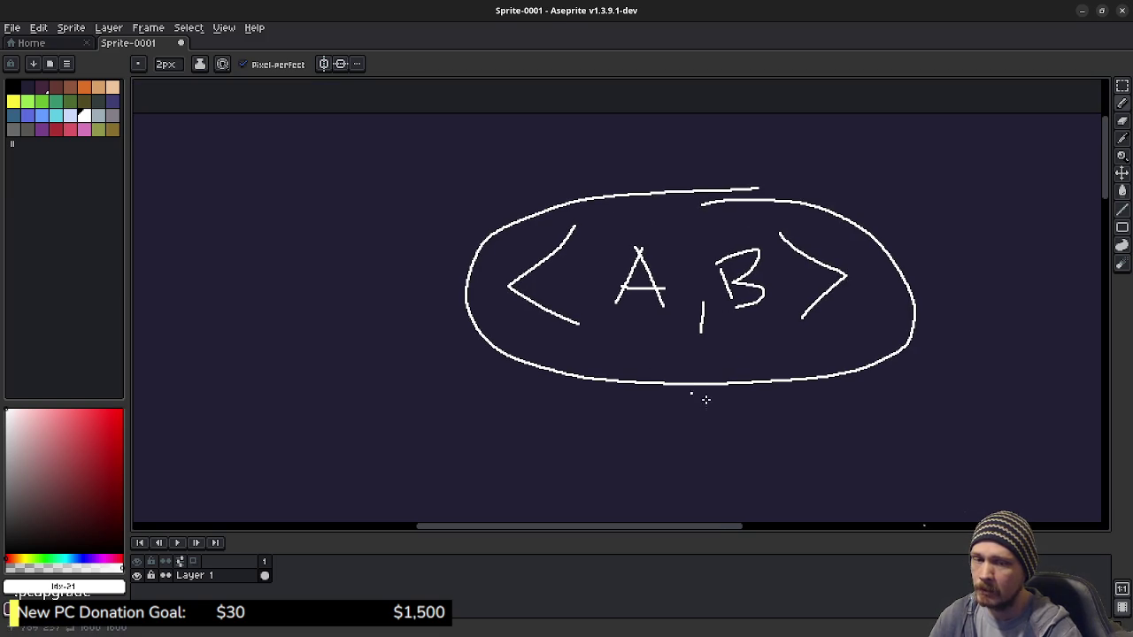
scroll(761, 397, down, 3)
scroll(761, 397, right, 4)
scroll(714, 379, right, 5)
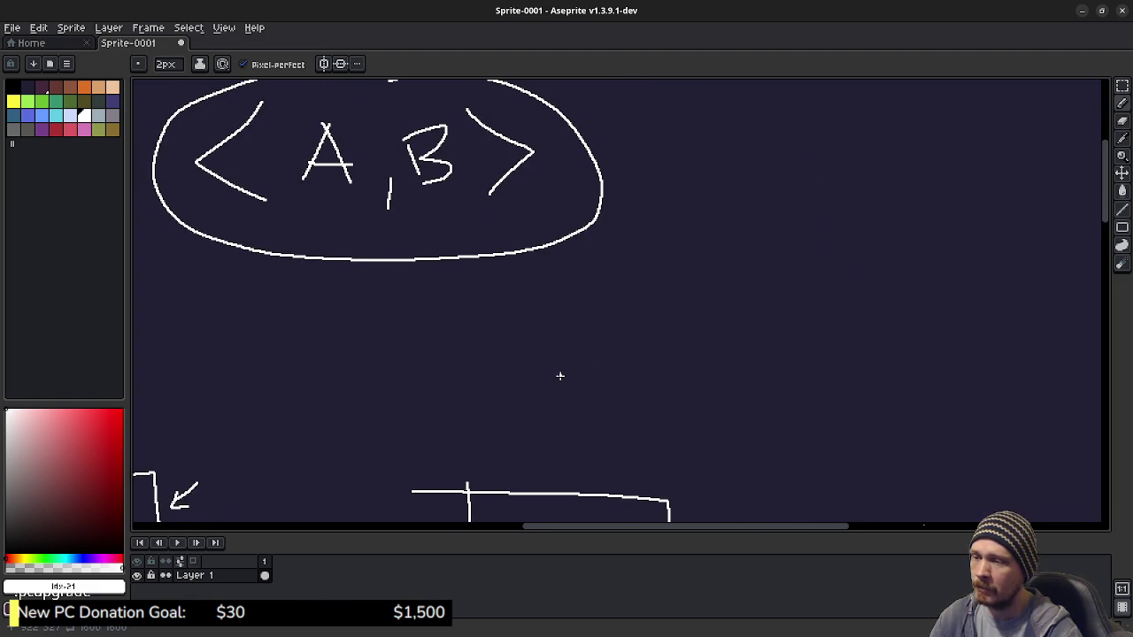
scroll(663, 407, up, 3)
scroll(526, 336, left, 3)
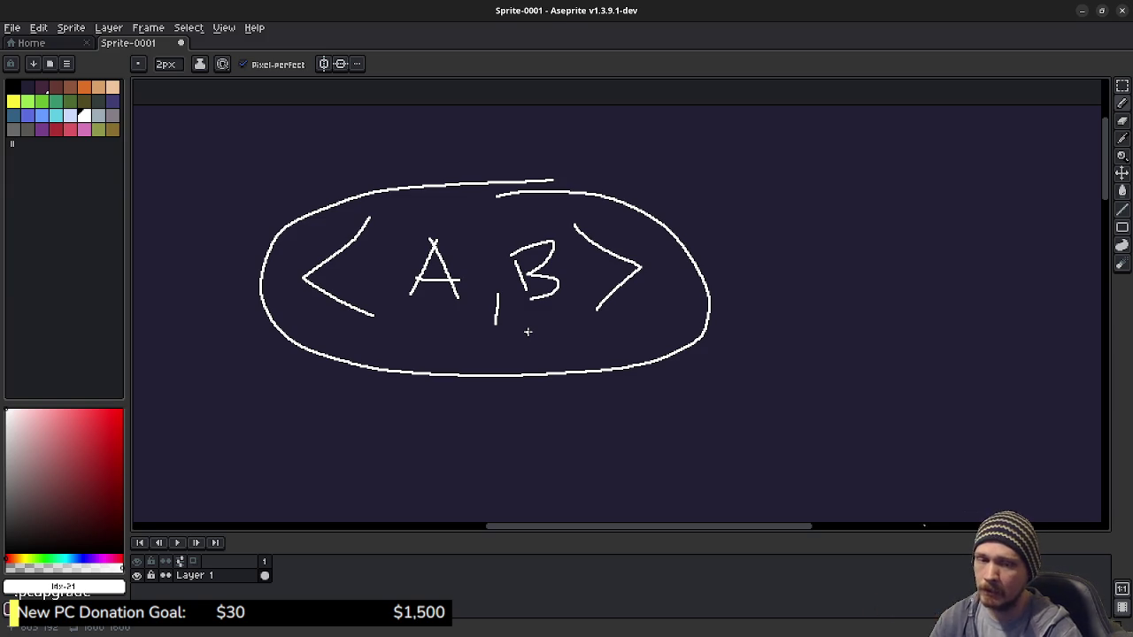
scroll(715, 417, right, 5)
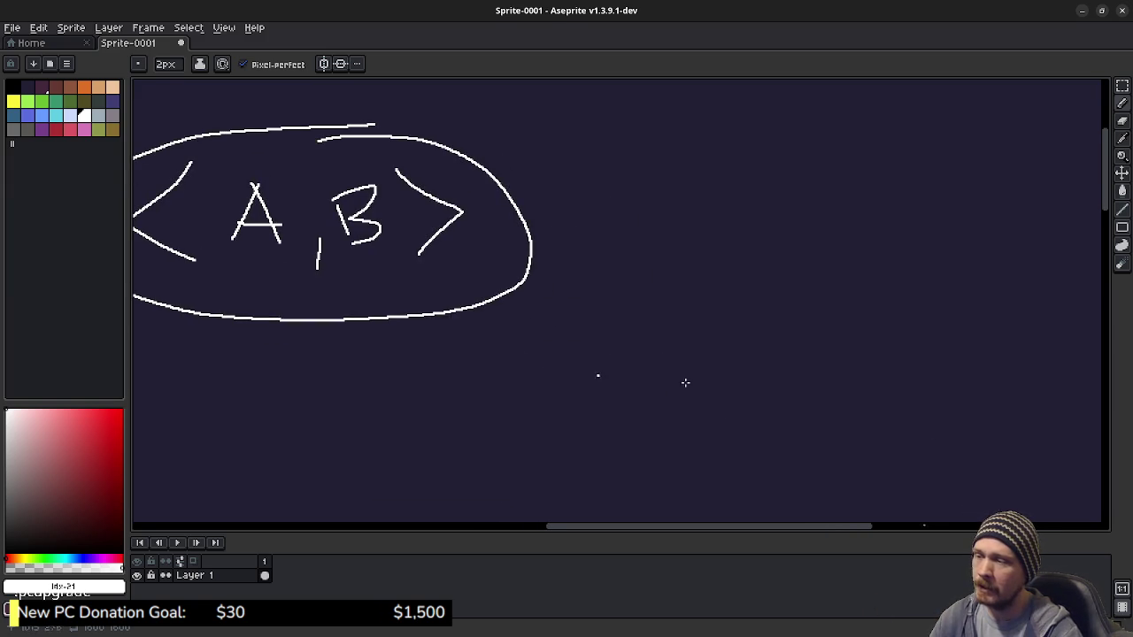
scroll(675, 342, right, 3)
Handwrite 'var list: Arr' to the right of the <A, B> ellipse
mouse_move(611, 260)
mouse_down()
mouse_move(647, 286)
mouse_move(662, 264)
mouse_up()
mouse_move(728, 260)
mouse_down()
mouse_move(708, 263)
mouse_move(740, 305)
mouse_move(791, 262)
mouse_up()
scroll(673, 300, right, 5)
scroll(673, 300, up, 1)
drag(701, 252, 697, 323)
drag(742, 283, 744, 322)
click(748, 263)
drag(774, 276, 768, 321)
drag(808, 254, 806, 316)
drag(762, 286, 835, 279)
drag(916, 259, 890, 326)
drag(917, 256, 938, 332)
drag(896, 301, 980, 297)
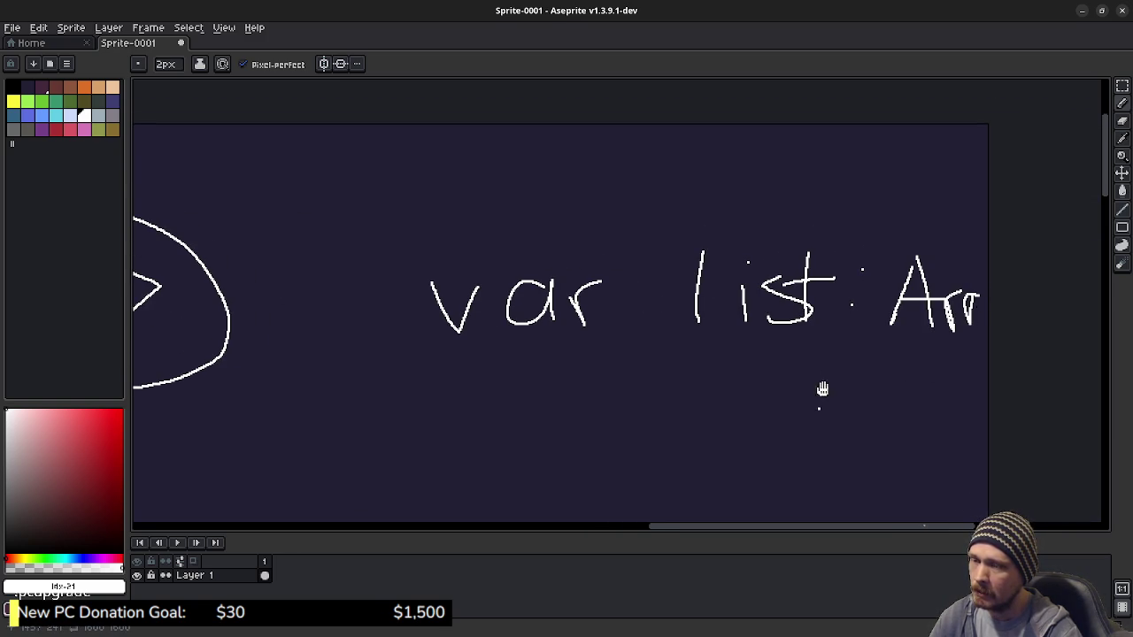
Handwrite 'foo(array)' beneath the var line
drag(817, 405, 858, 298)
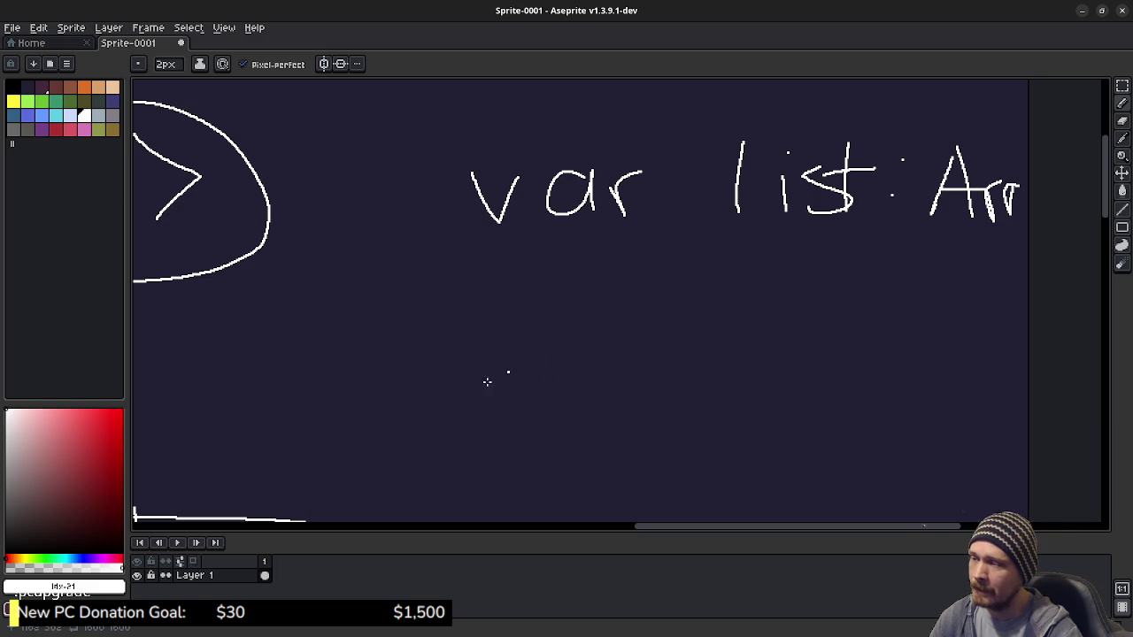
drag(508, 314, 489, 426)
drag(453, 378, 551, 379)
mouse_move(546, 376)
mouse_down()
mouse_move(555, 405)
mouse_move(565, 374)
mouse_move(606, 375)
mouse_up()
mouse_move(665, 315)
mouse_down()
mouse_move(646, 412)
mouse_move(662, 424)
mouse_up()
mouse_move(538, 326)
mouse_down()
mouse_move(492, 336)
mouse_move(485, 356)
mouse_up()
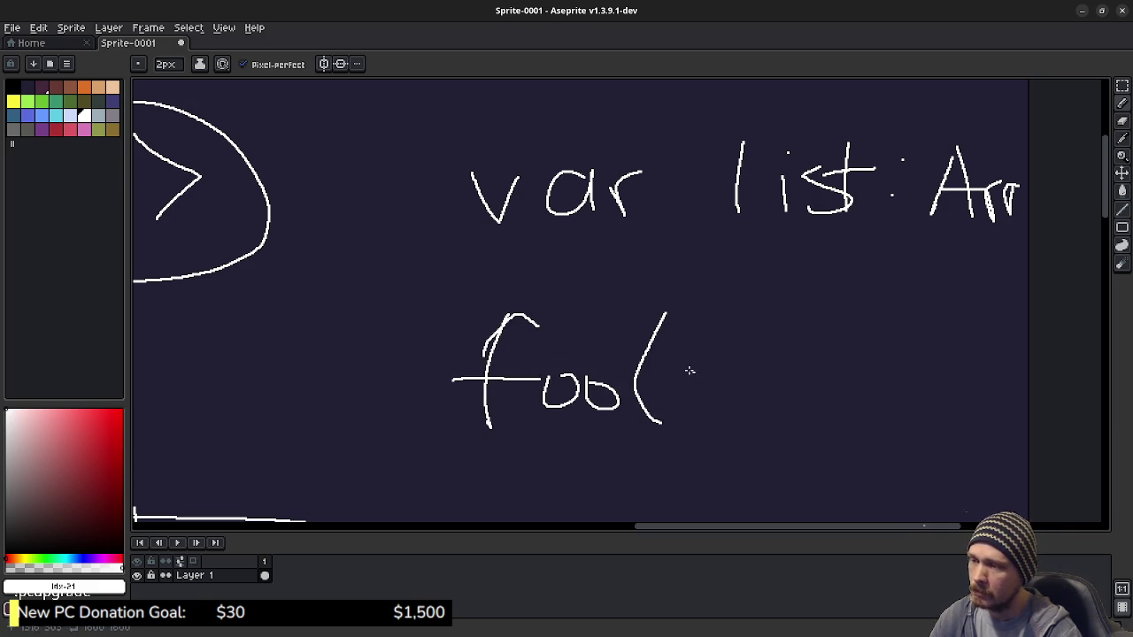
mouse_move(711, 374)
mouse_down()
mouse_move(587, 367)
mouse_move(601, 397)
mouse_up()
mouse_move(608, 375)
mouse_down()
mouse_move(616, 400)
mouse_move(666, 365)
mouse_move(679, 390)
mouse_move(710, 380)
mouse_move(696, 432)
mouse_up()
drag(701, 324, 752, 414)
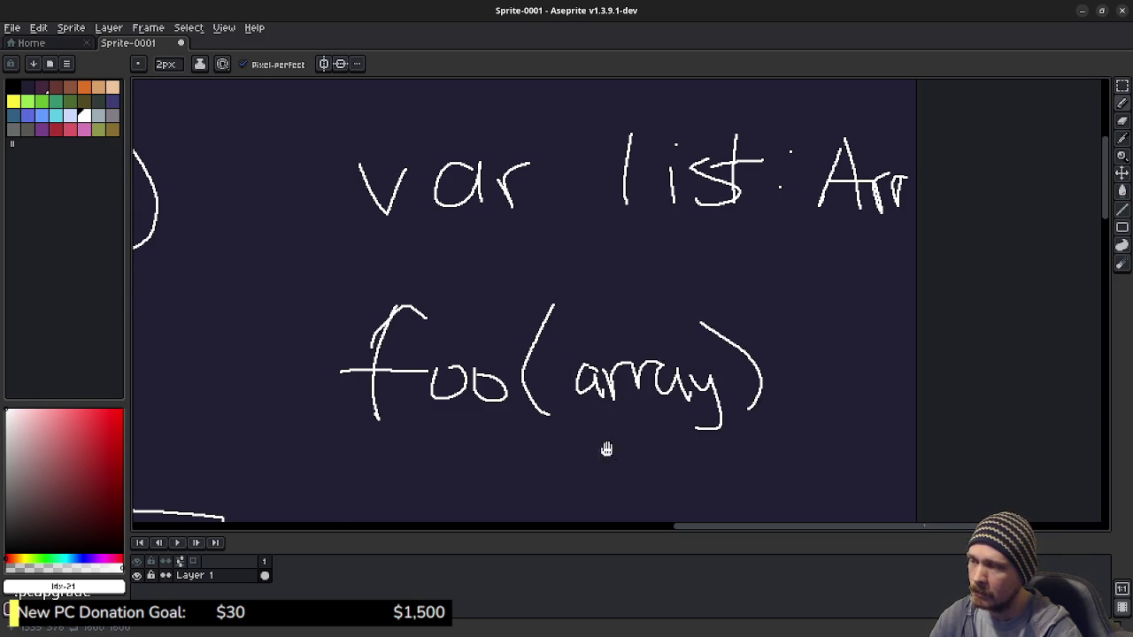
drag(602, 449, 714, 428)
drag(526, 319, 775, 352)
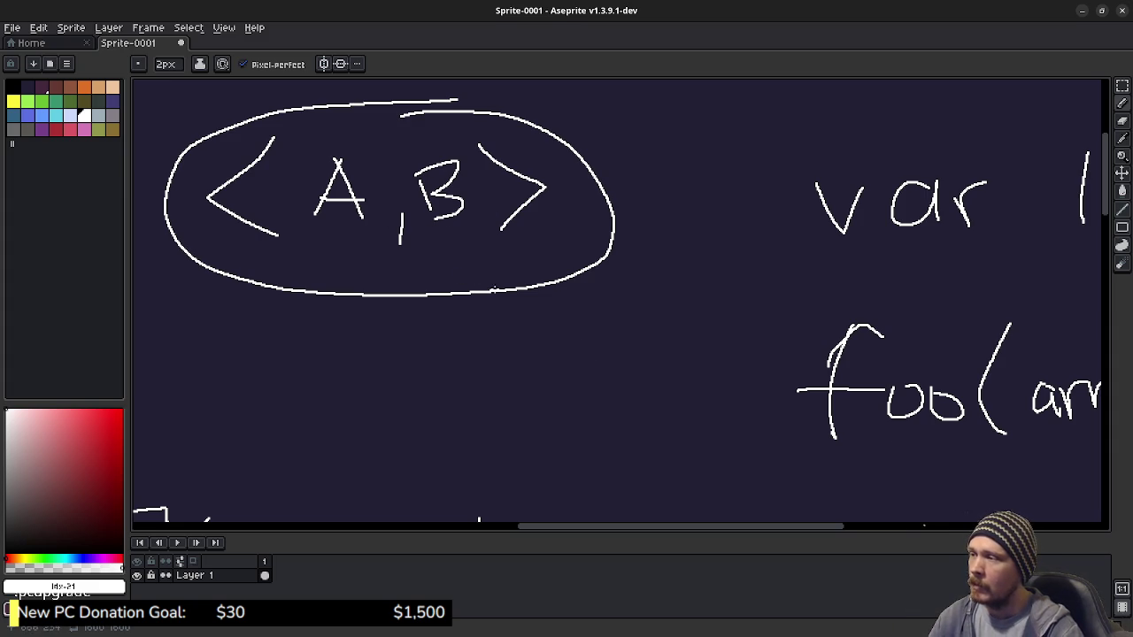
Bring the three boxes into view and write 'Recipe' above the left item panel
click(511, 259)
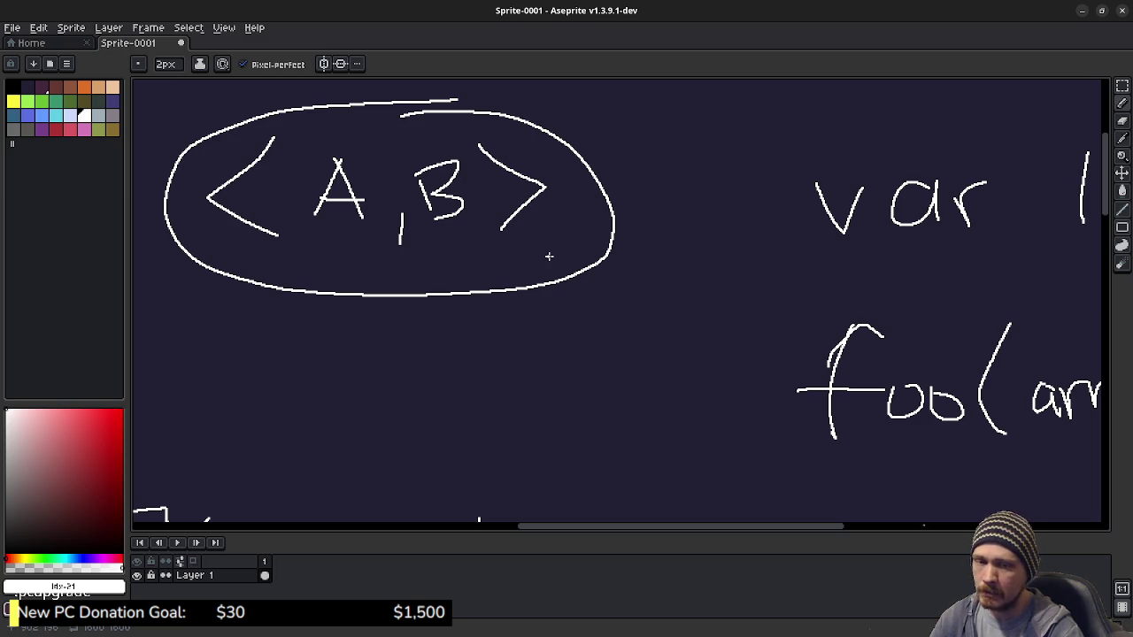
mouse_move(531, 362)
mouse_down()
mouse_move(629, 260)
mouse_move(673, 235)
mouse_move(647, 292)
mouse_up()
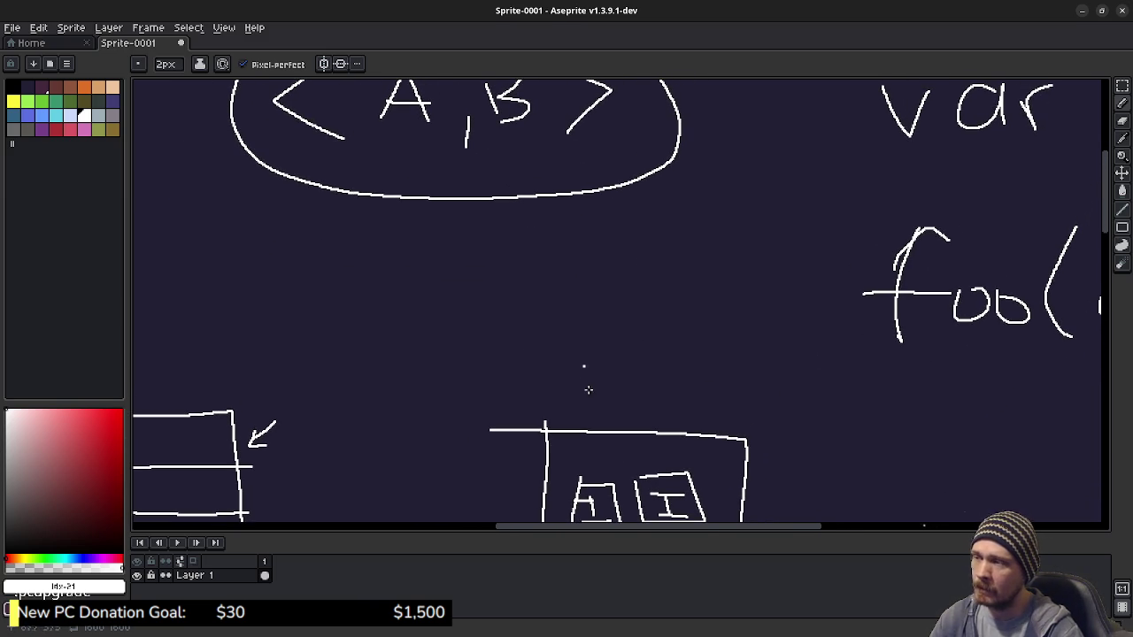
mouse_move(642, 399)
mouse_down()
mouse_move(632, 312)
mouse_move(646, 326)
mouse_up()
mouse_move(347, 363)
mouse_down()
mouse_move(615, 369)
mouse_move(697, 358)
mouse_up()
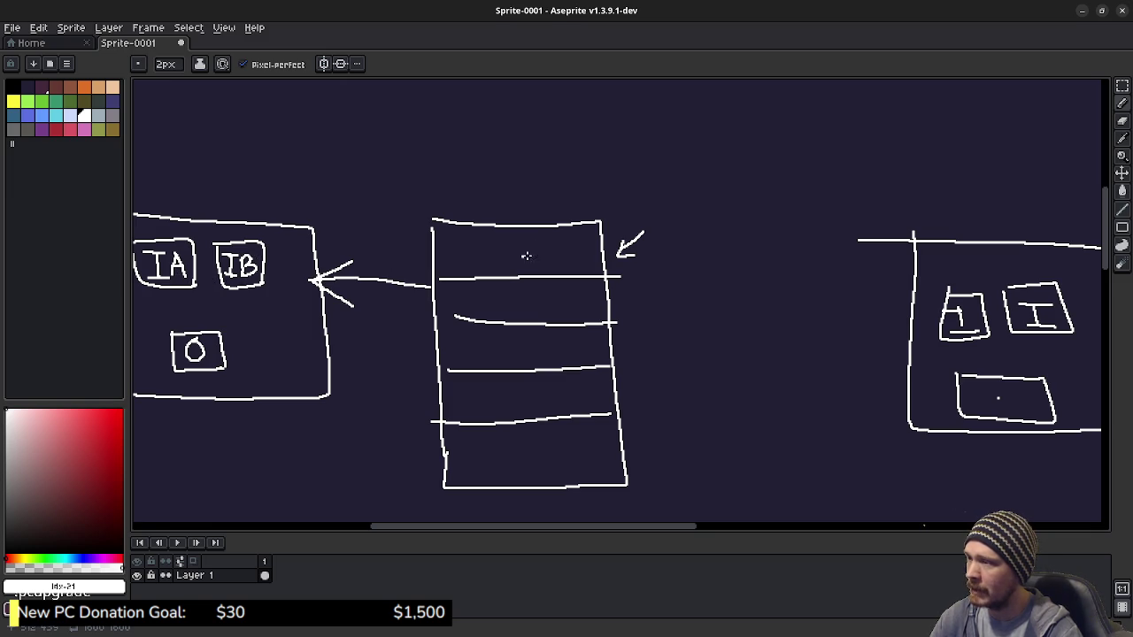
click(817, 279)
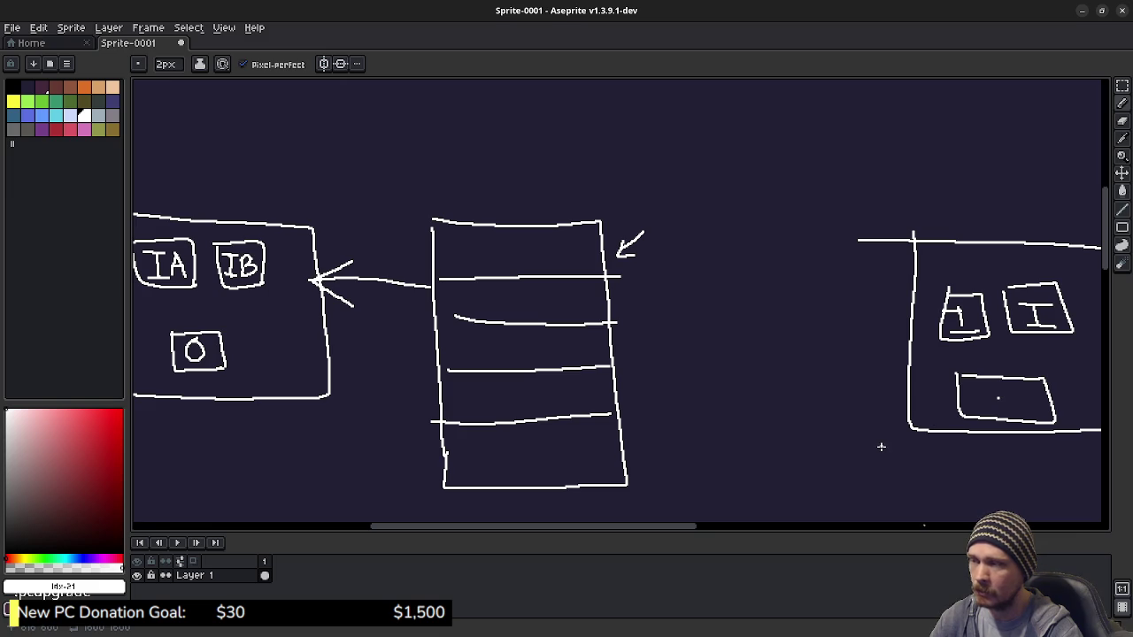
scroll(791, 398, up, 6)
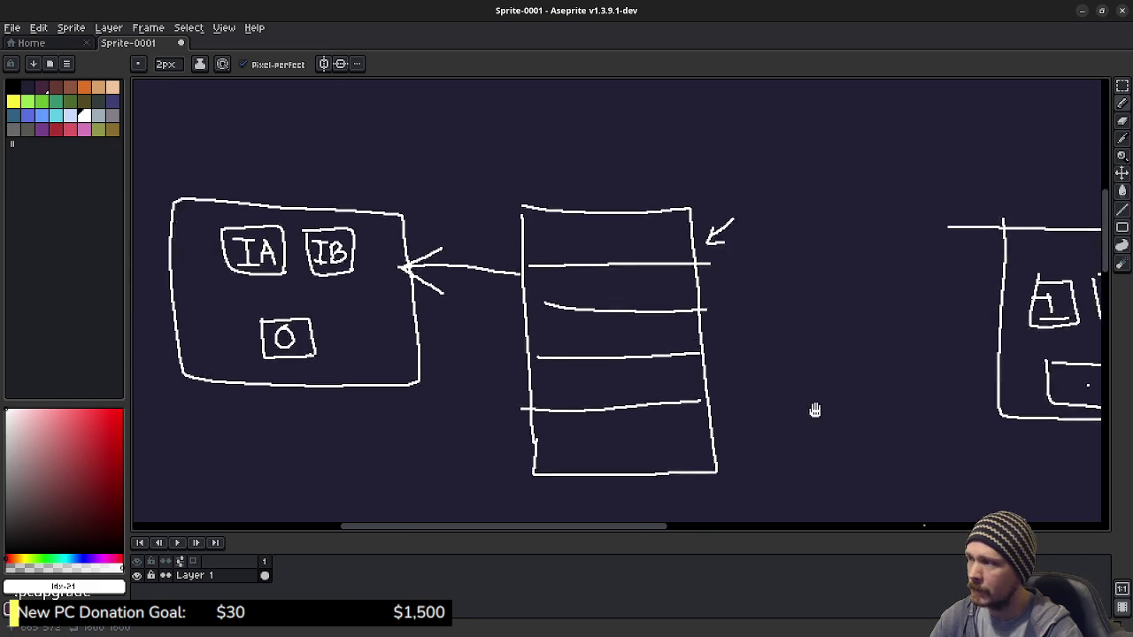
mouse_move(591, 278)
mouse_down()
mouse_move(635, 260)
mouse_move(632, 327)
mouse_move(699, 283)
mouse_move(713, 335)
mouse_up()
mouse_move(750, 282)
mouse_down()
mouse_move(726, 308)
mouse_move(806, 343)
mouse_move(845, 380)
mouse_move(849, 329)
mouse_move(946, 338)
mouse_move(498, 257)
mouse_move(505, 273)
mouse_up()
Label the list stack 'DB' and the right panel 'UI'
scroll(599, 334, down, 2)
drag(666, 304, 343, 390)
drag(632, 235, 668, 329)
drag(722, 241, 719, 248)
mouse_move(732, 322)
mouse_down()
mouse_move(712, 241)
mouse_move(795, 291)
mouse_move(742, 319)
mouse_up()
mouse_move(935, 339)
mouse_down()
mouse_move(774, 299)
mouse_move(596, 303)
mouse_move(667, 248)
mouse_move(693, 309)
mouse_up()
mouse_move(751, 228)
mouse_down()
mouse_move(795, 233)
mouse_move(832, 260)
mouse_up()
mouse_move(814, 221)
mouse_down()
mouse_move(844, 221)
mouse_move(868, 250)
mouse_up()
scroll(721, 305, down, 3)
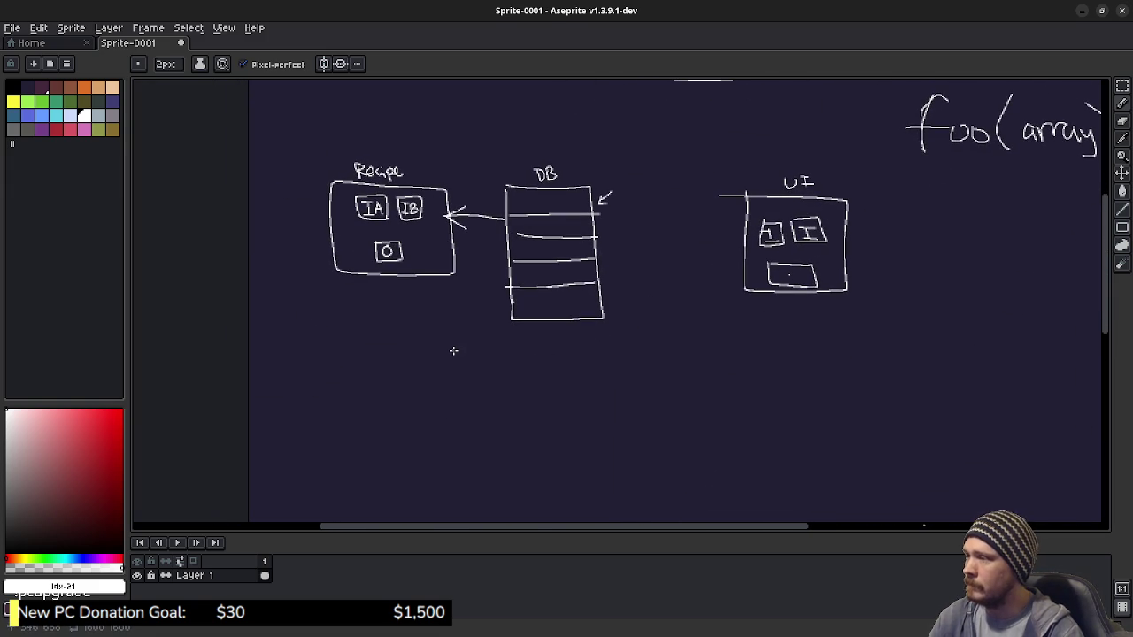
drag(549, 390, 584, 306)
Handwrite a note below the stack, then undo the misspelled strokes
scroll(549, 332, up, 2)
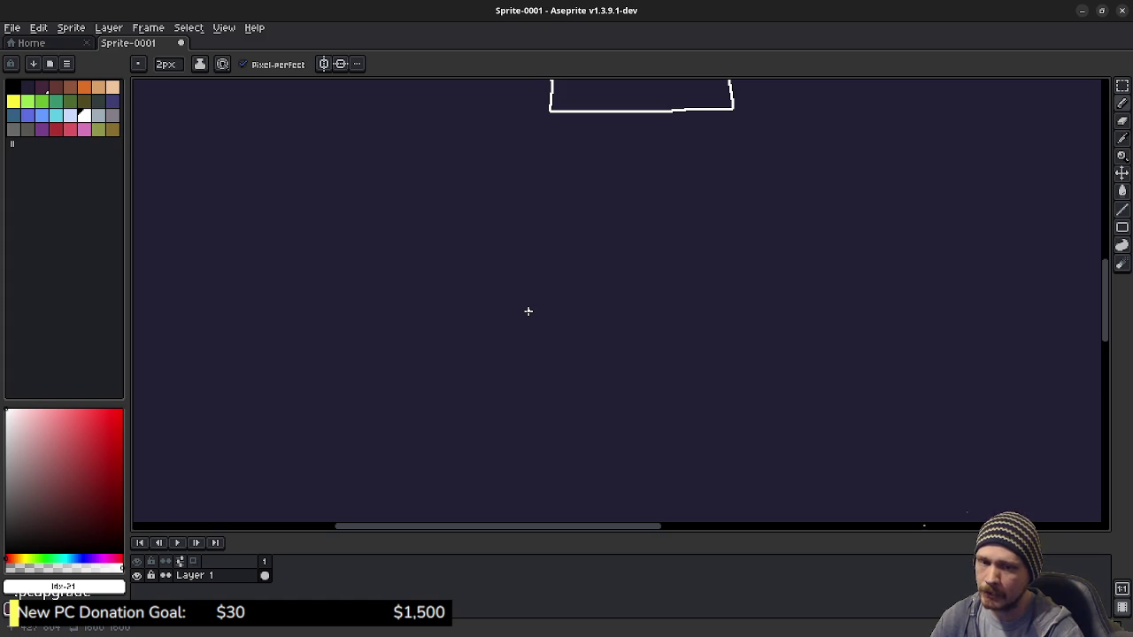
drag(509, 324, 566, 348)
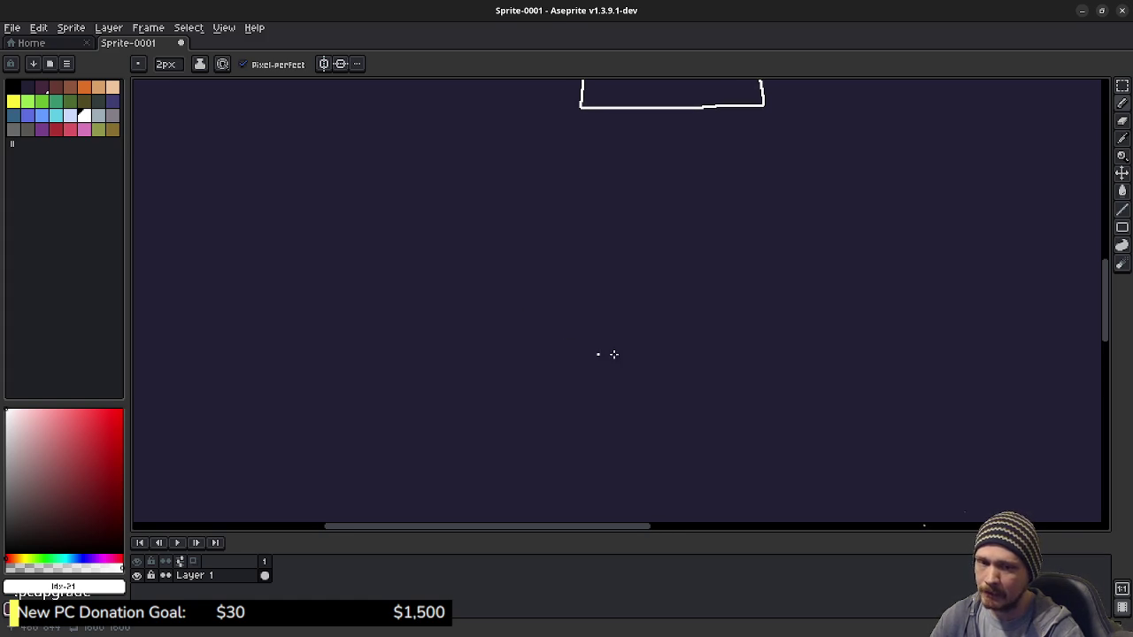
drag(427, 233, 476, 365)
mouse_move(378, 304)
mouse_down()
mouse_move(561, 357)
mouse_move(618, 290)
mouse_move(676, 293)
mouse_move(755, 375)
mouse_move(734, 351)
mouse_up()
drag(765, 246, 789, 337)
mouse_move(797, 321)
mouse_down()
mouse_move(854, 308)
mouse_move(851, 352)
mouse_up()
drag(723, 427, 726, 405)
key(ctrl+z)
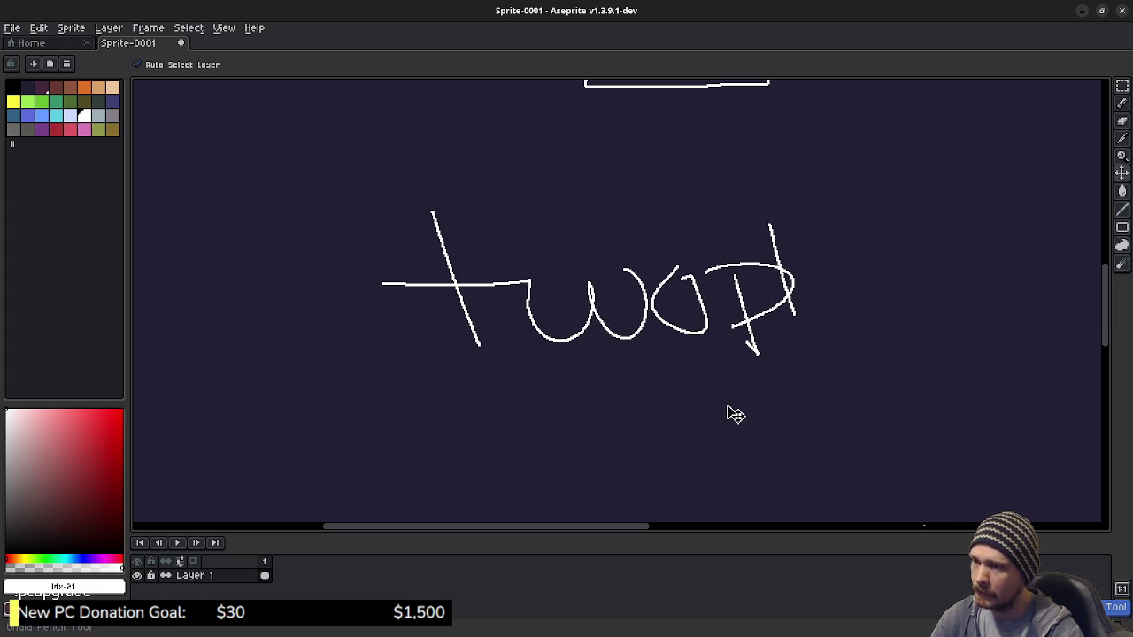
key(ctrl+z)
key(ctrl+z)
key(ctrl+z)
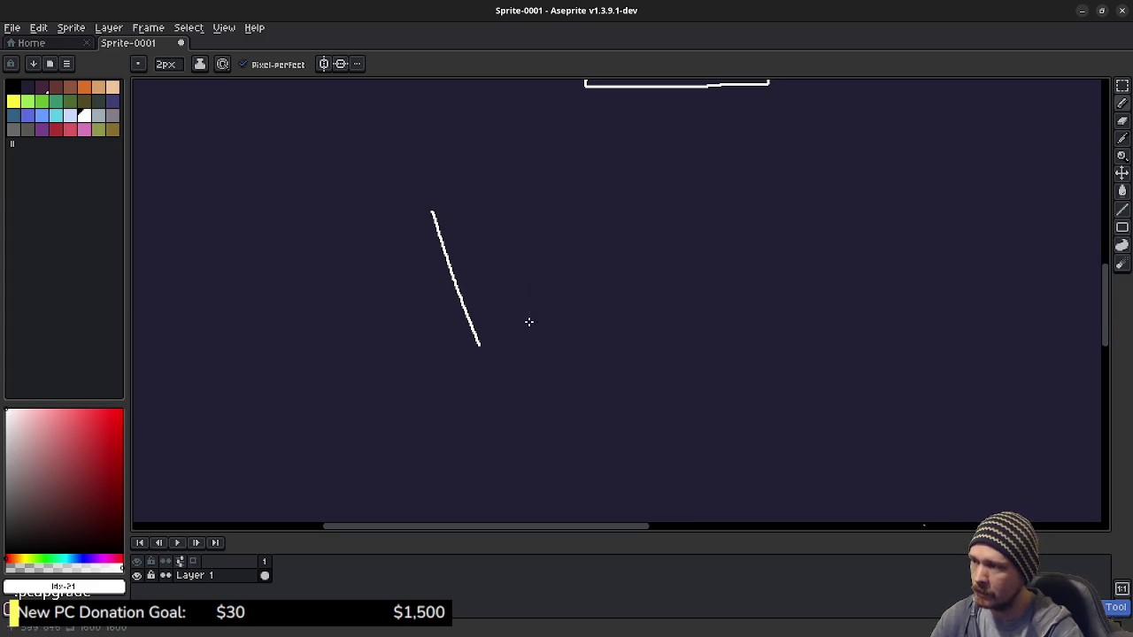
Rewrite the word as 'tuple', then undo it so the area is blank
mouse_move(393, 292)
mouse_down()
mouse_move(572, 270)
mouse_move(614, 361)
mouse_up()
drag(567, 294, 603, 316)
drag(642, 225, 666, 315)
mouse_move(675, 288)
mouse_down()
mouse_move(680, 270)
mouse_move(735, 326)
mouse_up()
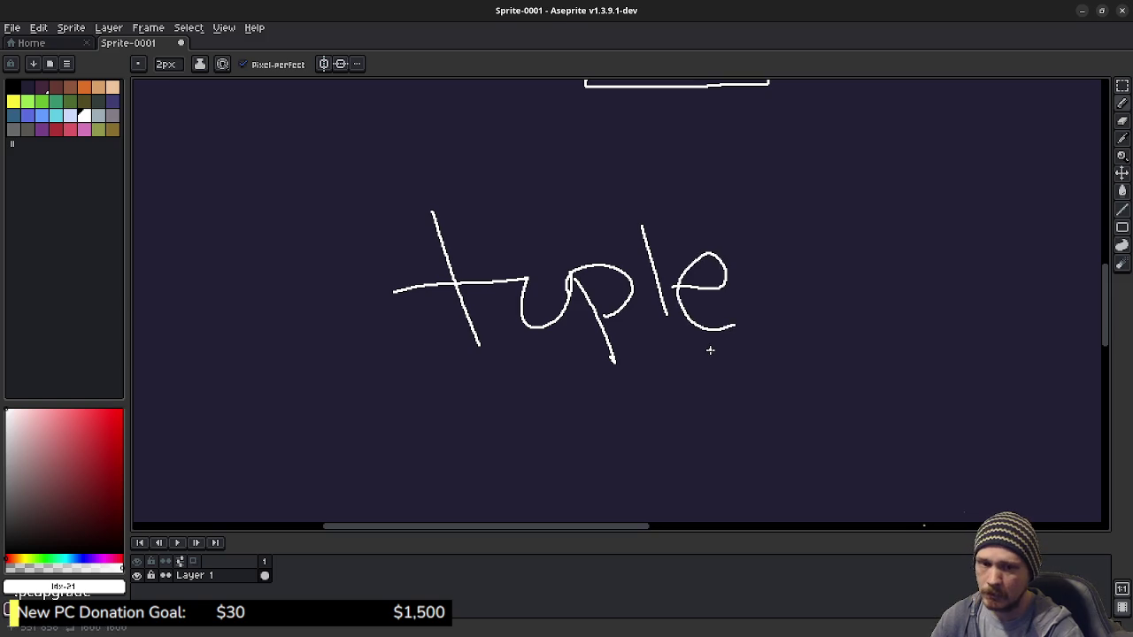
key(ctrl+z)
key(ctrl+z)
key(ctrl+z)
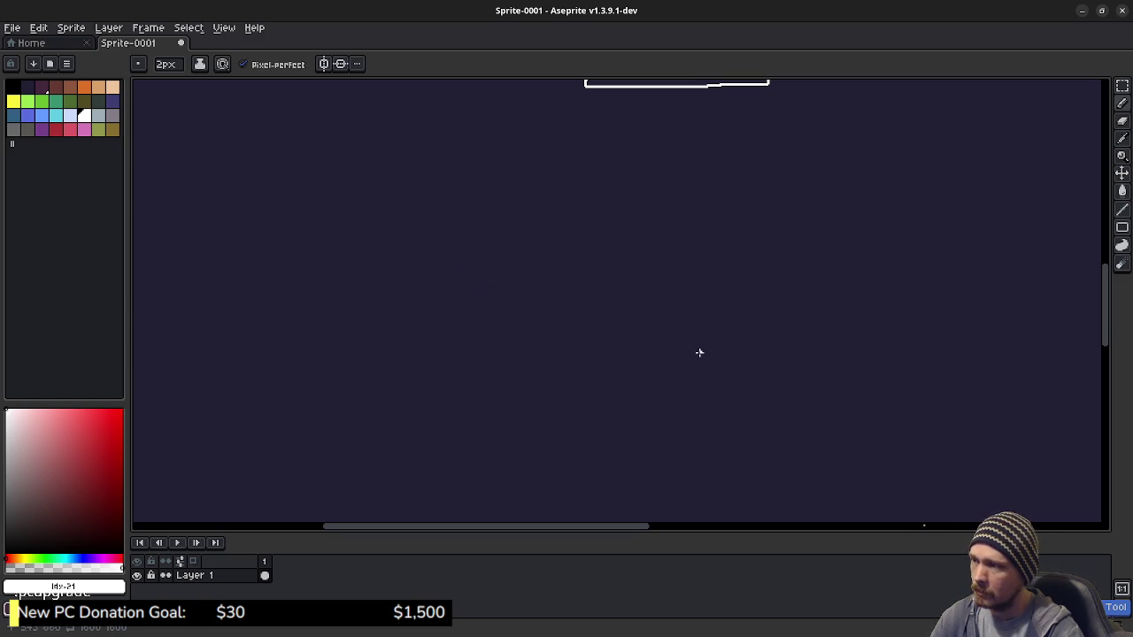
mouse_move(544, 348)
mouse_down()
mouse_move(670, 310)
mouse_move(598, 346)
mouse_up()
Hand-write "dict =" on the navy canvas with the Pencil
scroll(531, 332, up, 2)
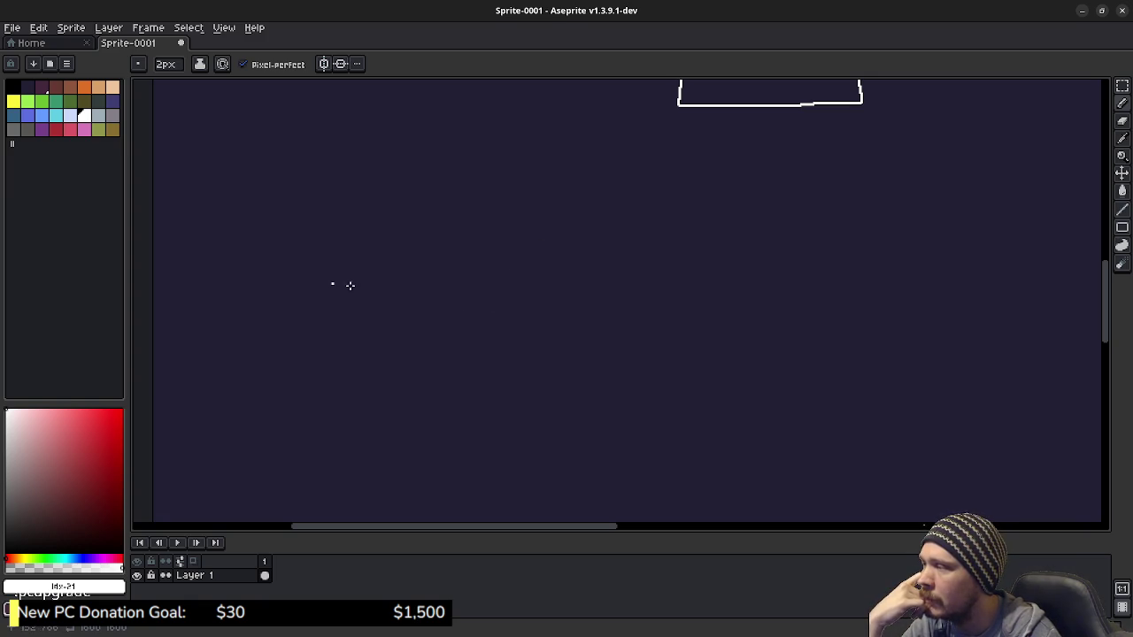
mouse_move(343, 284)
mouse_down()
mouse_move(311, 266)
mouse_move(348, 252)
mouse_move(357, 301)
mouse_up()
drag(385, 262, 392, 308)
click(386, 253)
drag(439, 268, 460, 298)
drag(462, 233, 481, 307)
mouse_move(445, 267)
mouse_down()
mouse_move(580, 261)
mouse_move(585, 281)
mouse_up()
drag(662, 286, 515, 278)
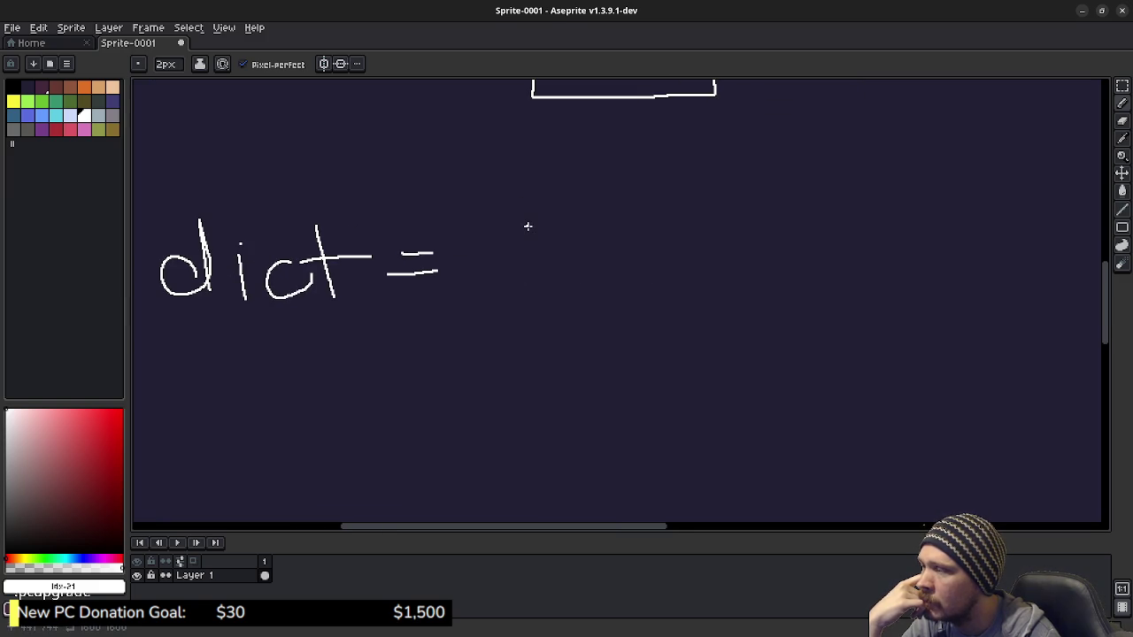
Write "<tuple" after the equals sign
drag(529, 210, 509, 286)
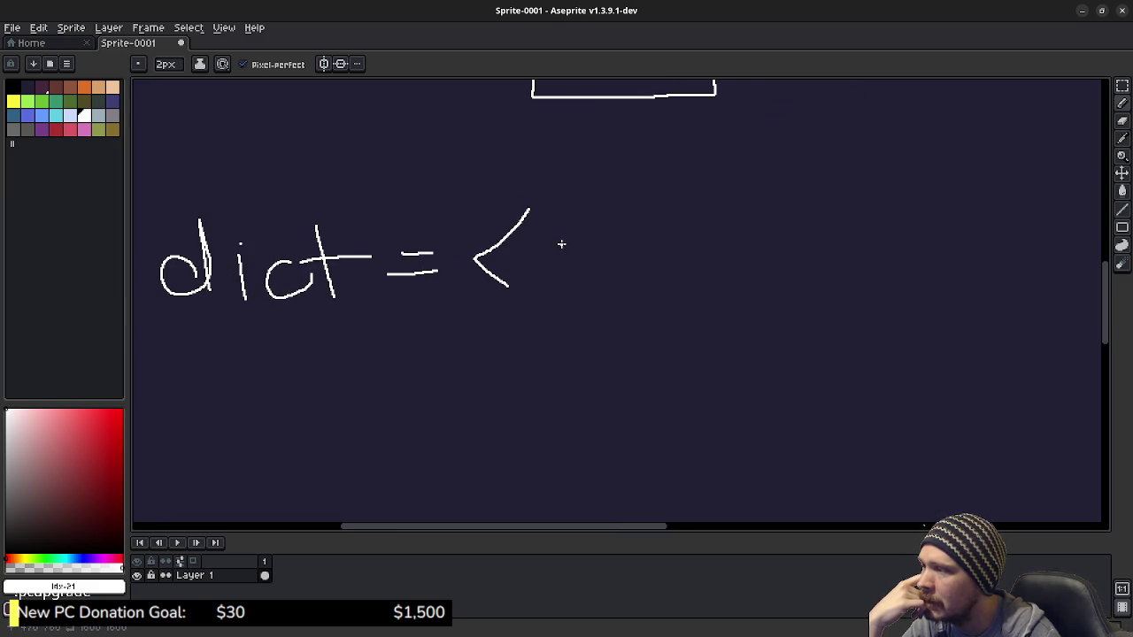
drag(553, 228, 560, 279)
mouse_move(540, 258)
mouse_down()
mouse_move(607, 242)
mouse_move(620, 290)
mouse_up()
drag(618, 247, 620, 266)
mouse_move(645, 223)
mouse_down()
mouse_move(655, 268)
mouse_move(702, 267)
mouse_move(734, 306)
mouse_up()
Write "item" and close the angle bracket after it
scroll(669, 262, right, 3)
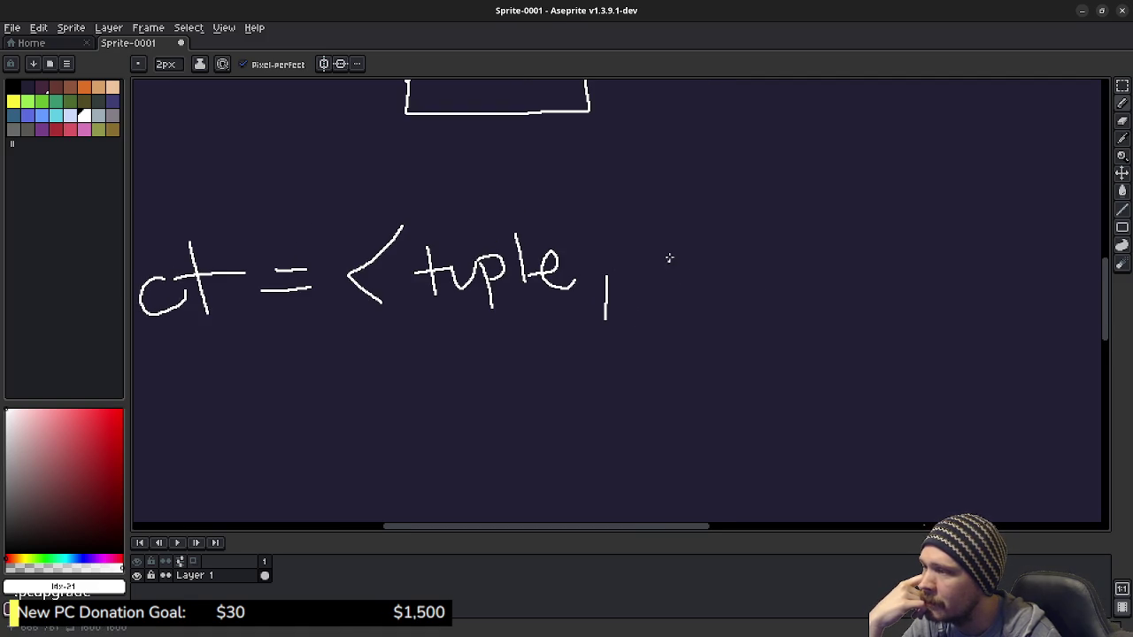
click(662, 242)
drag(663, 266, 664, 278)
drag(683, 228, 701, 285)
mouse_move(678, 273)
mouse_down()
mouse_move(749, 250)
mouse_move(767, 269)
mouse_move(781, 253)
mouse_up()
drag(774, 212, 815, 299)
Start a line underlining the word "tuple"
scroll(673, 349, left, 3)
scroll(672, 348, down, 2)
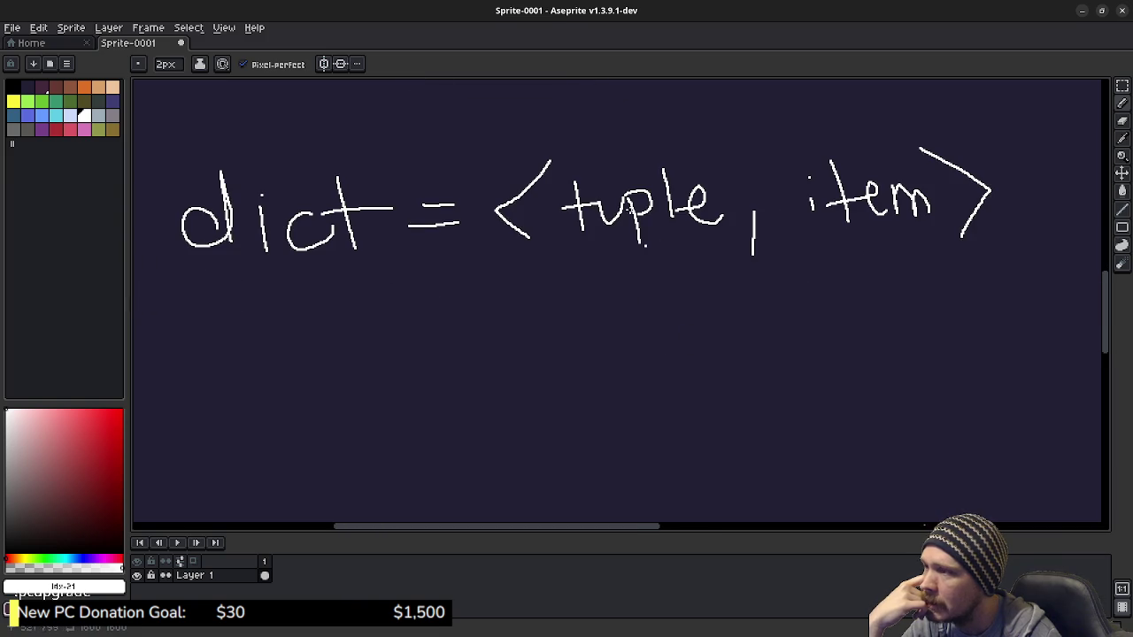
mouse_move(622, 248)
mouse_down()
mouse_move(610, 249)
mouse_move(749, 236)
mouse_up()
scroll(531, 346, left, 3)
scroll(531, 345, down, 1)
Finish underlining "tuple" and write "tuple" beneath the dict line
mouse_move(460, 331)
mouse_down()
mouse_move(477, 385)
mouse_move(521, 351)
mouse_move(556, 347)
mouse_move(568, 402)
mouse_up()
mouse_move(559, 352)
mouse_down()
mouse_move(630, 342)
mouse_move(655, 379)
mouse_up()
scroll(619, 362, down, 3)
scroll(619, 363, right, 1)
Write "<item a, item b>" after the new "tuple" word
mouse_move(583, 316)
mouse_down()
mouse_move(521, 345)
mouse_move(580, 374)
mouse_up()
drag(613, 338, 613, 362)
click(605, 317)
drag(628, 319, 630, 361)
mouse_move(613, 346)
mouse_down()
mouse_move(673, 336)
mouse_move(680, 358)
mouse_move(700, 340)
mouse_move(713, 358)
mouse_move(759, 356)
mouse_up()
drag(776, 345, 773, 384)
drag(815, 328, 816, 354)
click(807, 311)
mouse_move(833, 309)
mouse_down()
mouse_move(833, 358)
mouse_move(853, 329)
mouse_move(867, 356)
mouse_move(896, 330)
mouse_move(901, 352)
mouse_up()
mouse_move(908, 307)
mouse_down()
mouse_move(905, 326)
mouse_move(940, 337)
mouse_move(924, 352)
mouse_up()
mouse_move(941, 299)
mouse_down()
mouse_move(956, 324)
mouse_move(952, 372)
mouse_up()
mouse_move(845, 411)
mouse_down()
mouse_move(786, 374)
mouse_move(814, 337)
mouse_up()
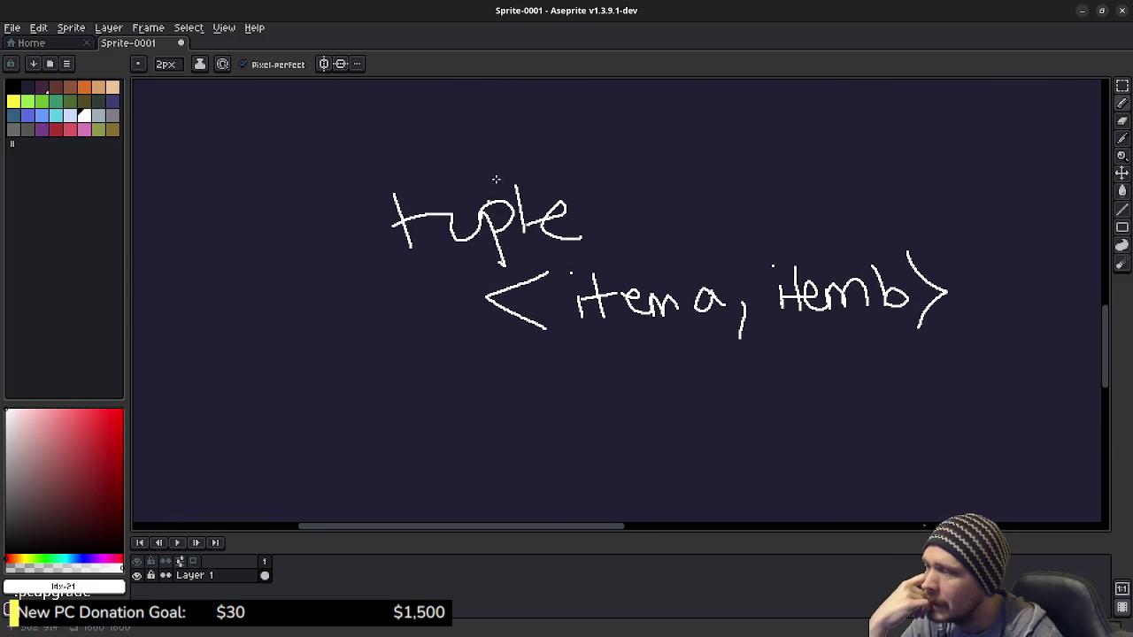
Write "is_equal(+)" below the tuple note, then scroll back up to the diagram
scroll(561, 363, down, 2)
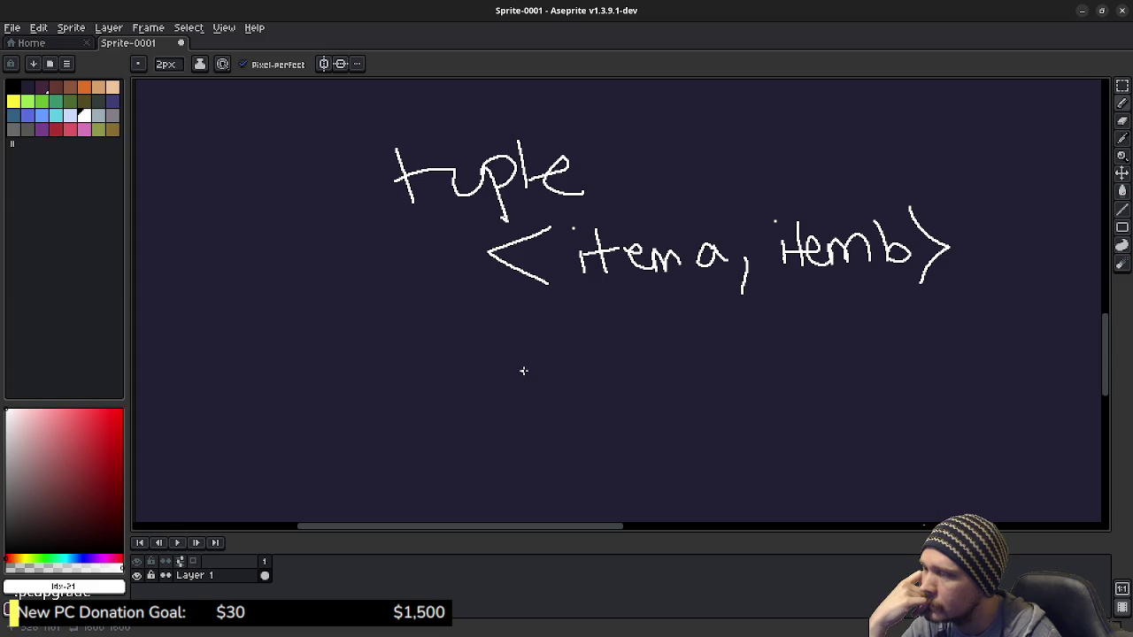
click(514, 351)
mouse_move(518, 371)
mouse_down()
mouse_move(522, 391)
mouse_move(537, 372)
mouse_move(531, 399)
mouse_up()
mouse_move(611, 375)
mouse_down()
mouse_move(637, 386)
mouse_move(665, 363)
mouse_move(729, 370)
mouse_move(737, 389)
mouse_move(754, 390)
mouse_up()
mouse_move(800, 329)
mouse_down()
mouse_move(795, 385)
mouse_move(821, 389)
mouse_up()
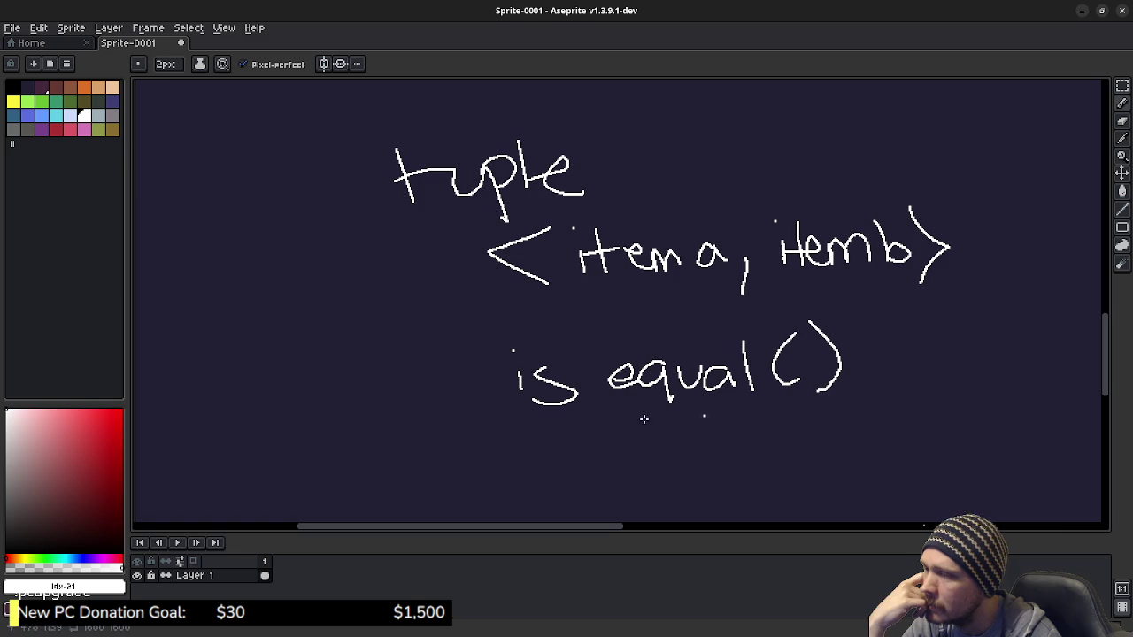
drag(596, 403, 609, 403)
mouse_move(804, 344)
mouse_down()
mouse_move(802, 377)
mouse_move(825, 359)
mouse_up()
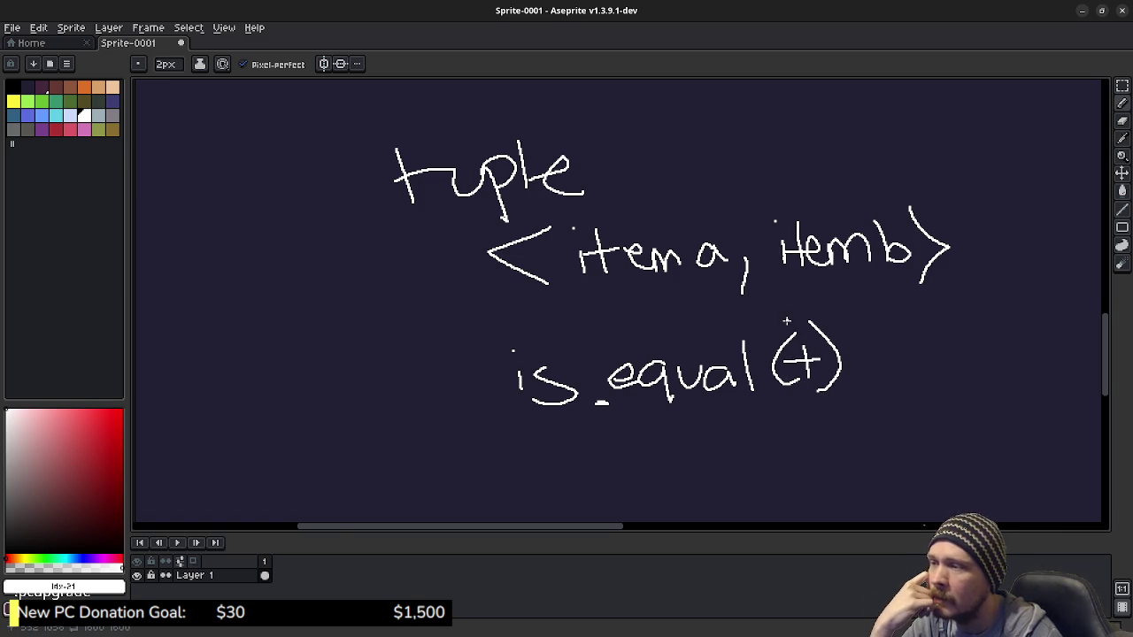
drag(768, 309, 613, 342)
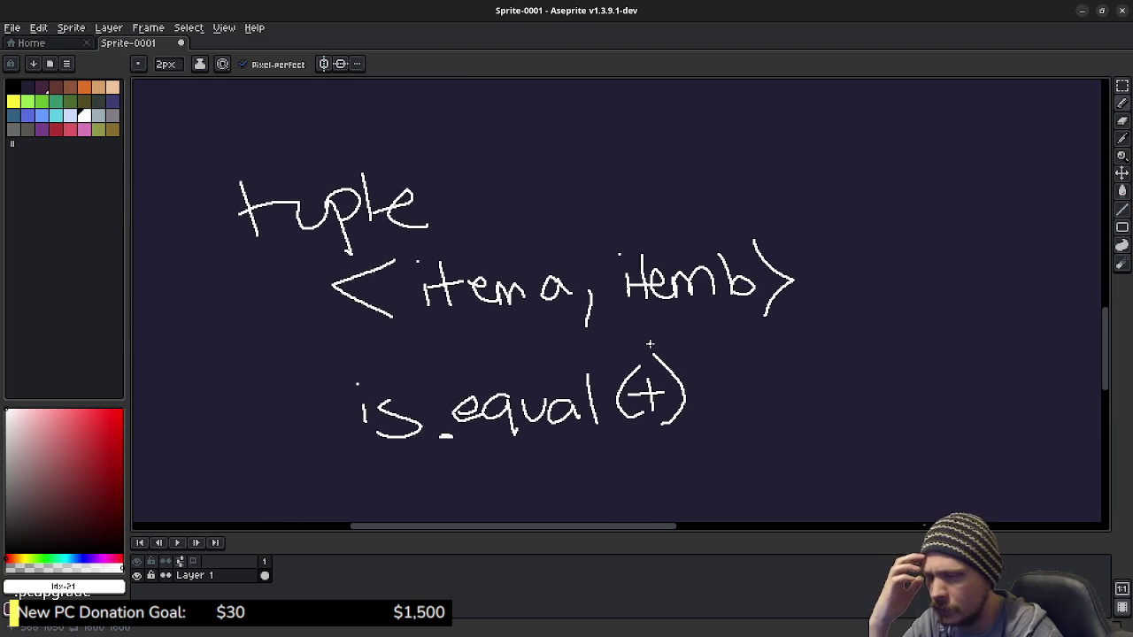
scroll(643, 324, up, 10)
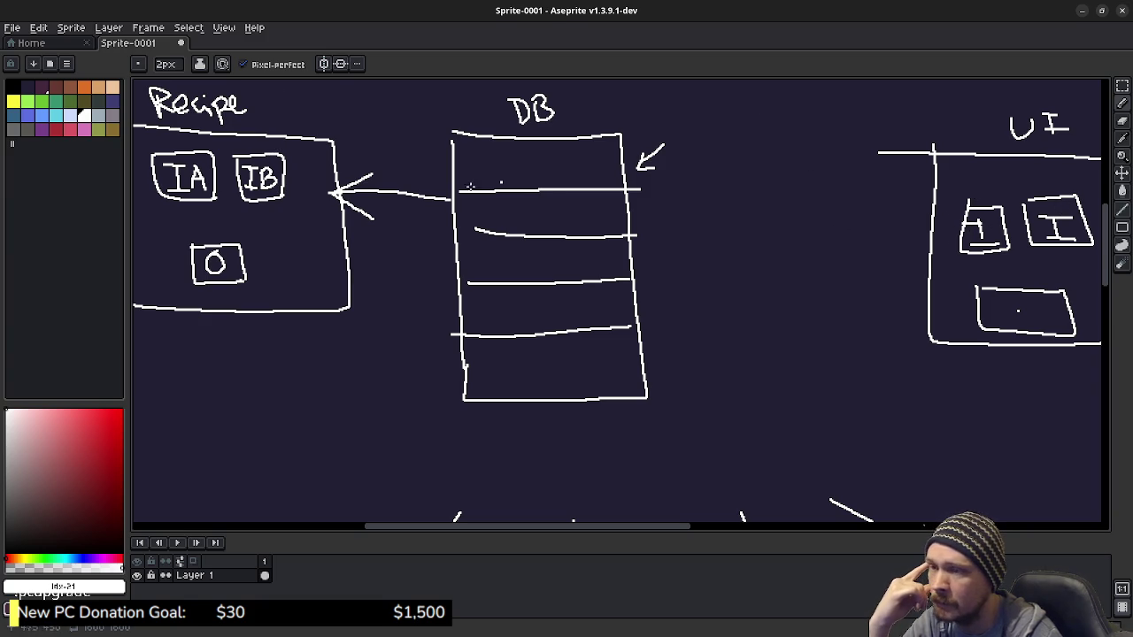
Write "dict" in empty space beside the Recipe and DB notes
scroll(721, 368, down, 7)
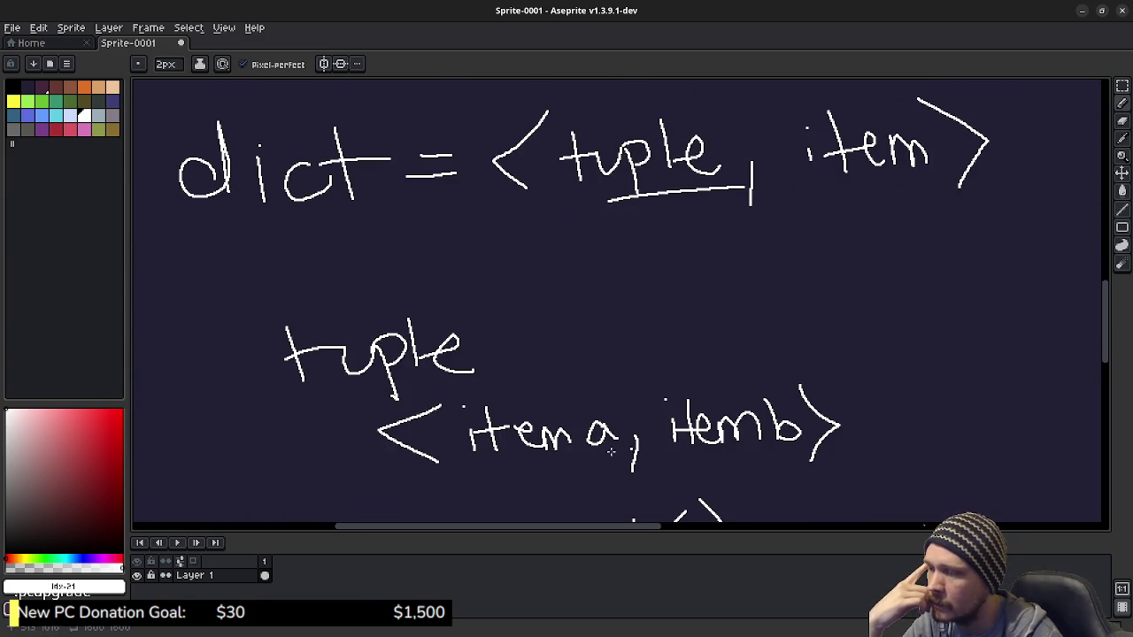
scroll(635, 322, up, 3)
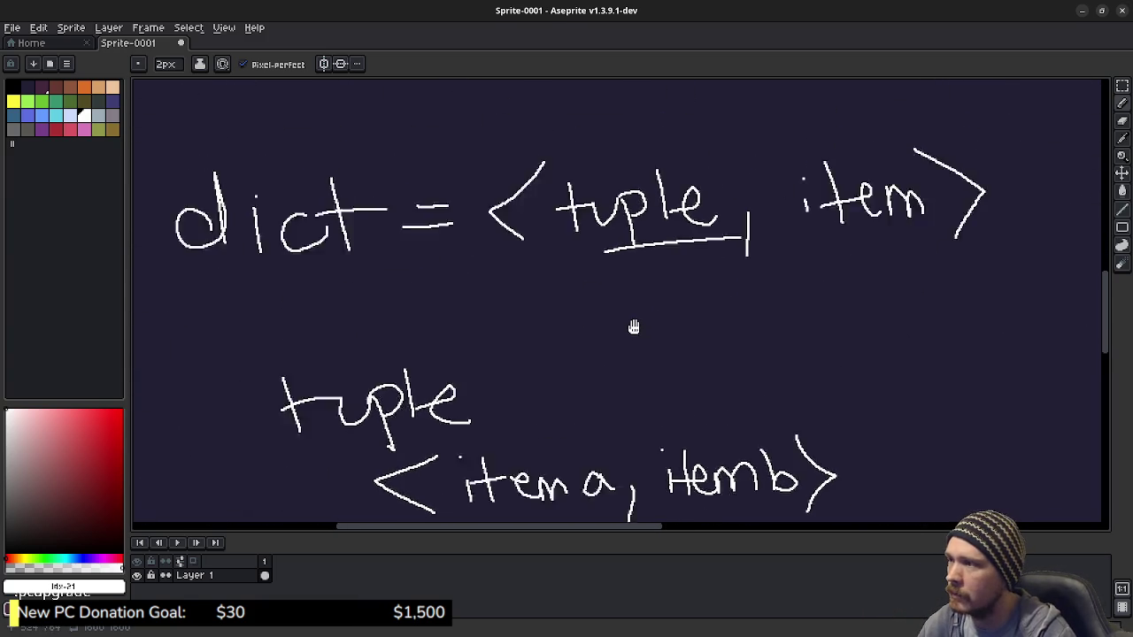
scroll(619, 198, up, 3)
mouse_move(617, 192)
mouse_down()
mouse_move(632, 351)
mouse_move(579, 288)
mouse_up()
scroll(678, 293, down, 4)
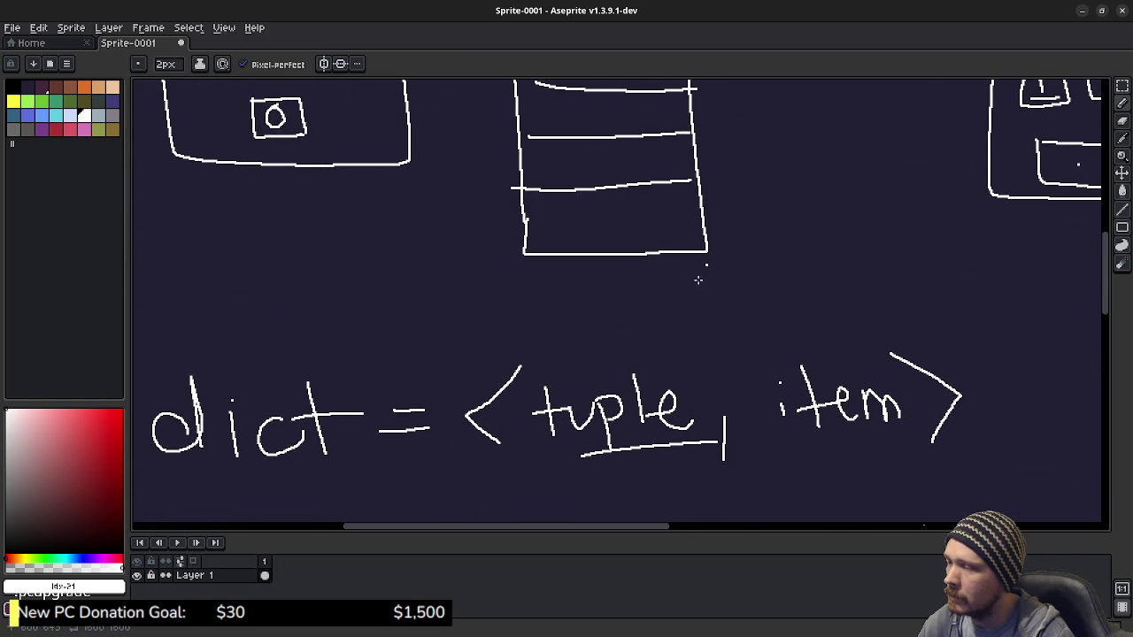
scroll(371, 410, down, 4)
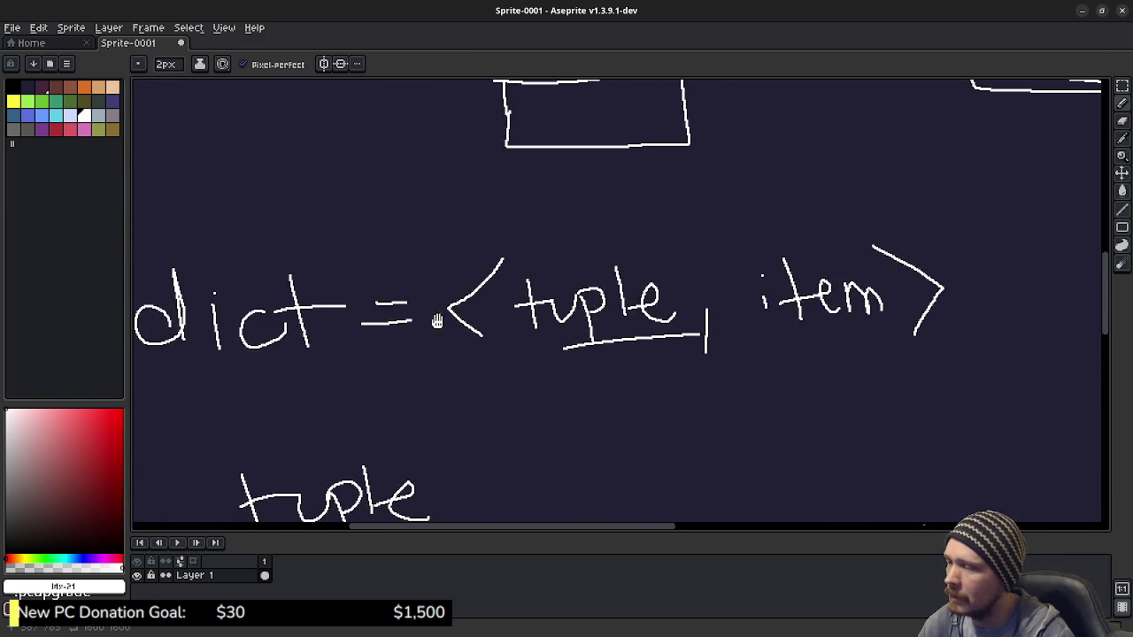
scroll(435, 322, right, 8)
mouse_move(631, 351)
mouse_down()
mouse_move(574, 358)
mouse_move(648, 386)
mouse_move(683, 383)
mouse_up()
click(631, 331)
drag(679, 318, 703, 382)
mouse_move(673, 370)
mouse_down()
mouse_move(694, 358)
mouse_move(689, 338)
mouse_up()
Add an equals sign after "dict", then undo it with Ctrl+Z
scroll(652, 354, right, 2)
drag(645, 355, 689, 355)
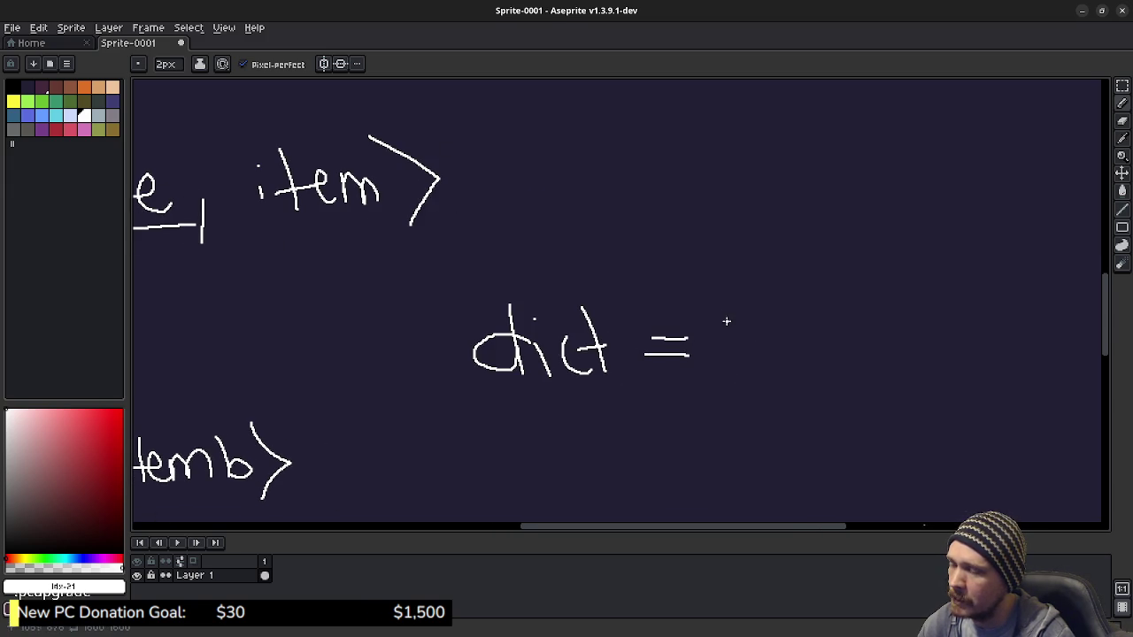
mouse_move(579, 290)
mouse_down()
mouse_move(806, 323)
mouse_move(524, 287)
mouse_up()
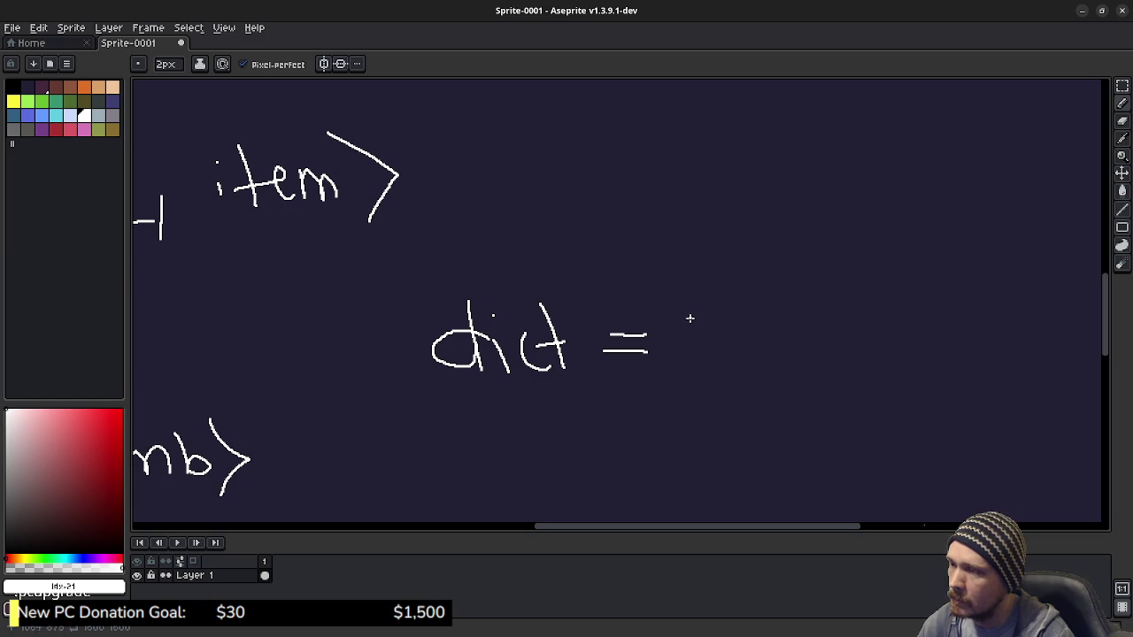
key(ctrl+z)
key(ctrl+z)
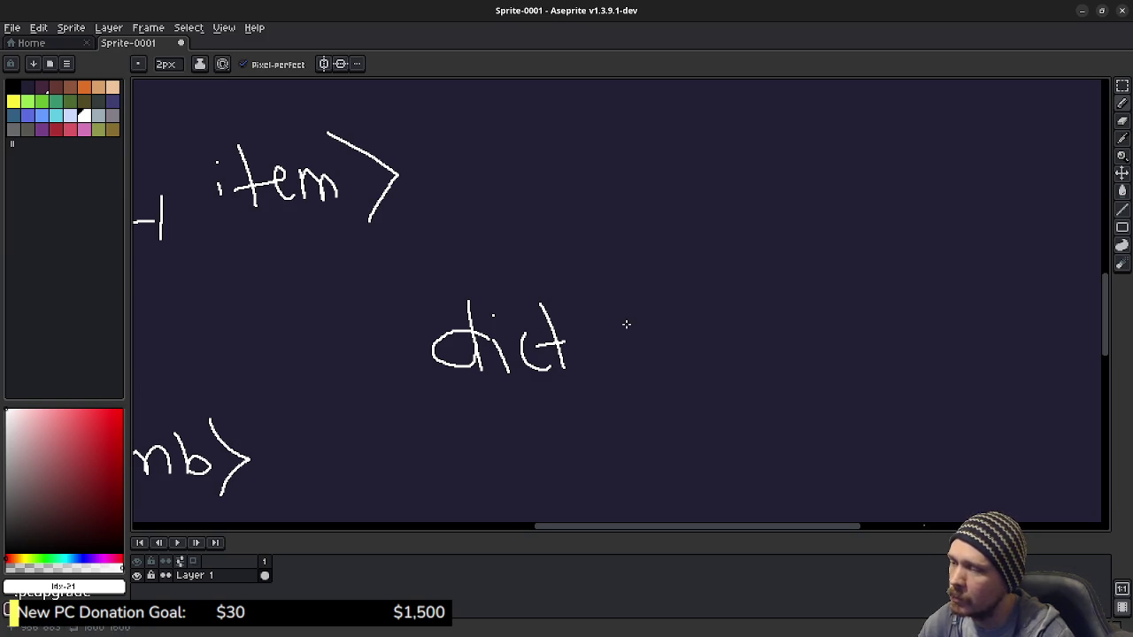
Write "<Recipe)" after "dict"
mouse_move(614, 308)
mouse_down()
mouse_move(586, 352)
mouse_move(627, 361)
mouse_up()
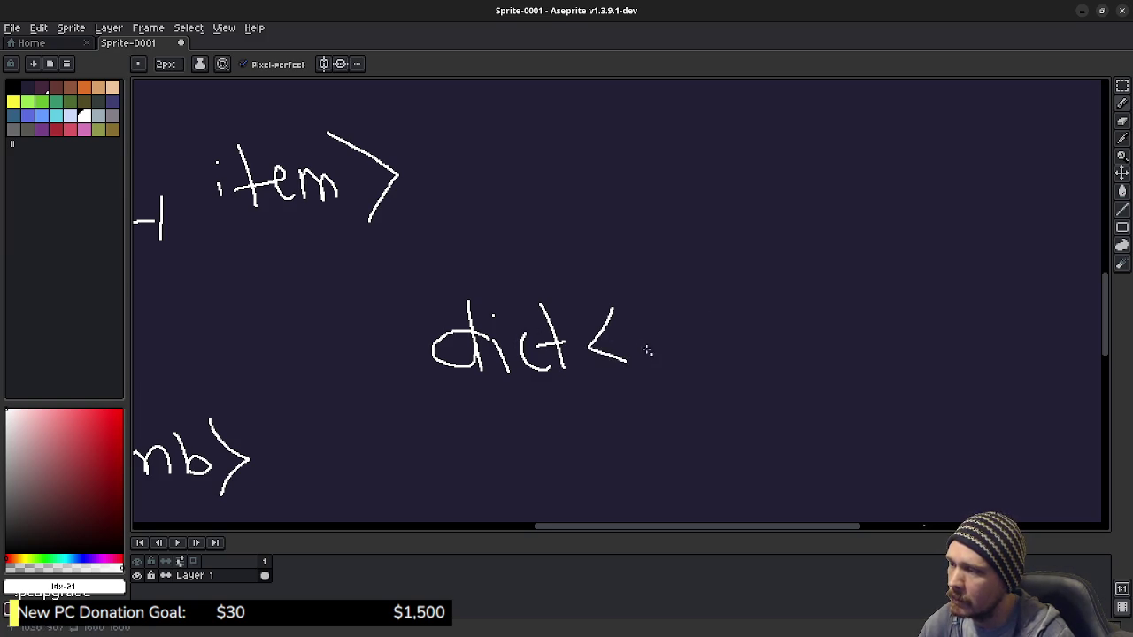
mouse_move(640, 322)
mouse_down()
mouse_move(655, 358)
mouse_move(644, 350)
mouse_move(684, 361)
mouse_move(725, 353)
mouse_move(738, 377)
mouse_up()
click(721, 333)
mouse_move(734, 337)
mouse_down()
mouse_move(736, 356)
mouse_move(770, 363)
mouse_up()
drag(773, 306, 793, 372)
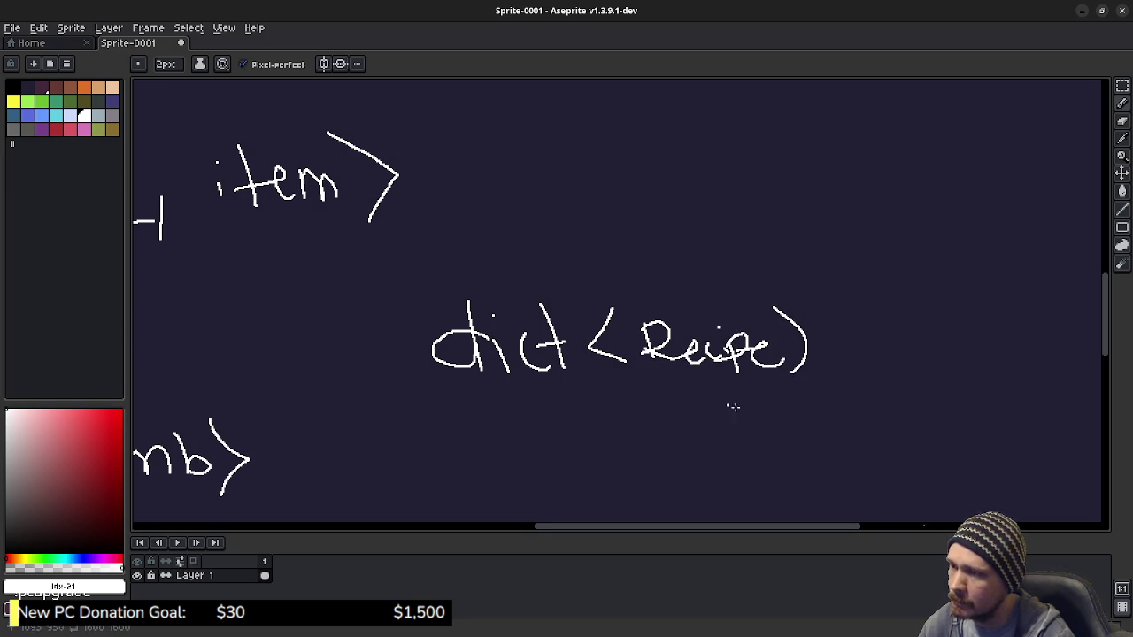
drag(741, 406, 706, 367)
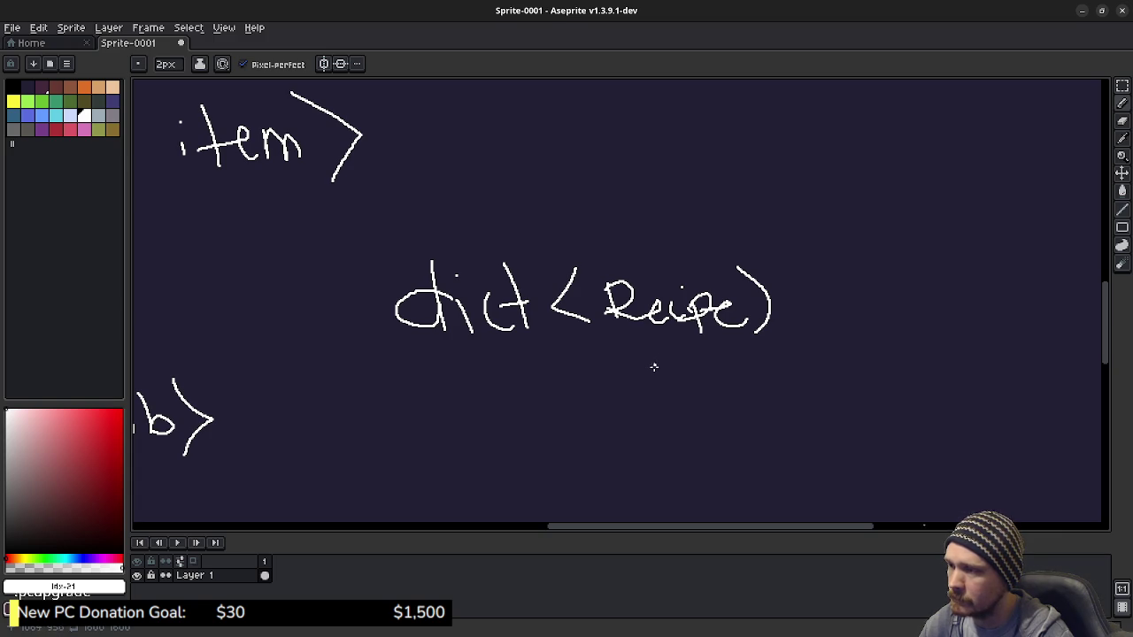
Draw a curve down from Recipe and write "Tuple item" beside it
mouse_move(687, 335)
mouse_down()
mouse_move(808, 431)
mouse_move(610, 391)
mouse_up()
mouse_move(680, 356)
mouse_down()
mouse_move(692, 400)
mouse_move(715, 362)
mouse_move(738, 371)
mouse_move(763, 418)
mouse_up()
mouse_move(743, 372)
mouse_down()
mouse_move(775, 364)
mouse_move(829, 410)
mouse_move(817, 389)
mouse_up()
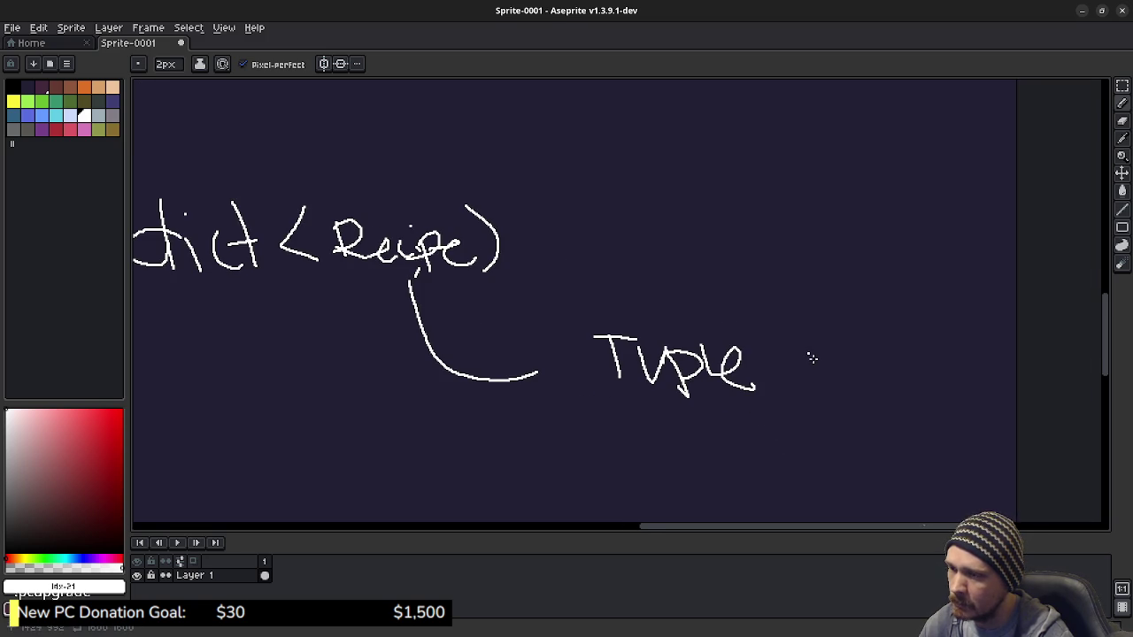
mouse_move(818, 357)
mouse_down()
mouse_move(817, 343)
mouse_move(851, 383)
mouse_move(887, 366)
mouse_move(896, 379)
mouse_move(924, 372)
mouse_move(935, 388)
mouse_up()
drag(611, 286, 876, 367)
scroll(563, 254, up, 5)
scroll(563, 254, left, 3)
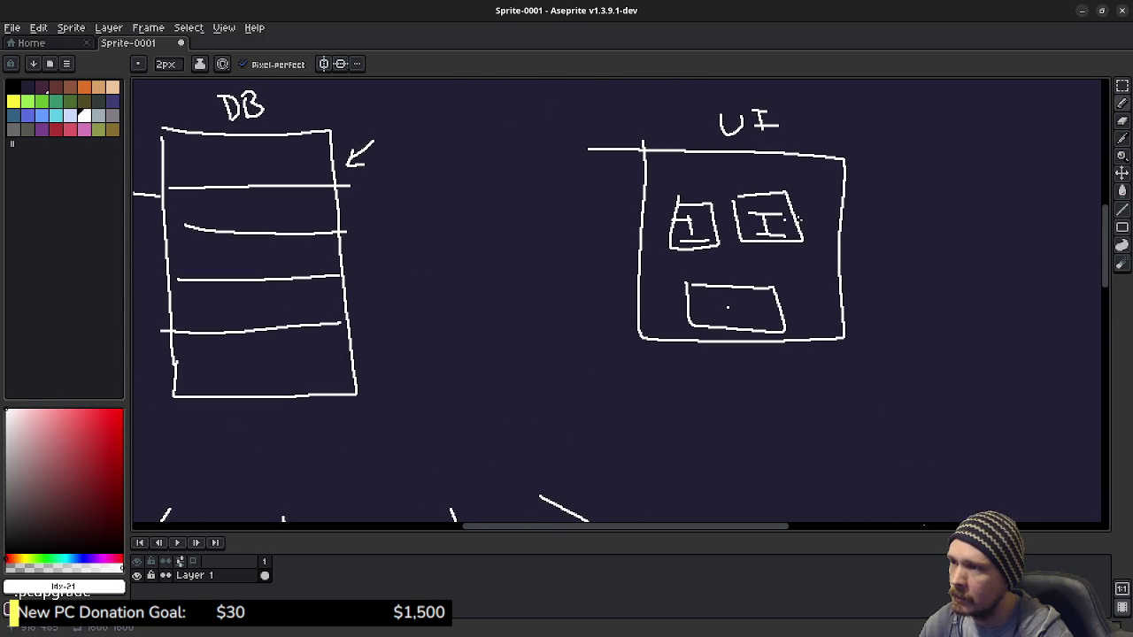
scroll(637, 289, left, 2)
scroll(637, 289, up, 1)
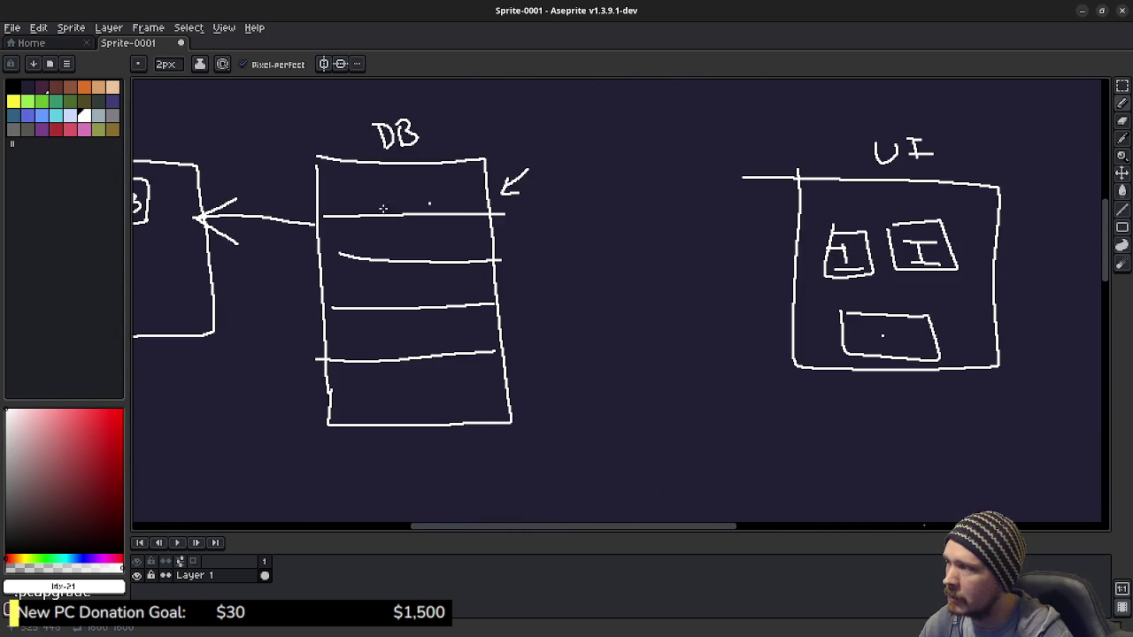
scroll(442, 202, left, 3)
scroll(442, 202, up, 1)
scroll(938, 280, right, 1)
scroll(938, 280, right, 1)
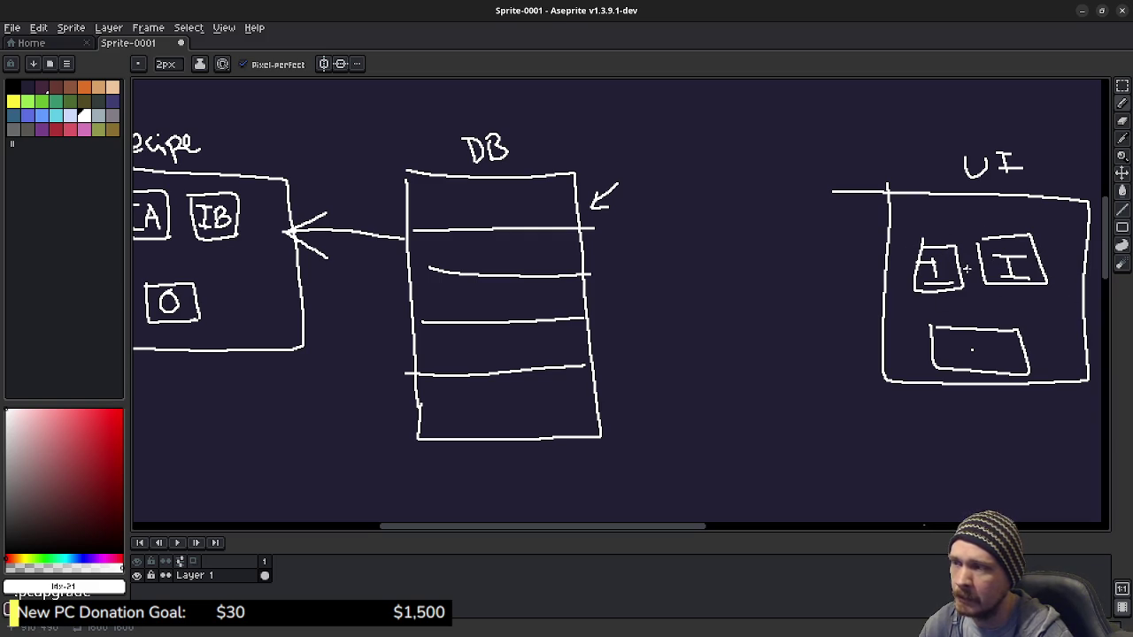
scroll(263, 222, left, 3)
scroll(263, 222, up, 1)
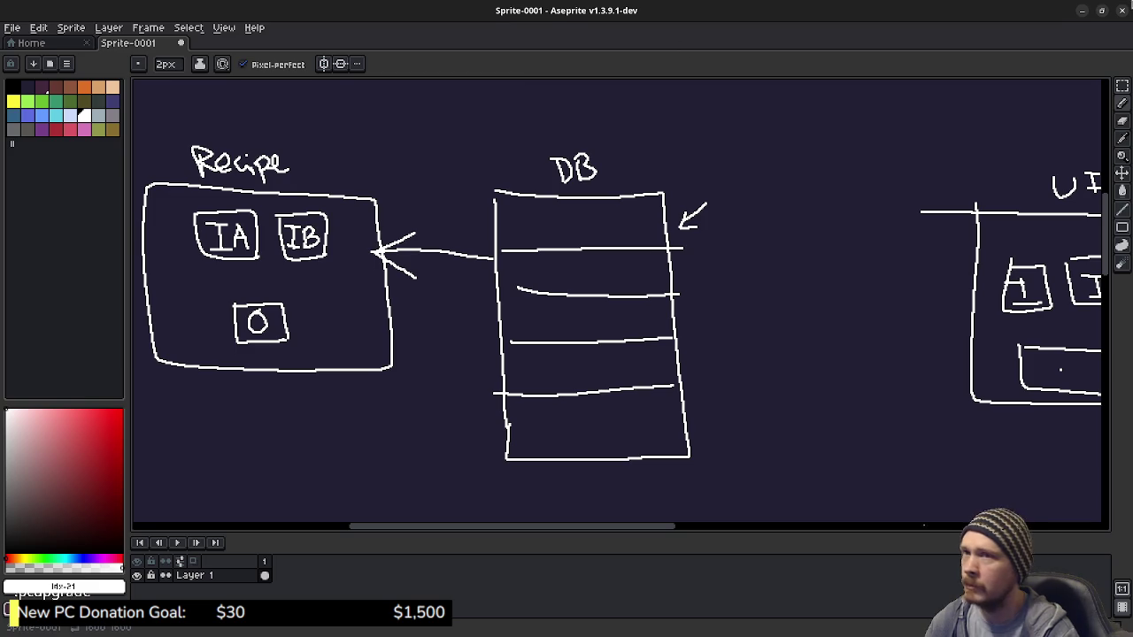
Strip the asdfasdf line and #task/stub tag from the item combination card; minimize Obsidian and Aseprite
key(alt+Tab)
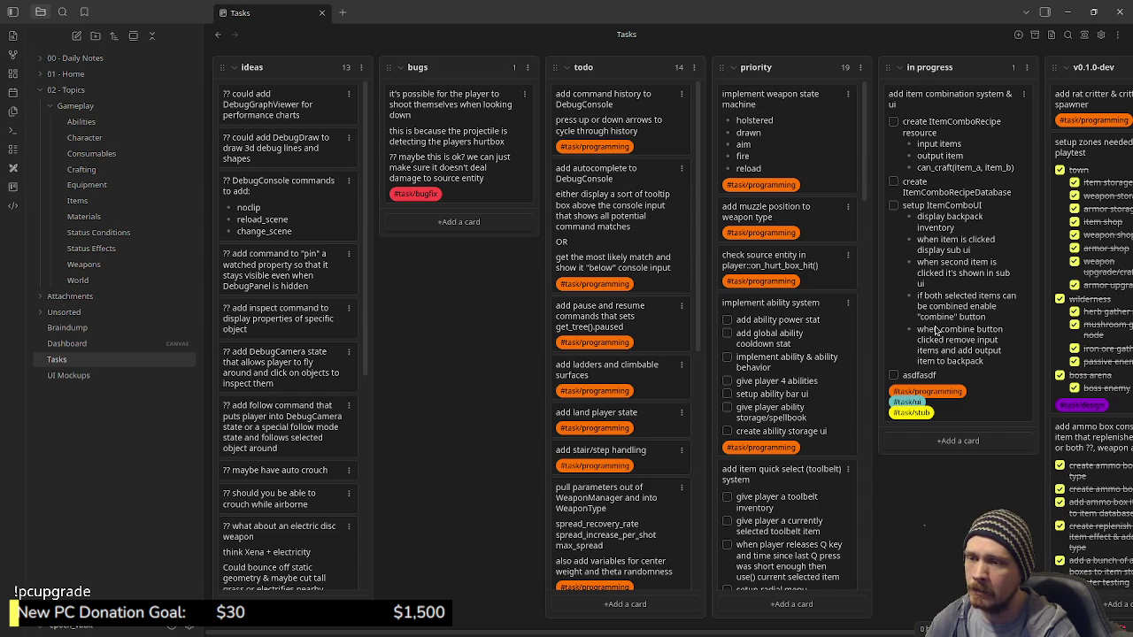
double_click(937, 374)
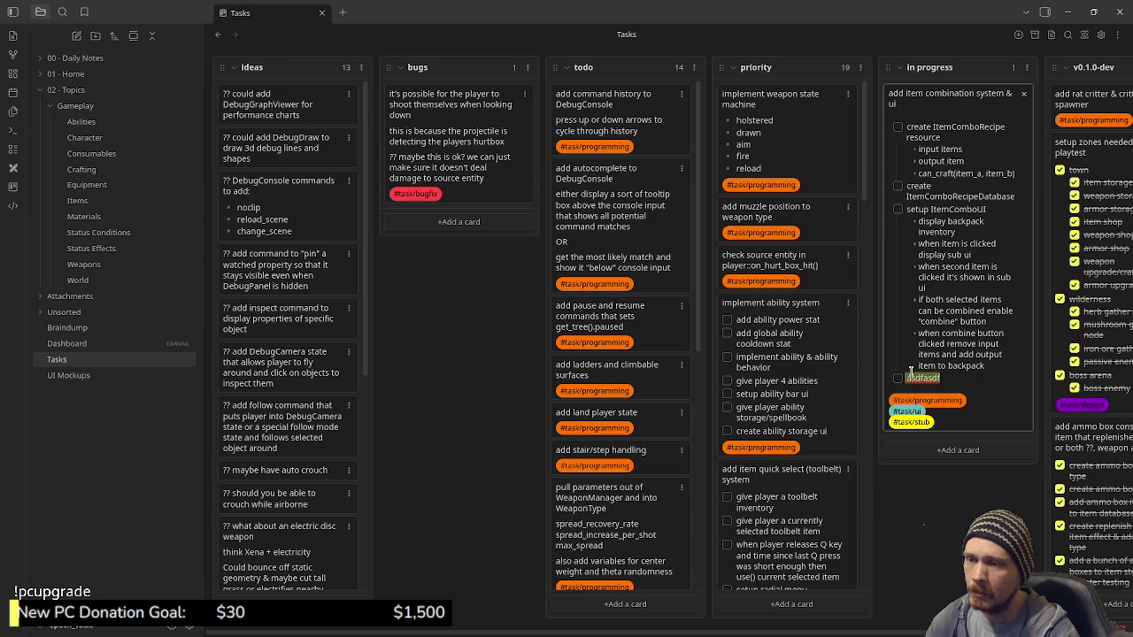
triple_click(977, 379)
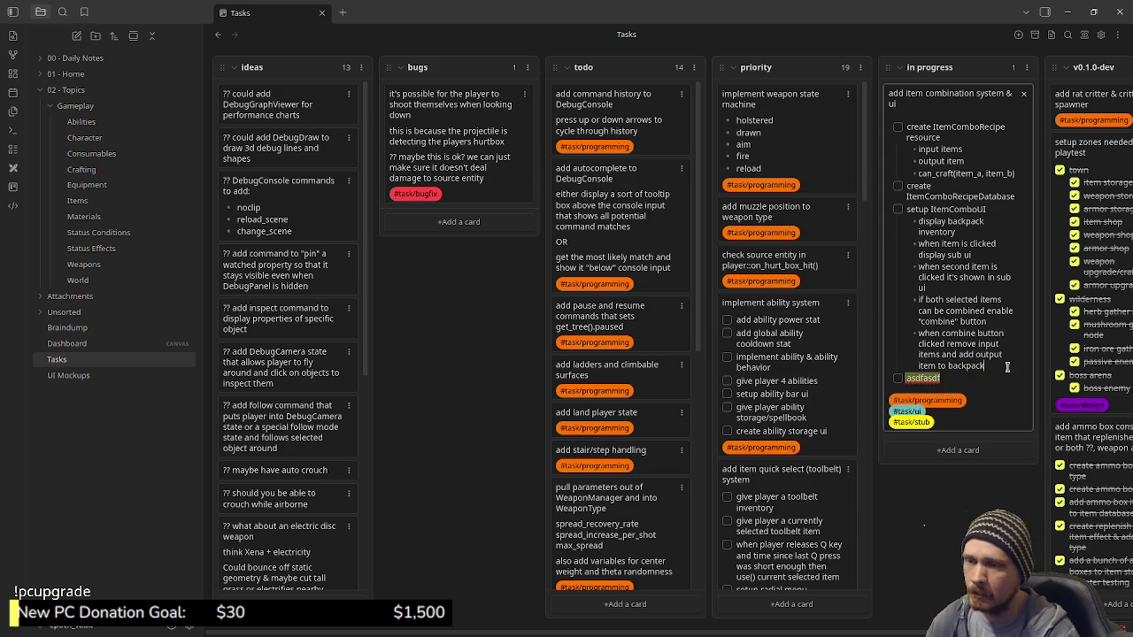
key(BackSpace)
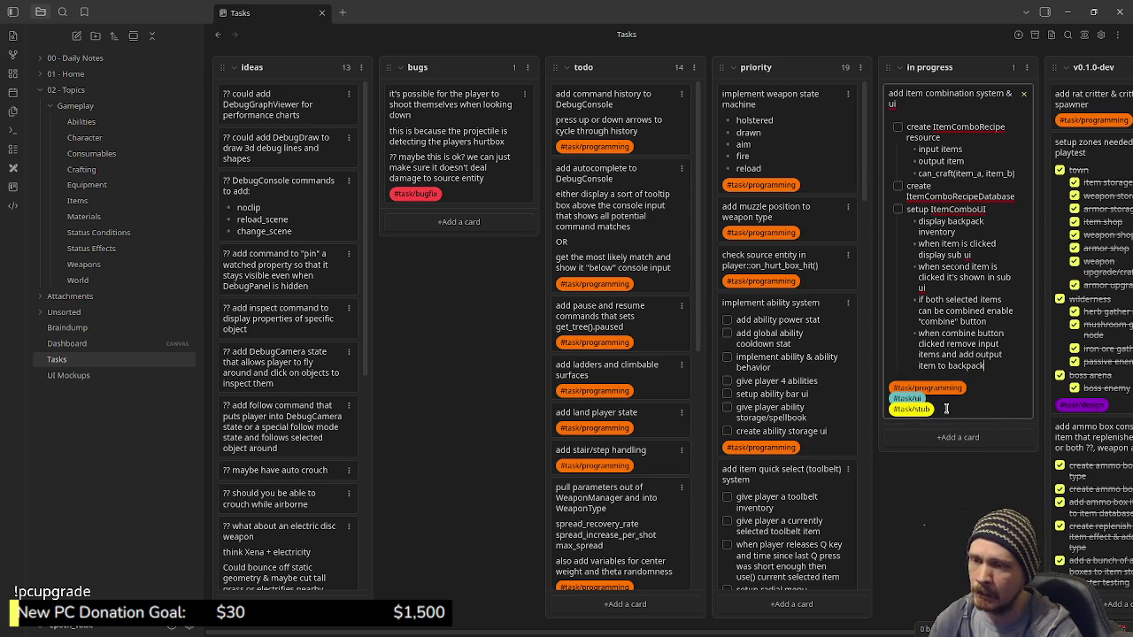
key(BackSpace)
key(BackSpace)
key(BackSpace)
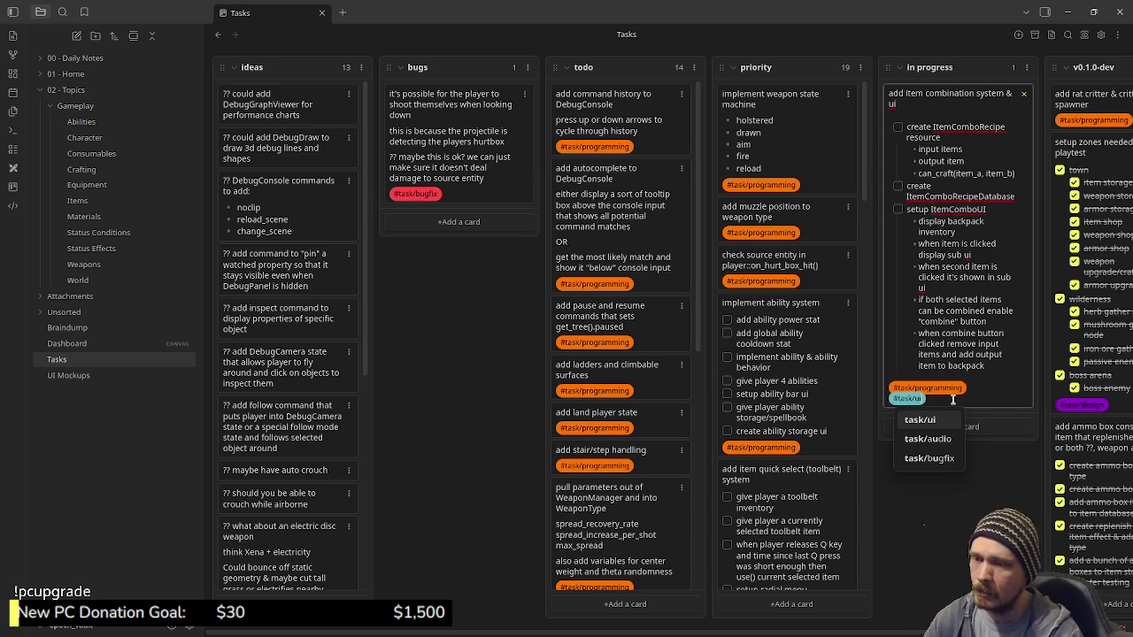
key(Escape)
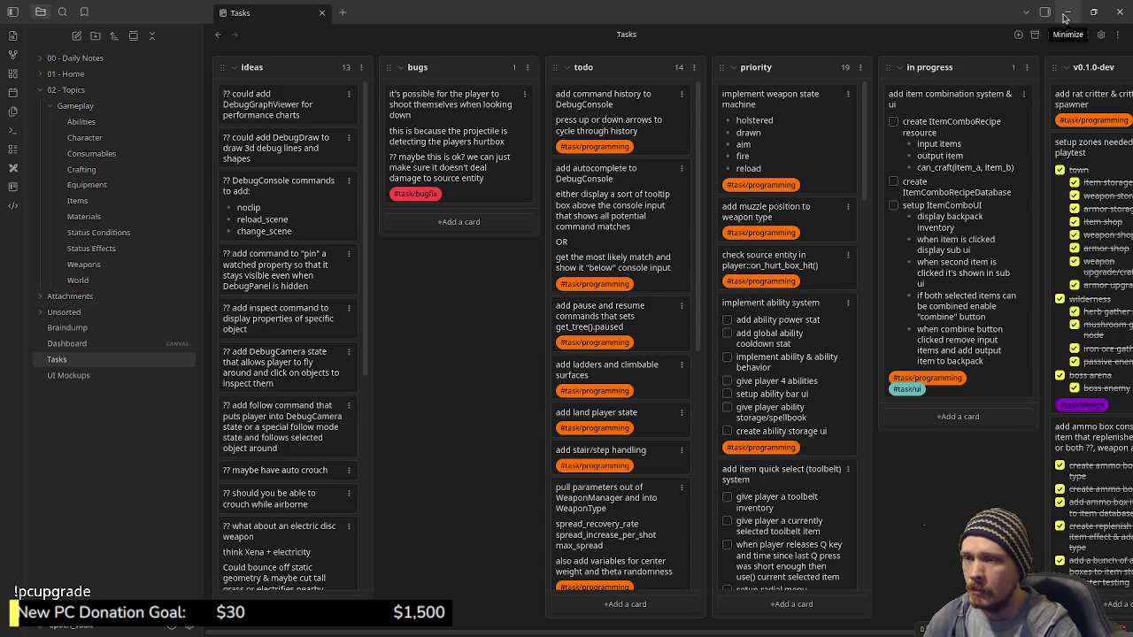
click(1066, 17)
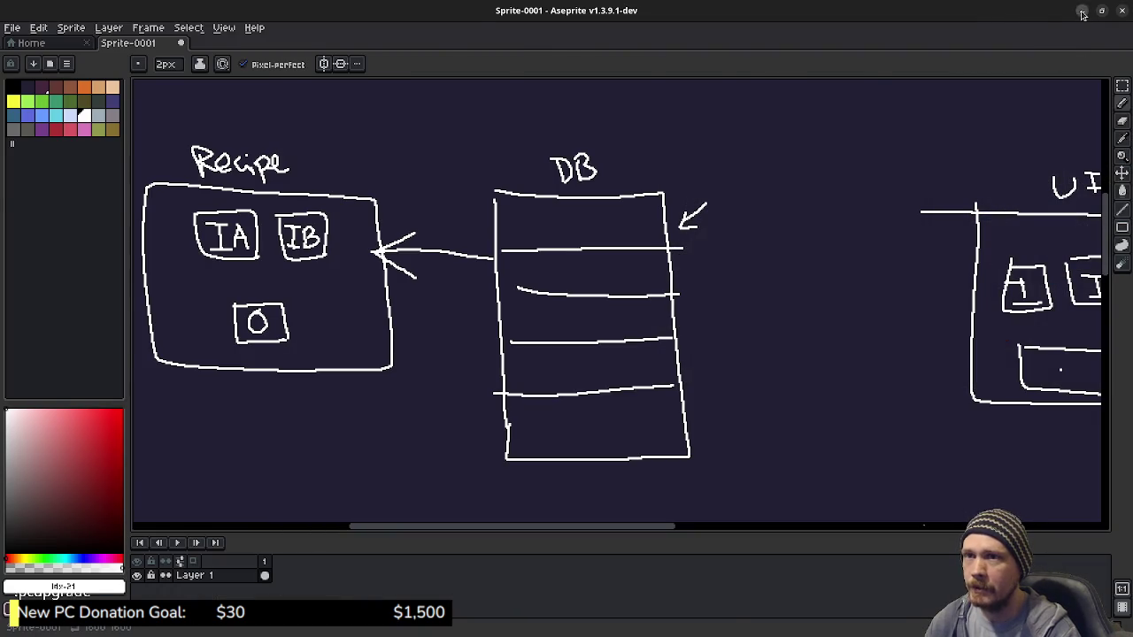
click(1082, 11)
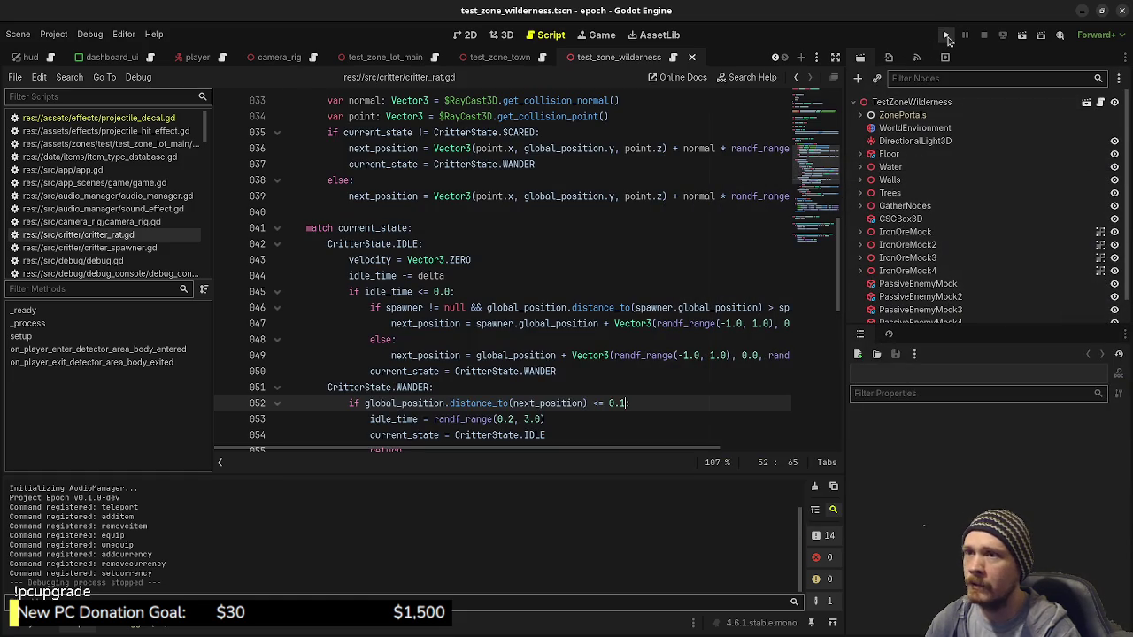
Launch the Epoch game and walk the player up to the purple mushroom
click(945, 36)
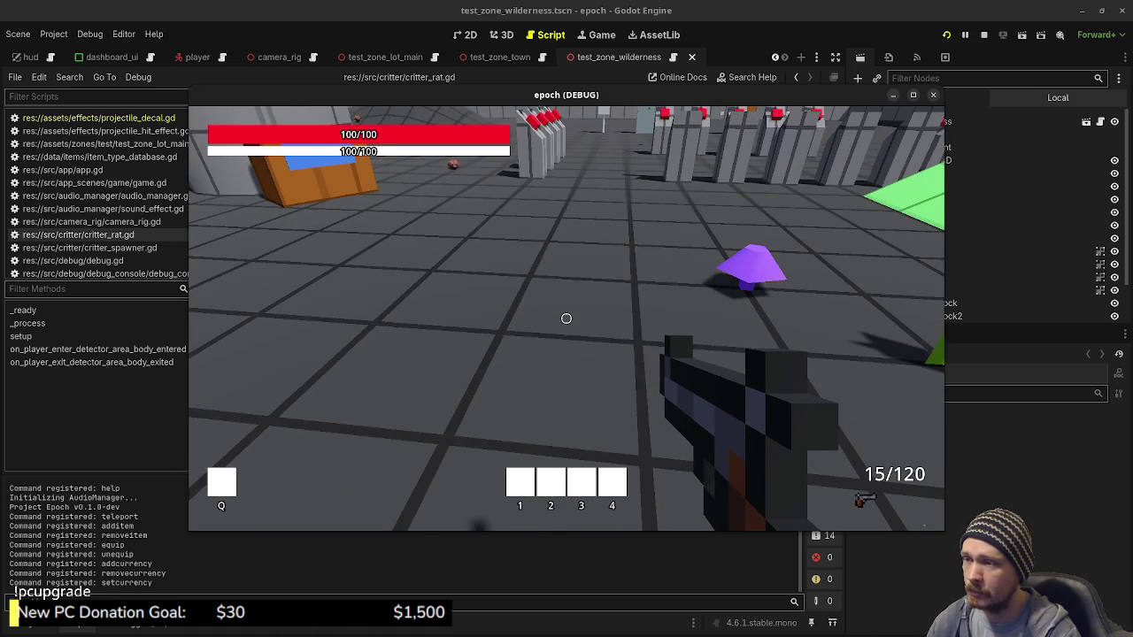
key(w)
key(w)
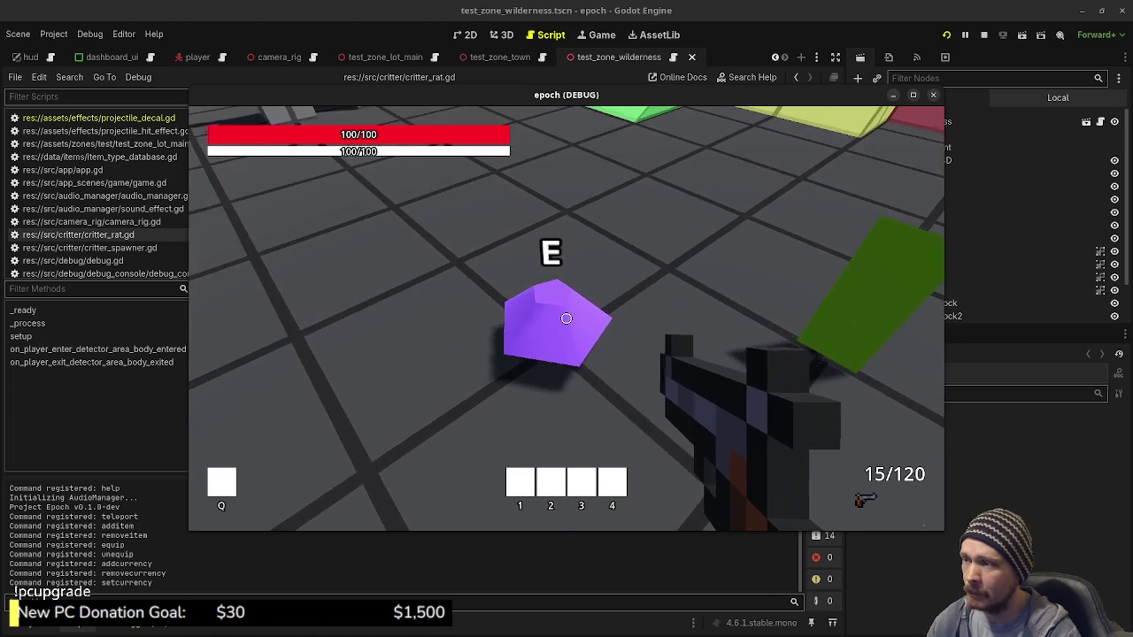
key(s)
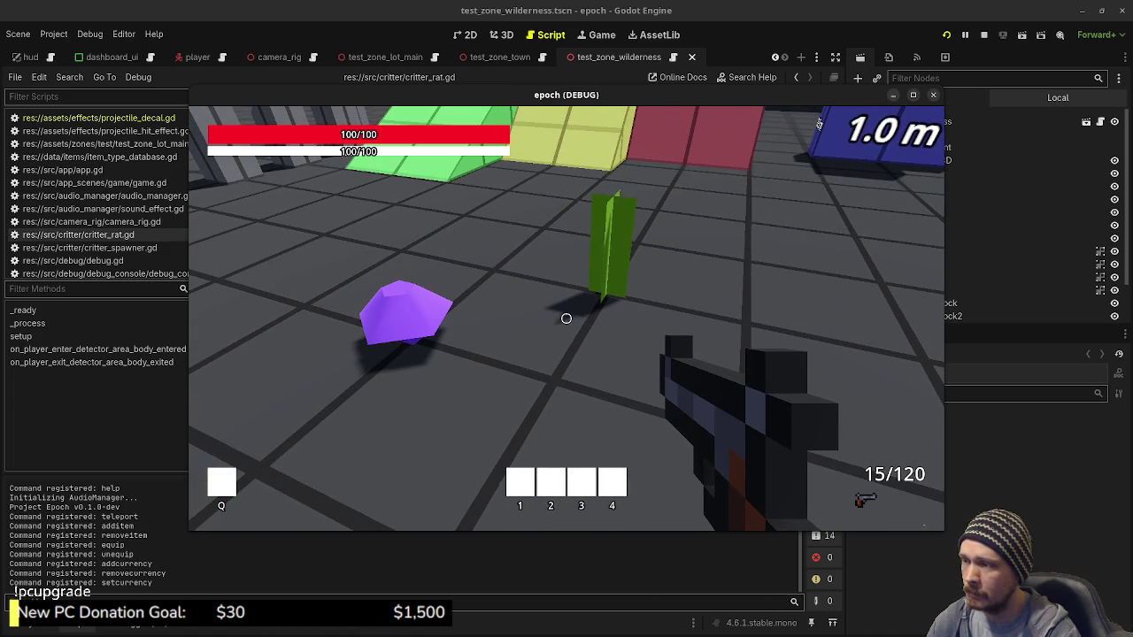
Toggle the inventory and stats panels with Tab, leaving them open
mouse_move(567, 319)
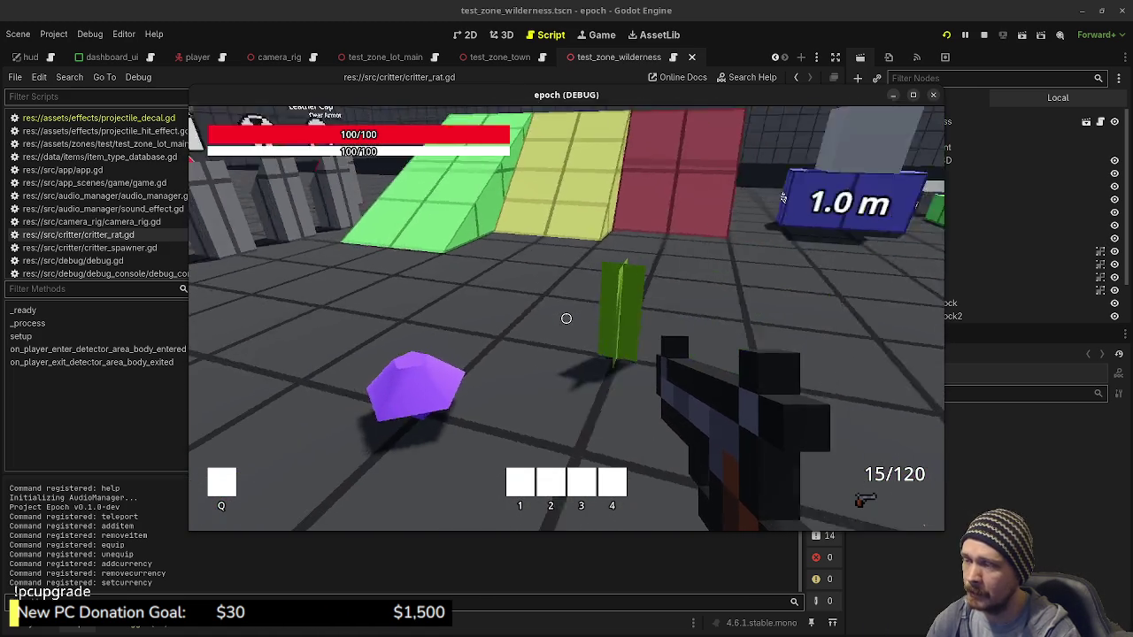
key(Tab)
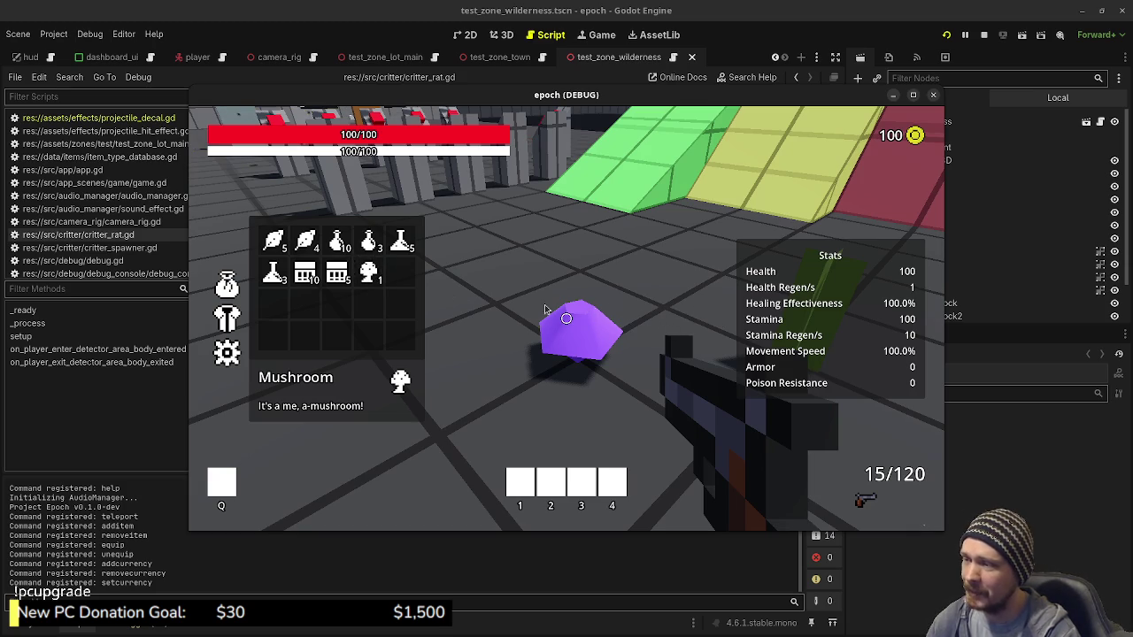
key(Tab)
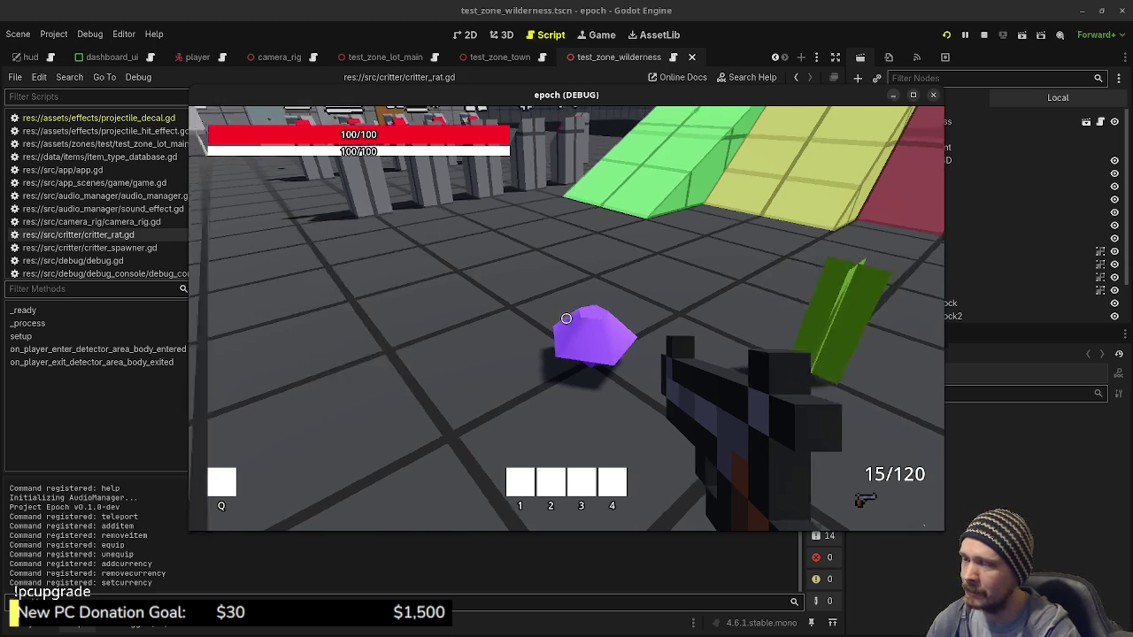
key(Tab)
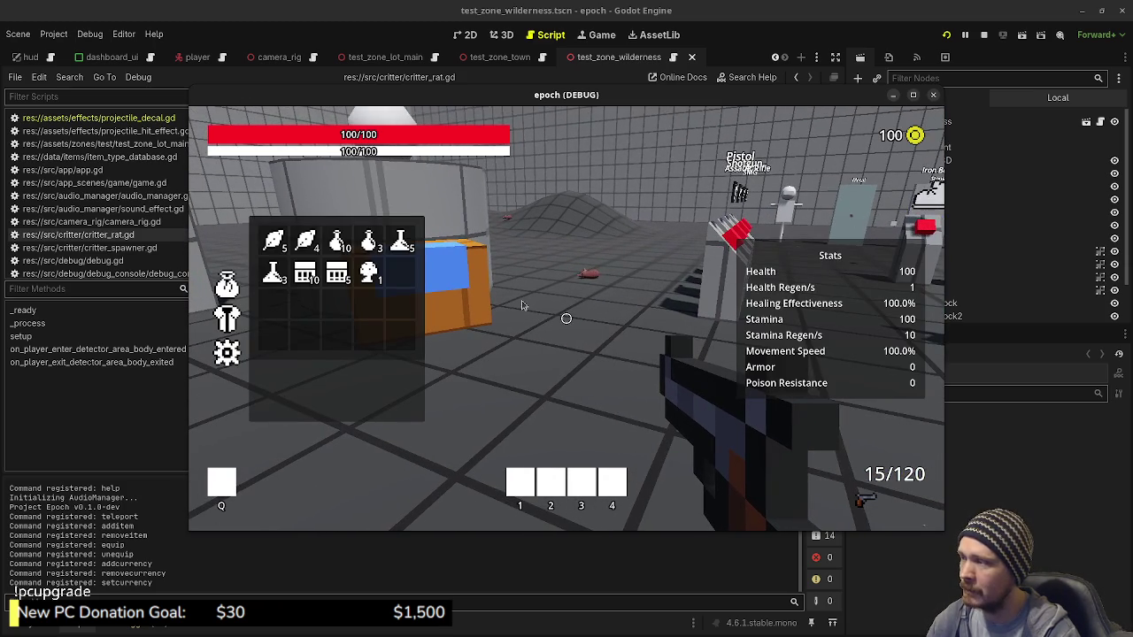
Compare the Mushroom, Ammo Box and Herb item descriptions in the inventory
click(368, 273)
click(334, 270)
click(368, 272)
click(334, 270)
click(369, 271)
click(304, 241)
click(400, 305)
click(336, 271)
Read the Antidote and Potion descriptions, then close the inventory and walk toward the jump blocks
click(368, 273)
click(400, 241)
click(400, 305)
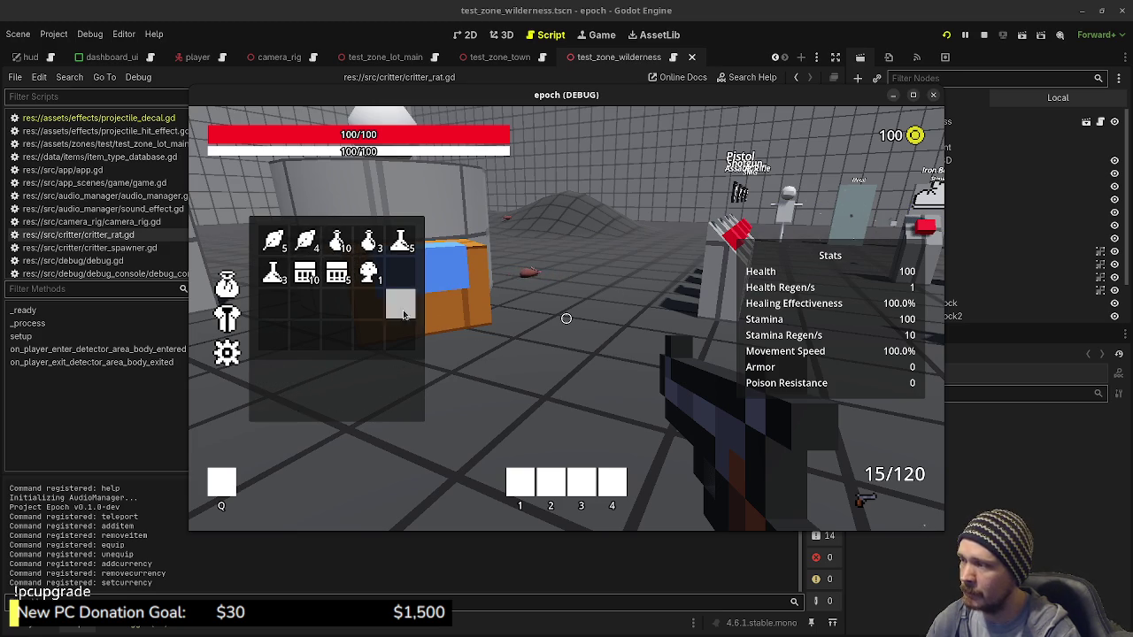
click(368, 241)
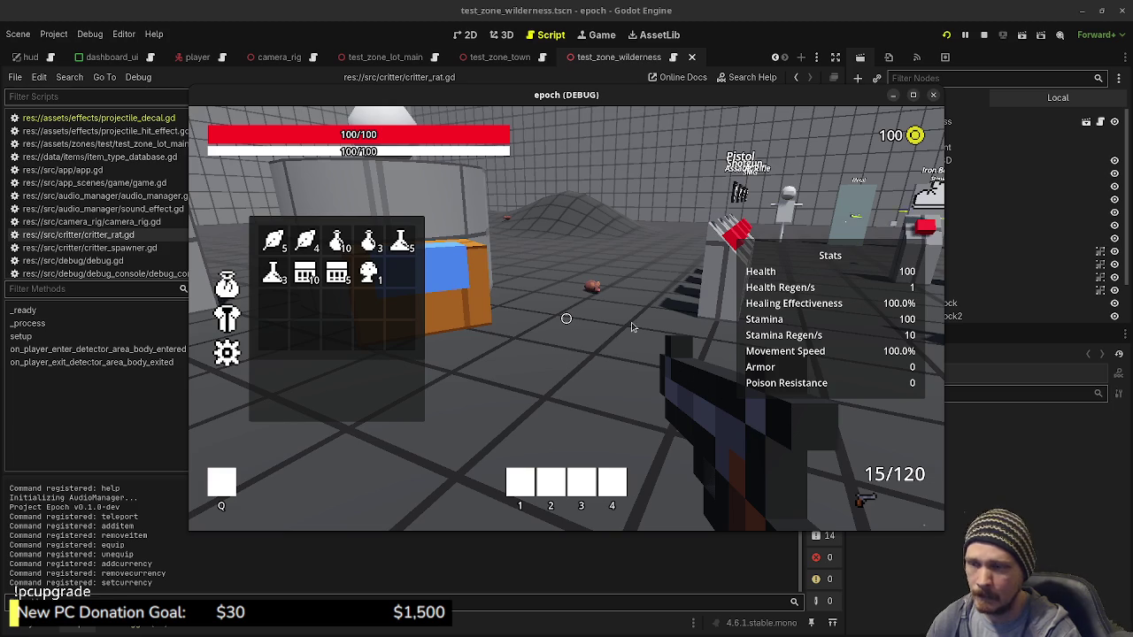
key(Tab)
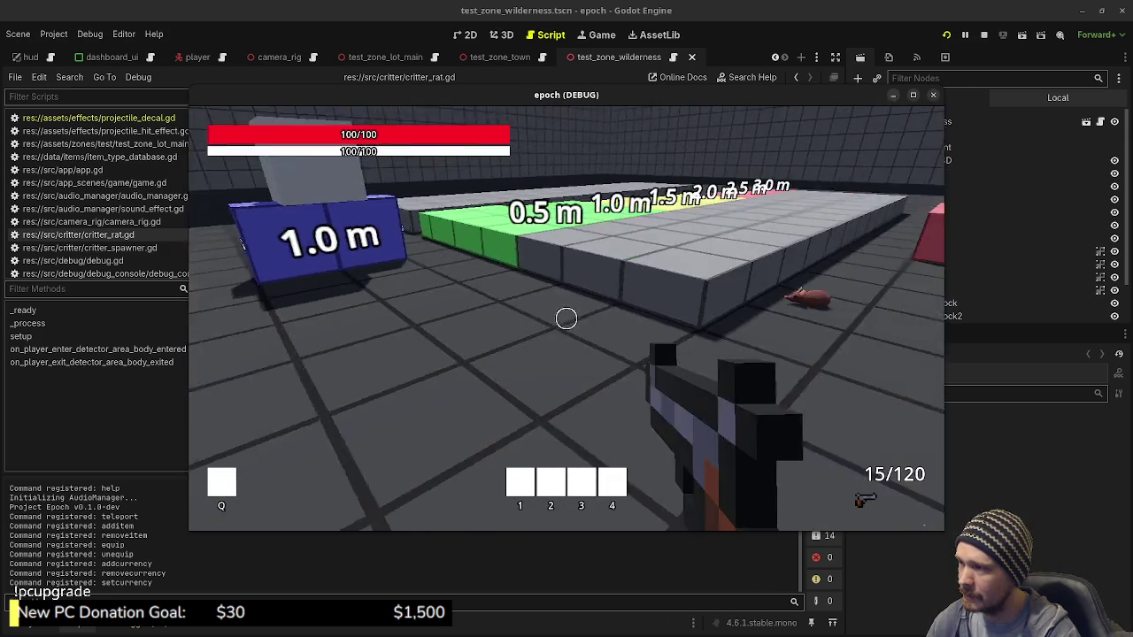
key(w)
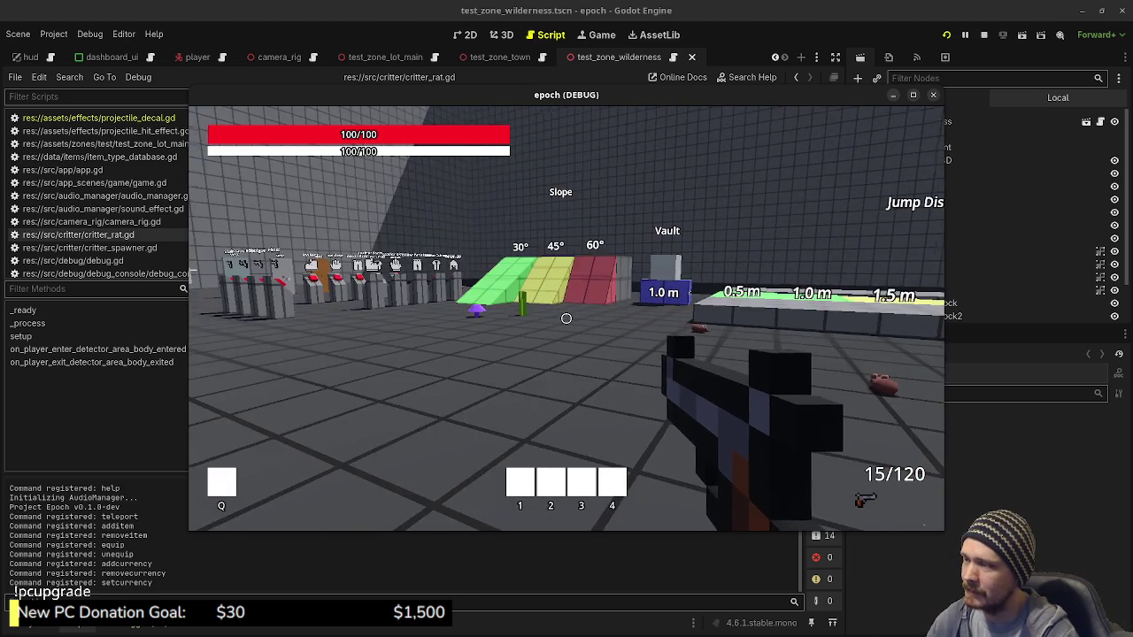
Sprint to the item pedestals, open the inventory and equip the submachine gun
key(shift+w)
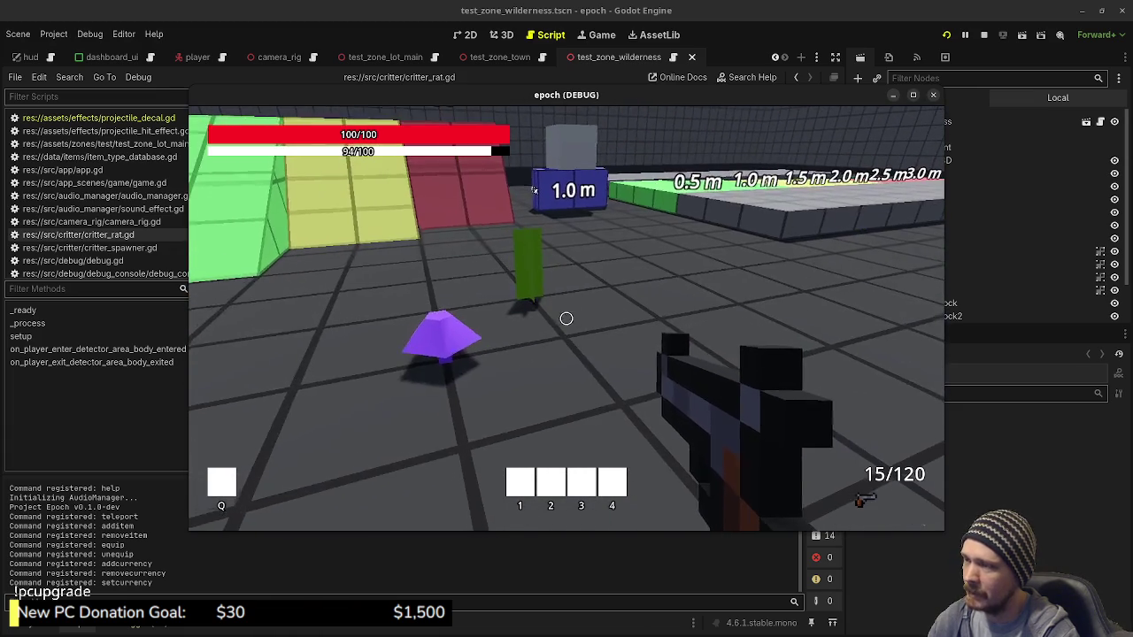
key(Tab)
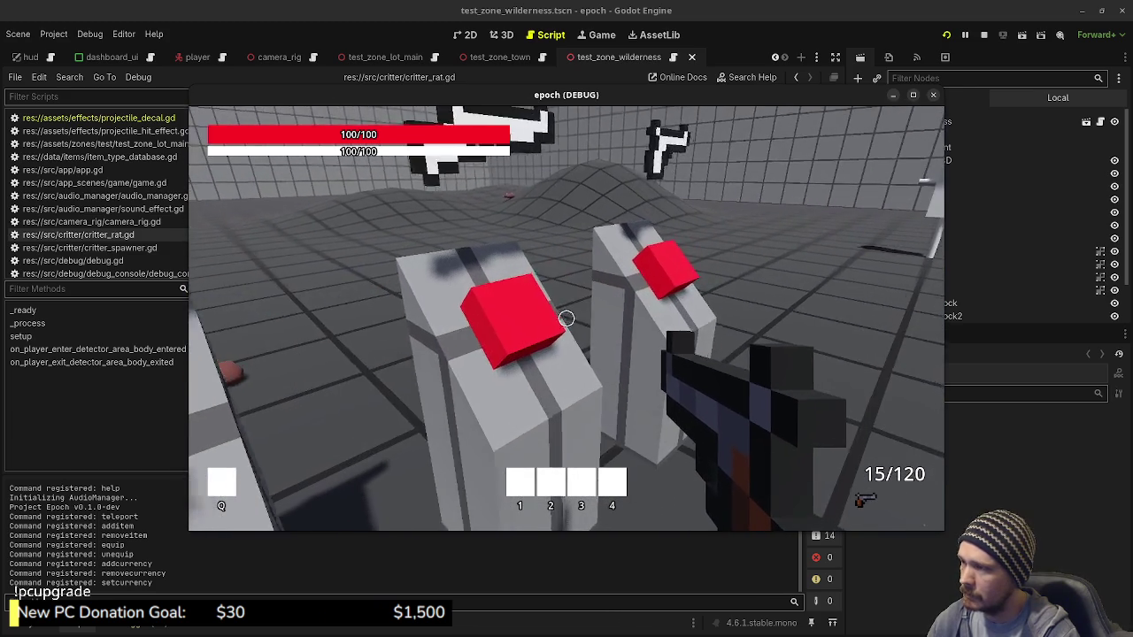
key(2)
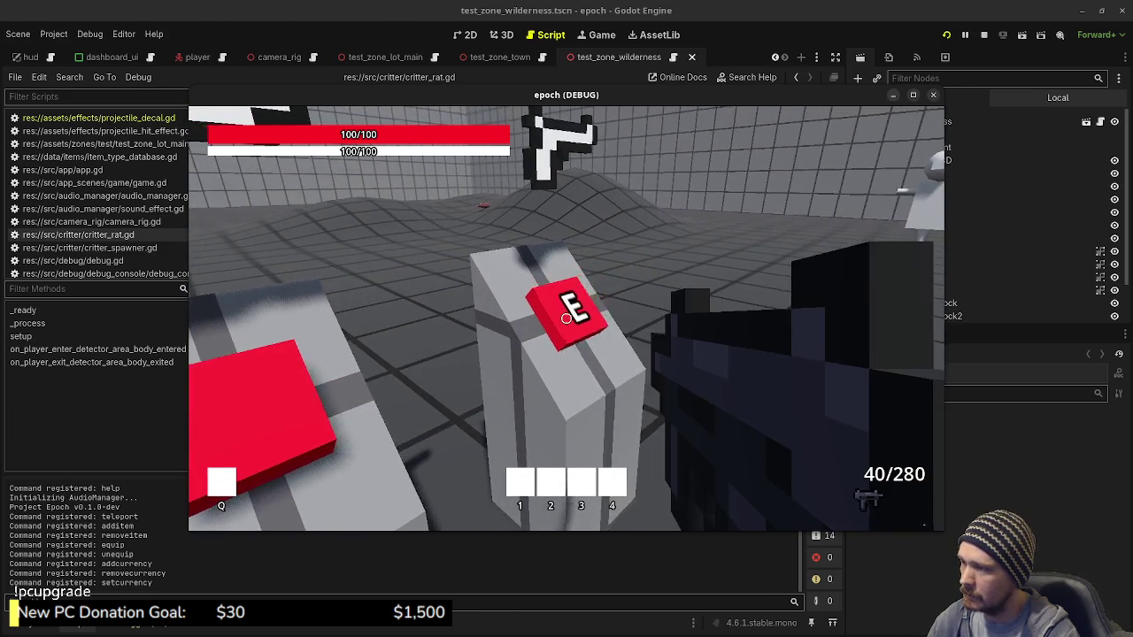
Fire the SMG continuously at the training dummy while approaching, then strafe right
drag(566, 318, 566, 316)
key(w)
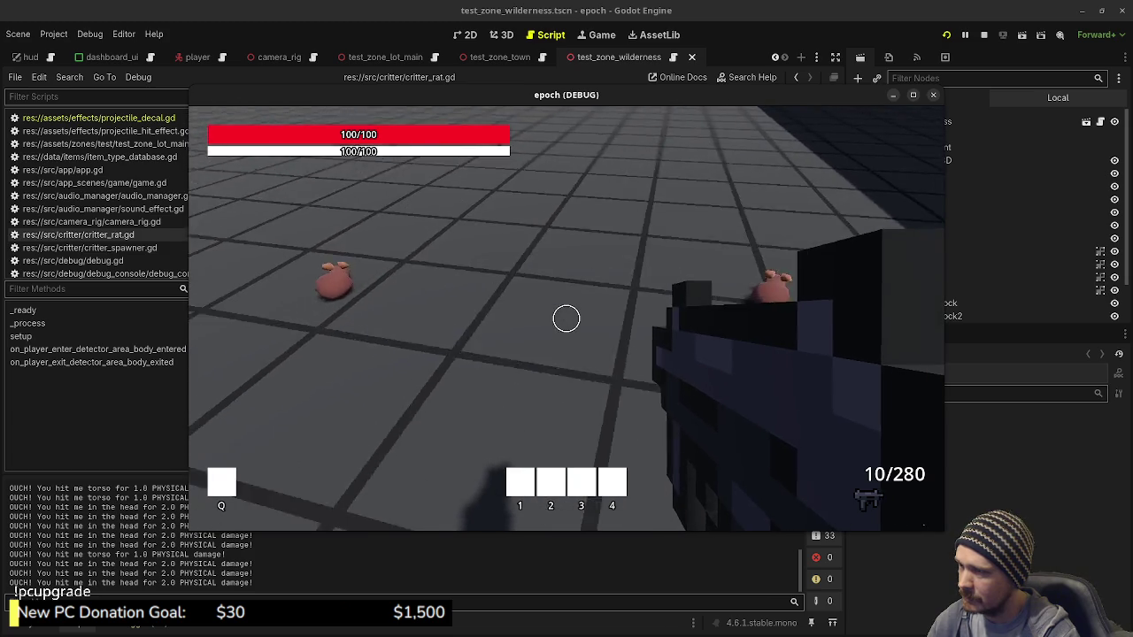
mouse_move(567, 319)
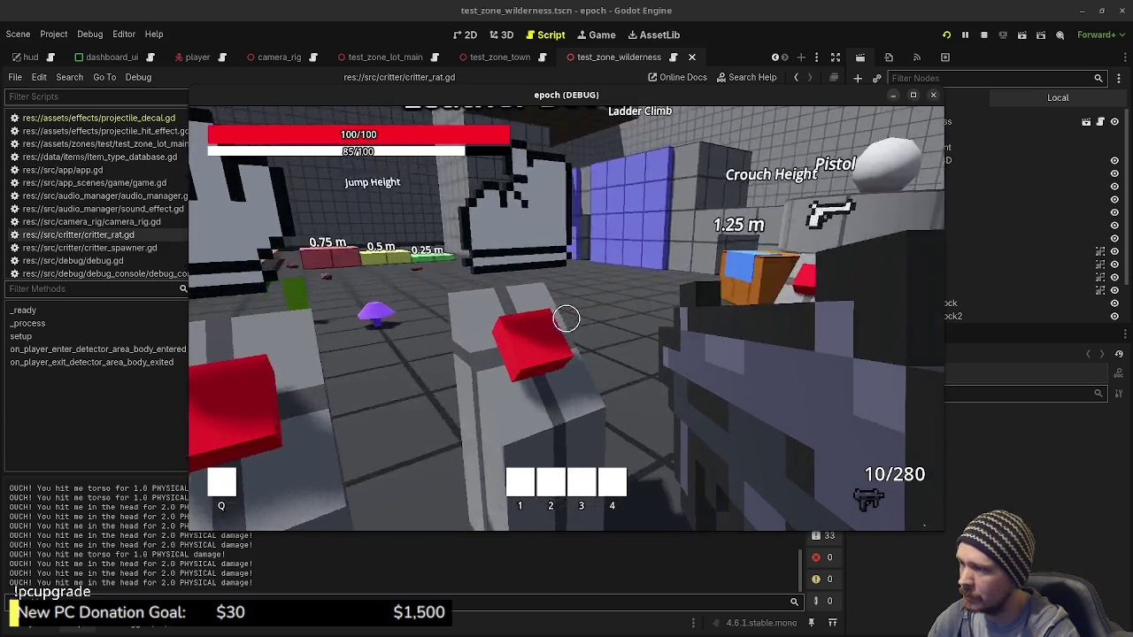
key(d)
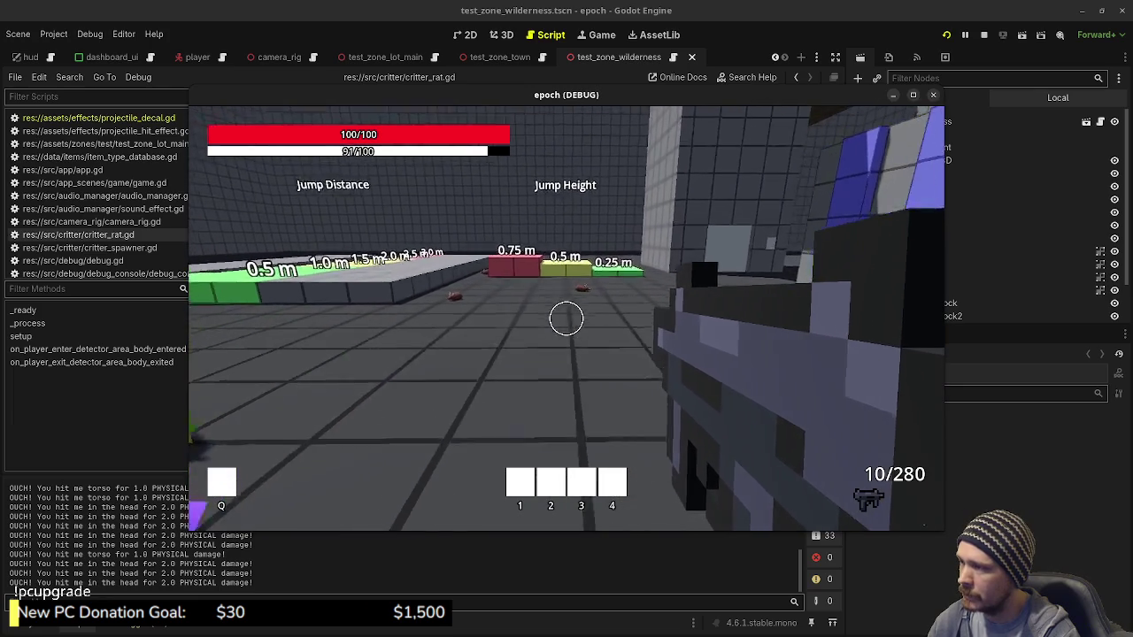
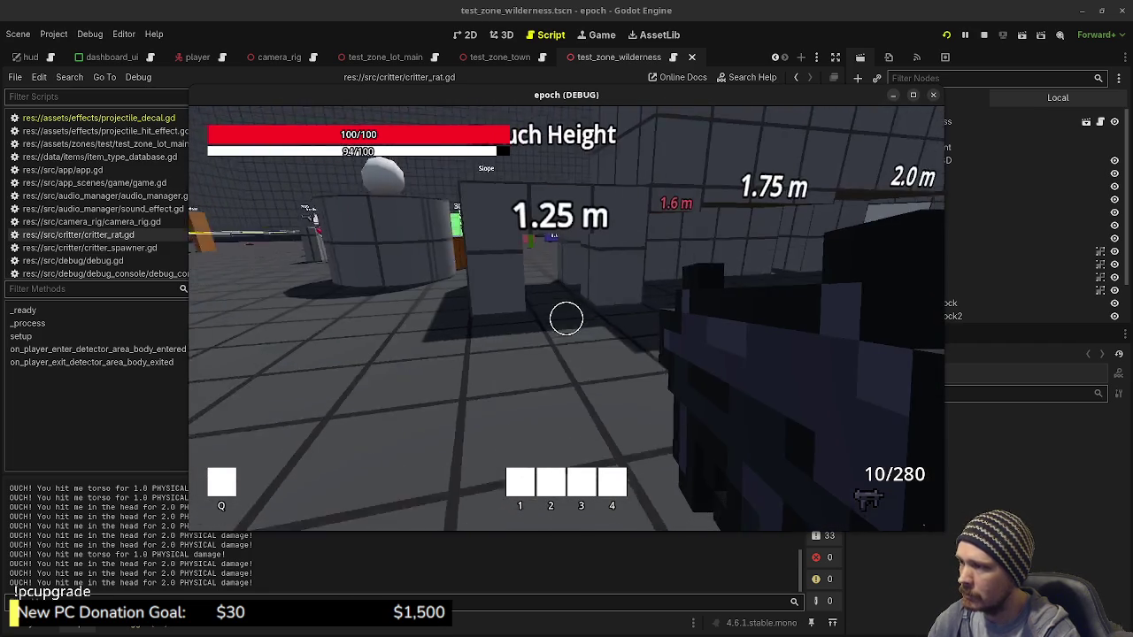
Walk out of the crouch tunnel and past the Jump Height blocks, following the rat
key(w)
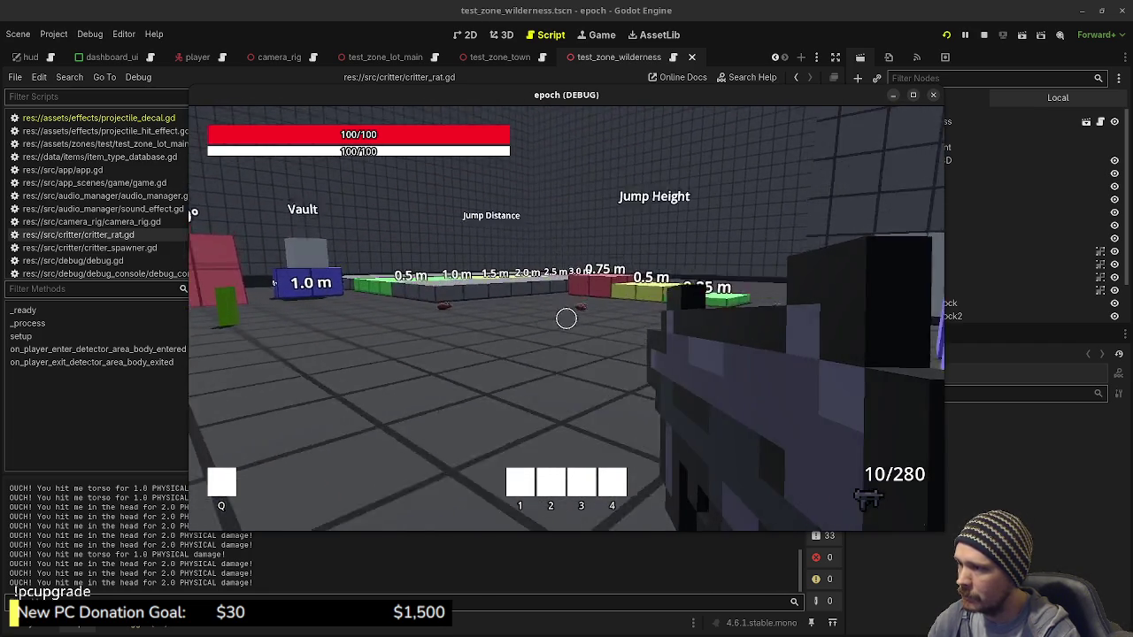
key(w)
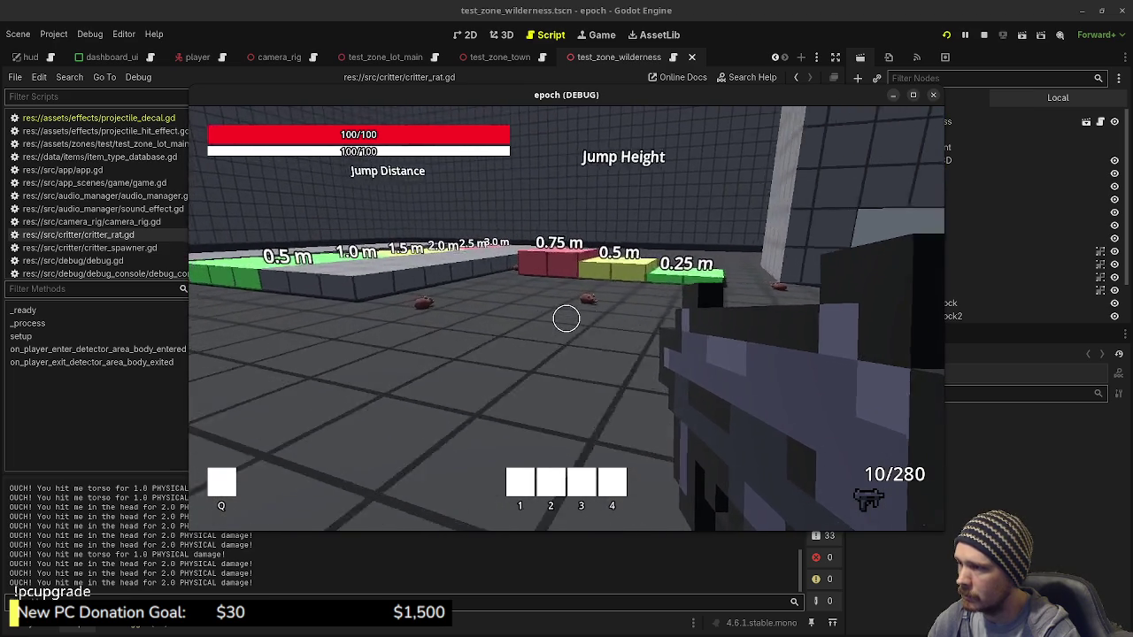
key(w)
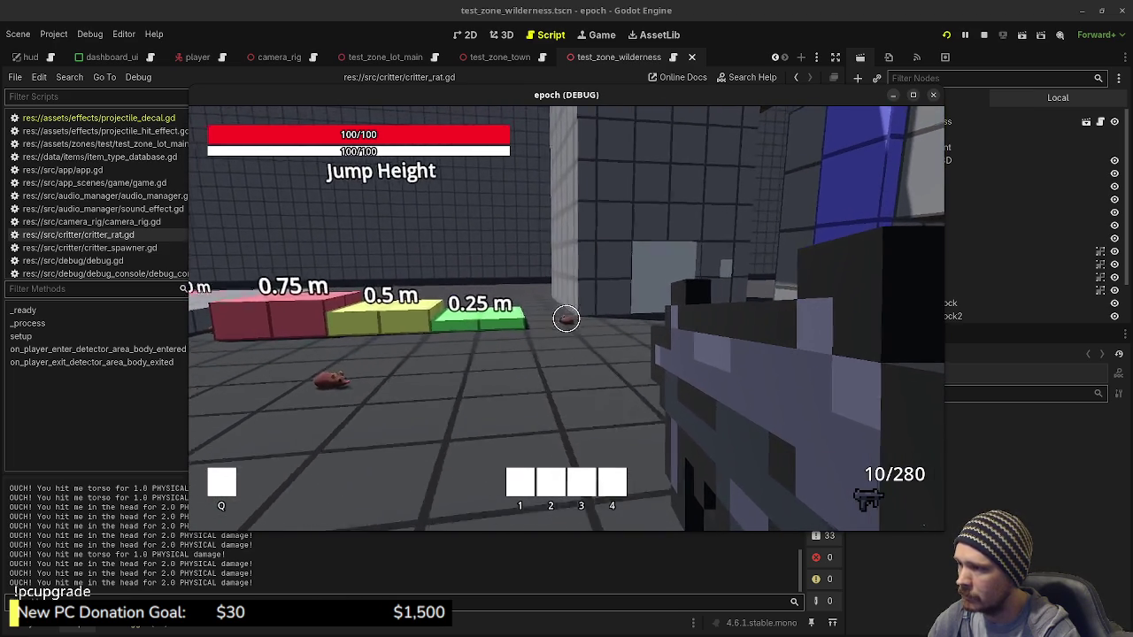
key(w)
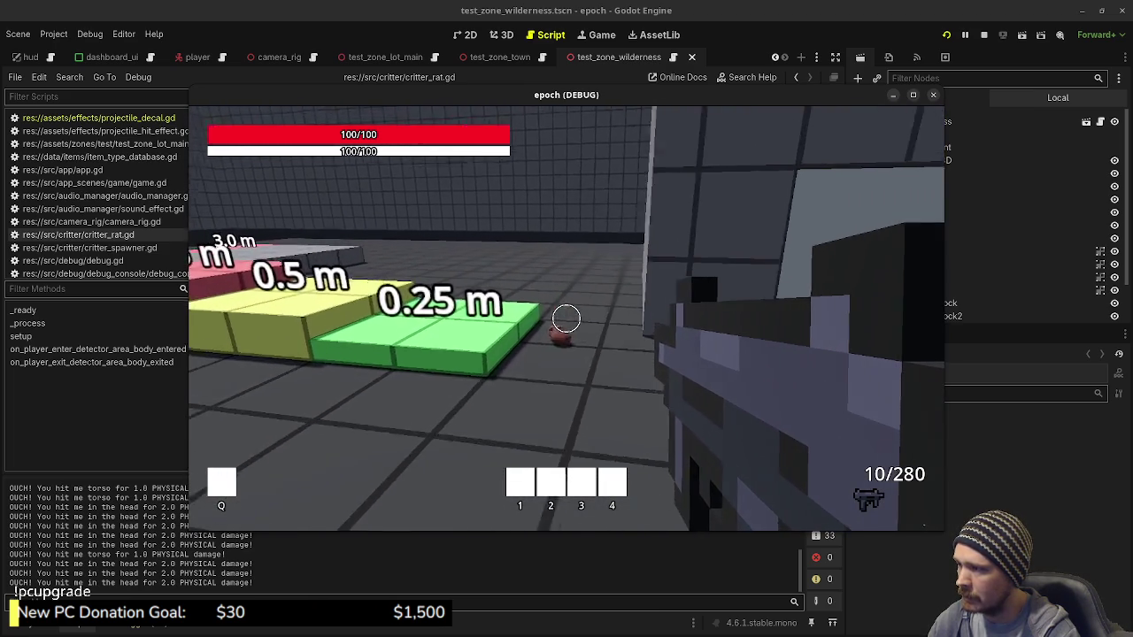
key(w)
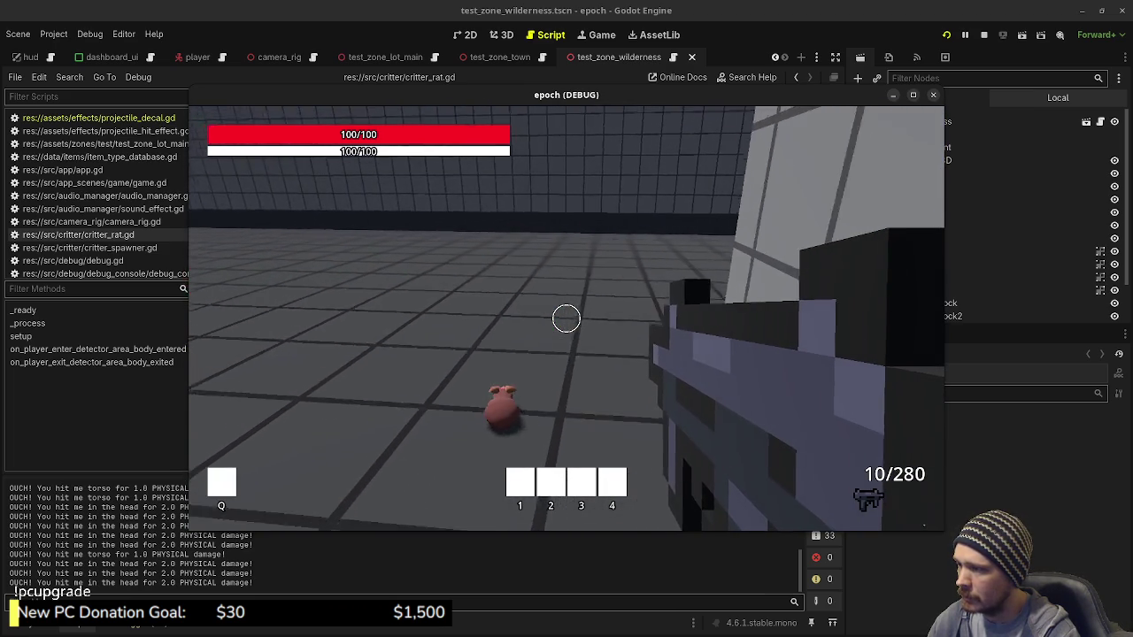
key(w)
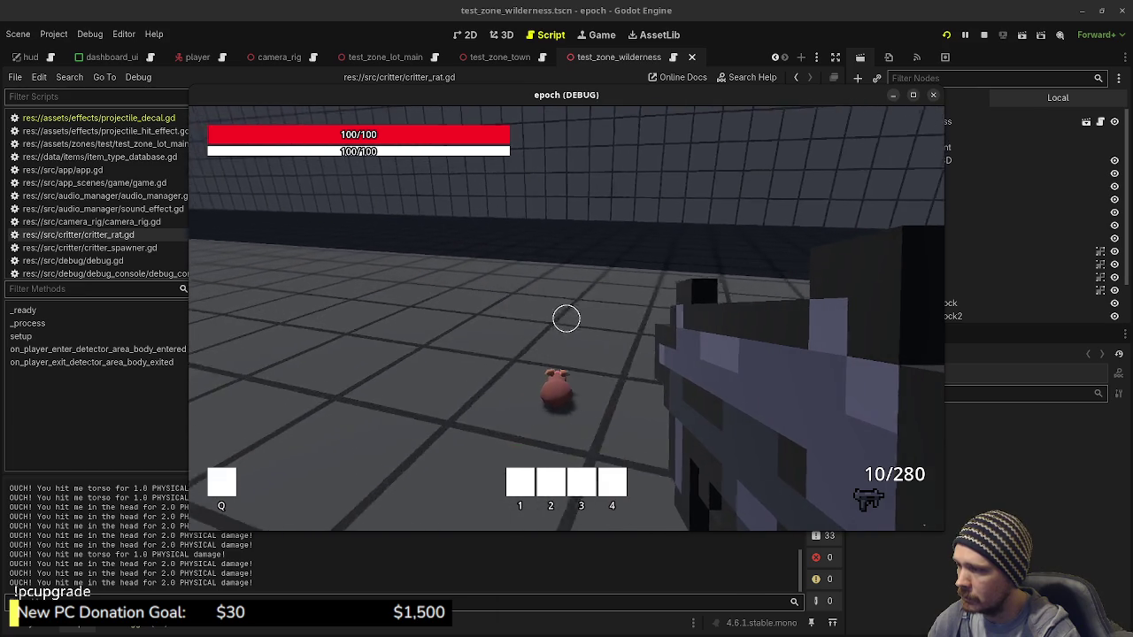
key(w)
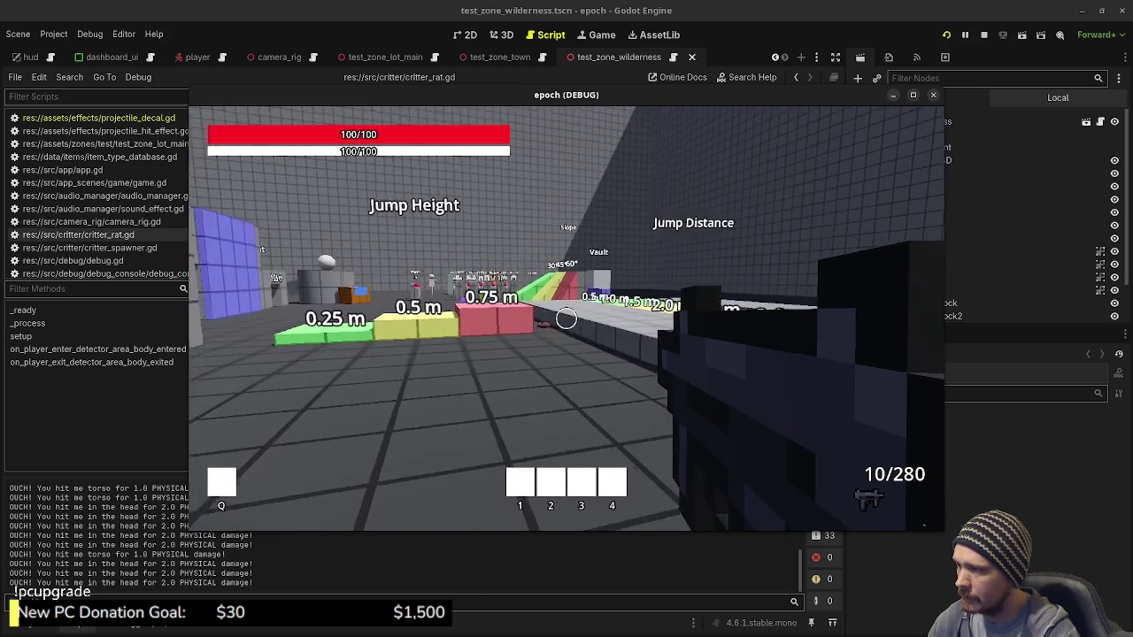
key(w)
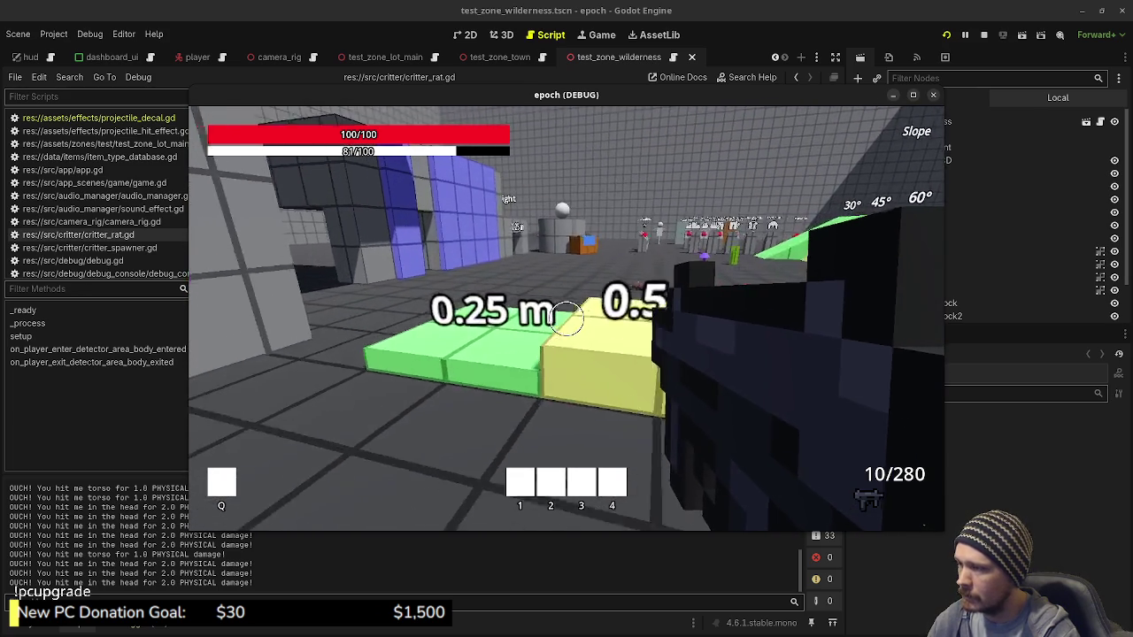
Move by the Jump Distance course and the rat to the crate and item pillars, then maximize the game window
key(w)
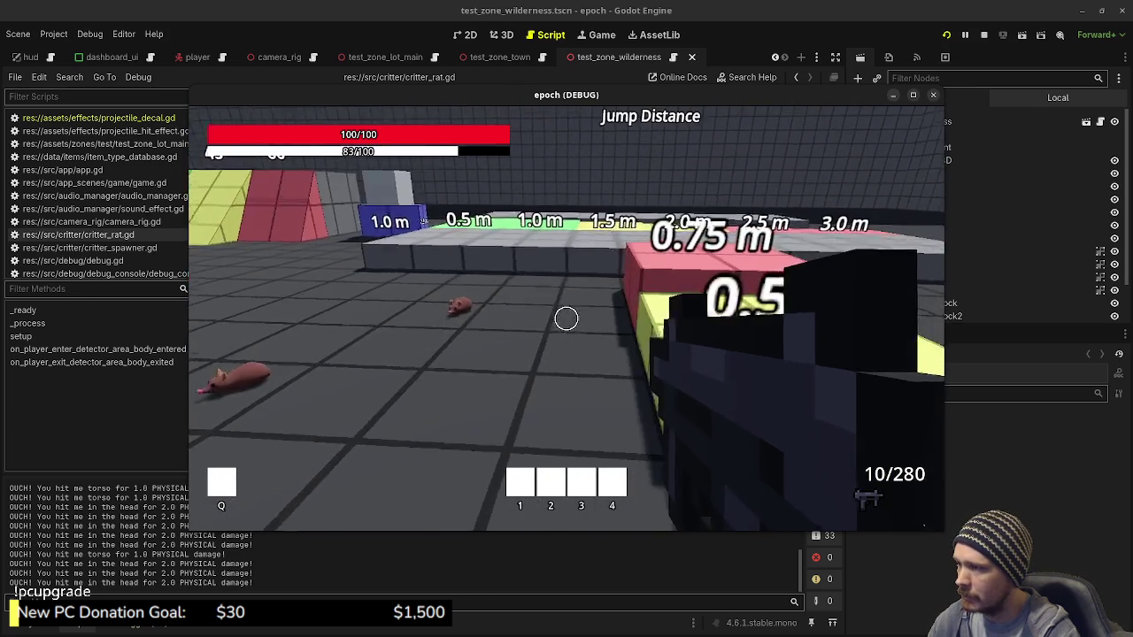
key(w)
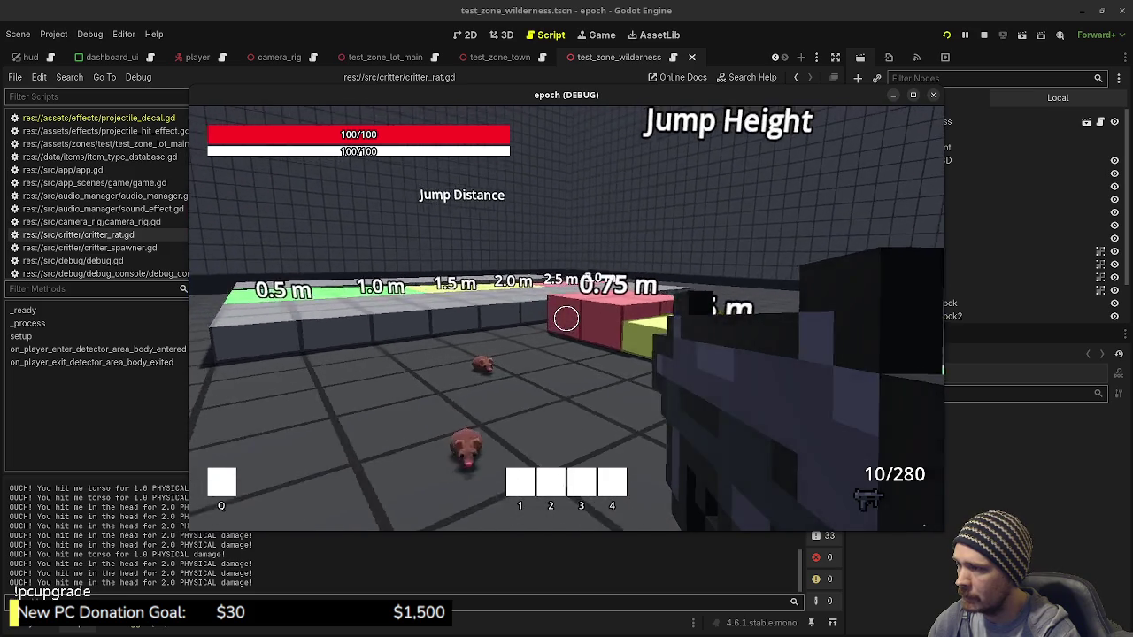
key(w)
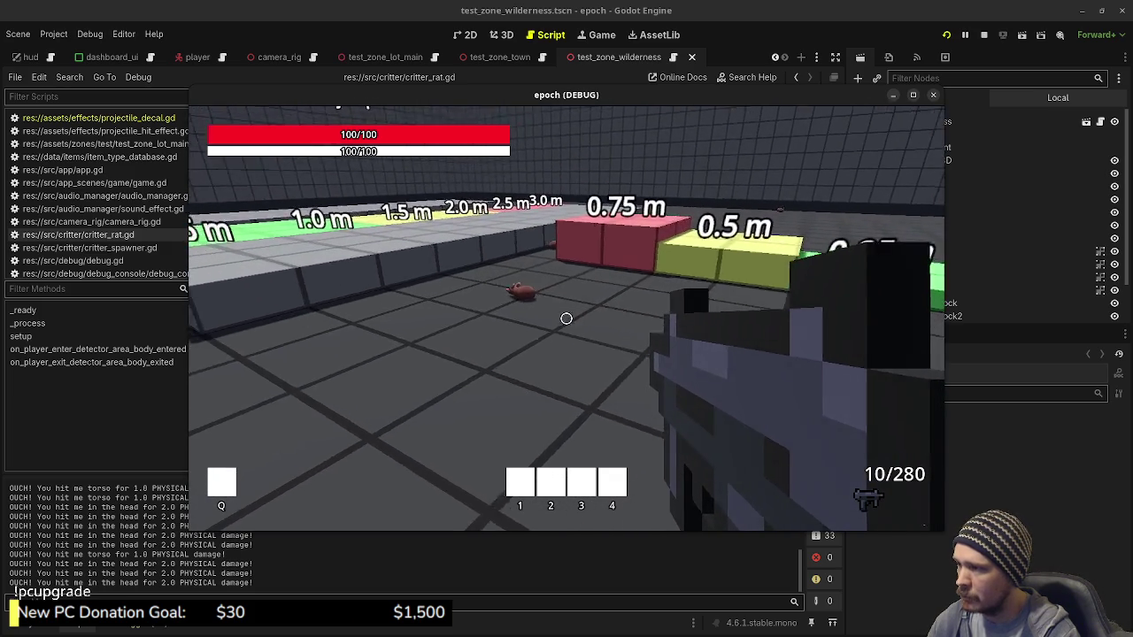
key(w)
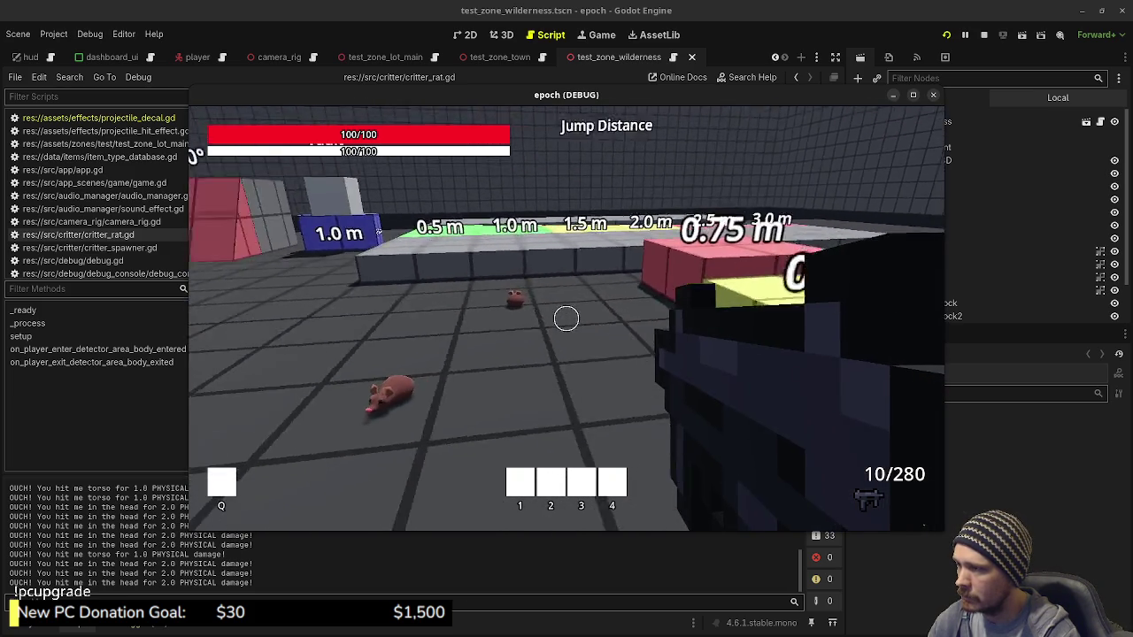
key(w)
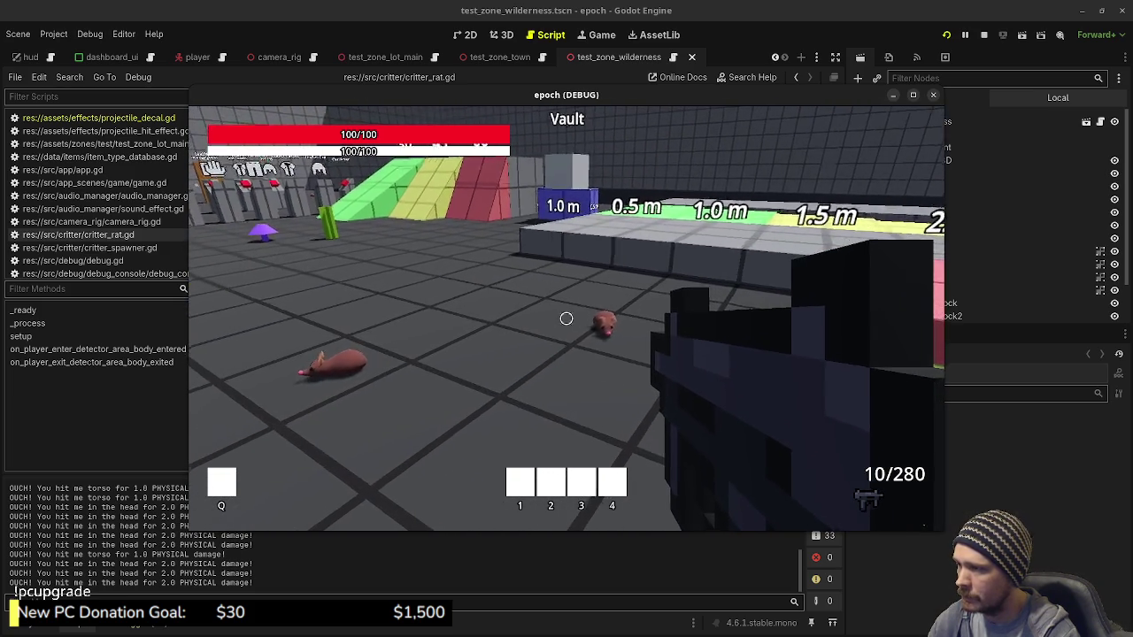
key(w)
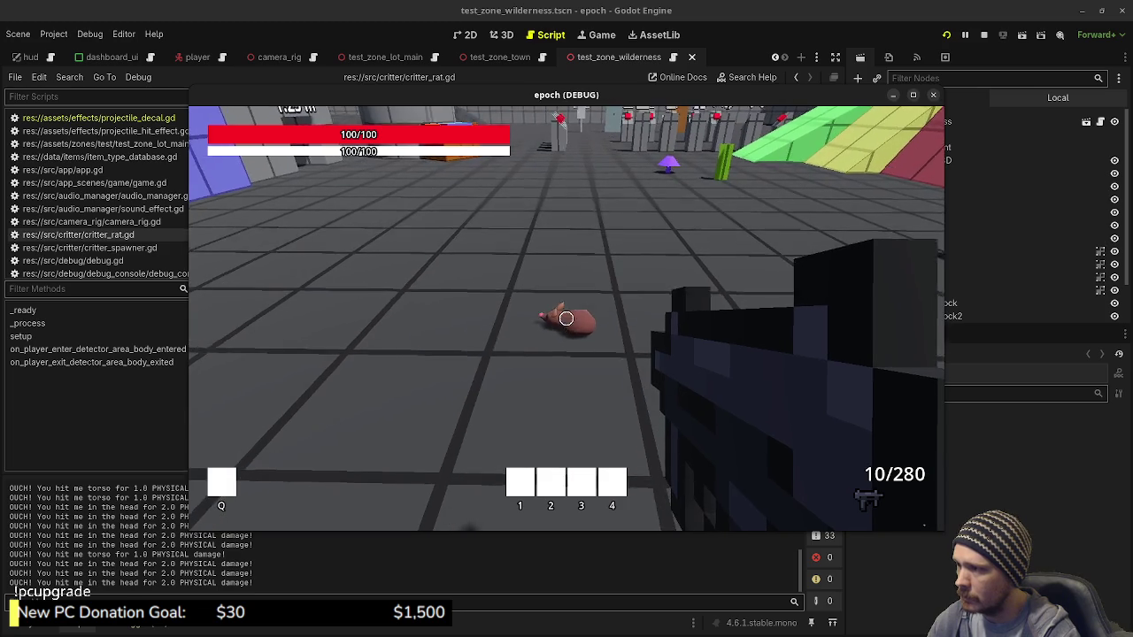
key(w)
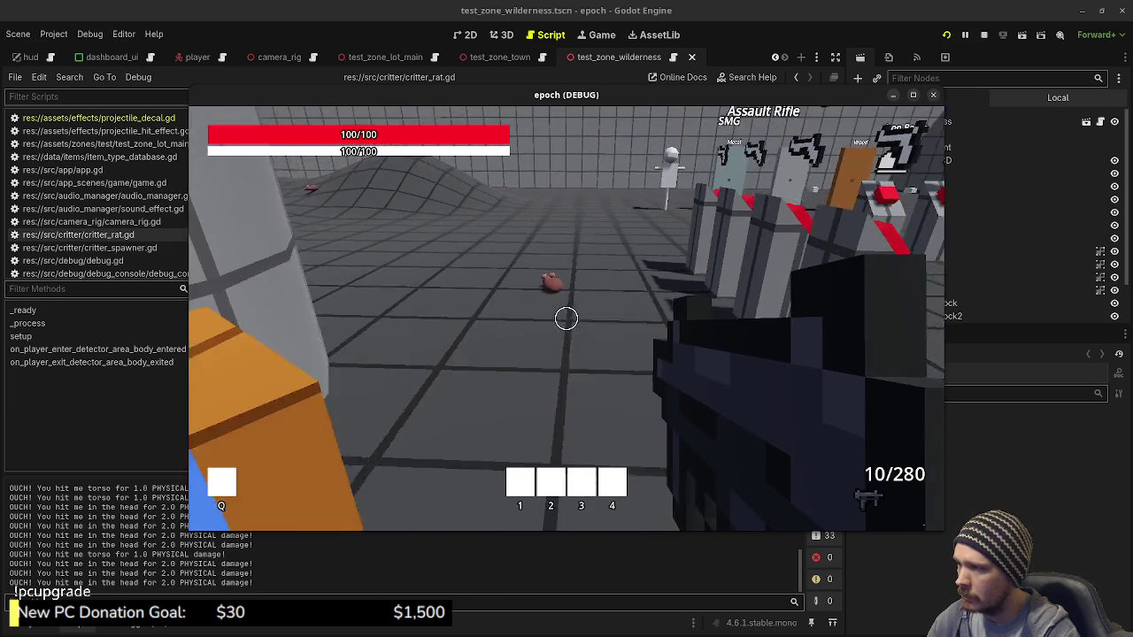
key(s)
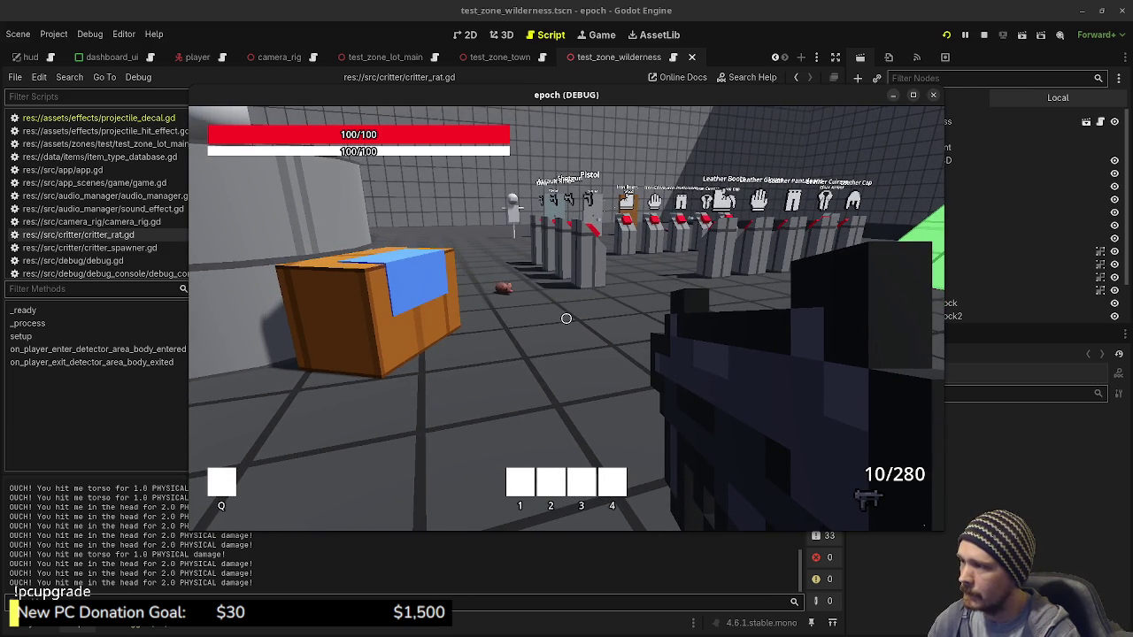
click(912, 96)
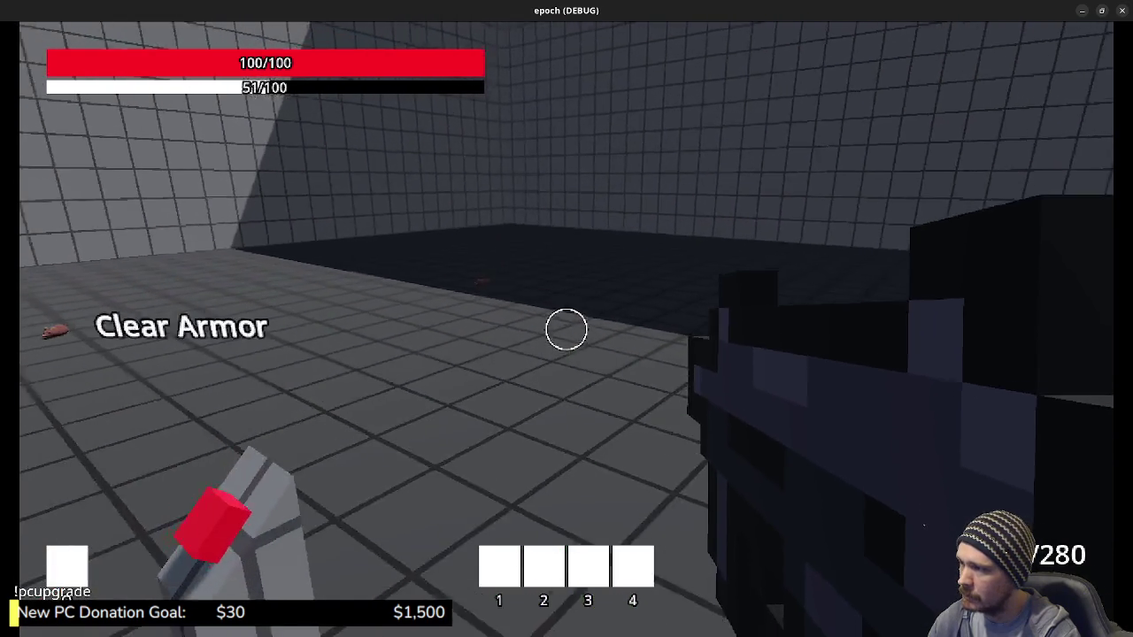
Open the inventory and pick up the armor, raising maximum health to 150
key(Tab)
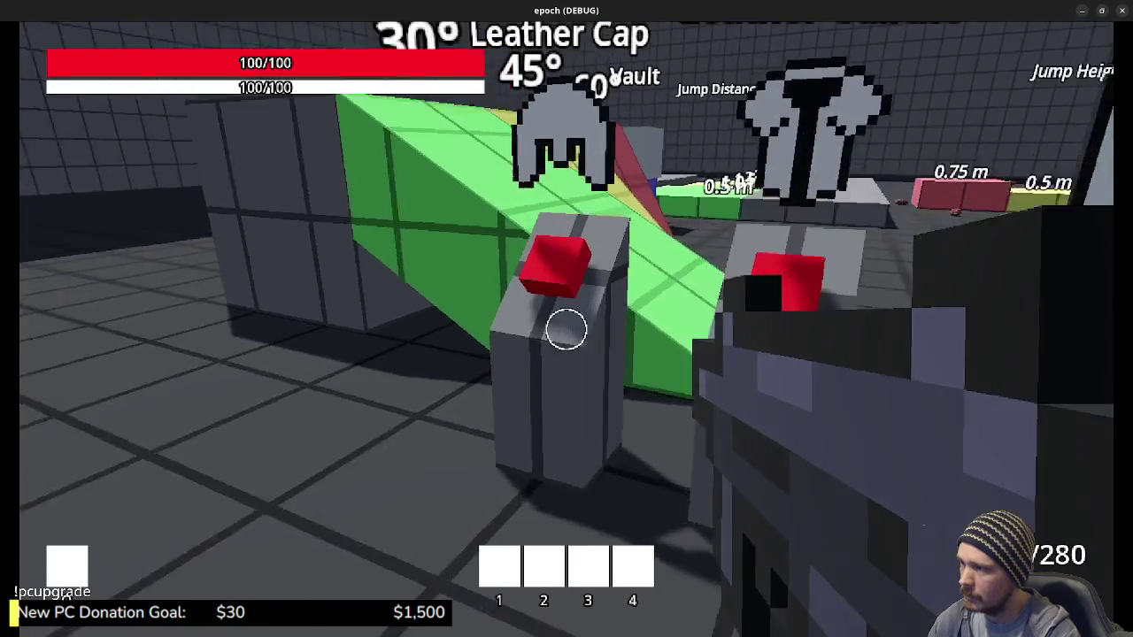
key(e)
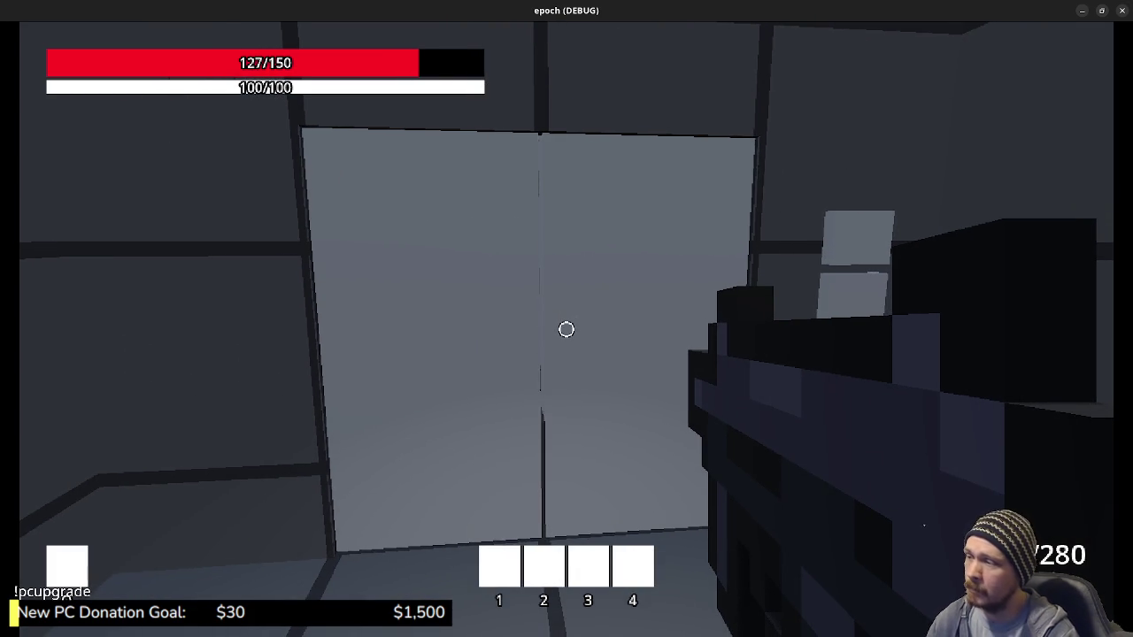
Go through the door, sprint past the storage boxes and down the green corridor into the blue block
key(shift+w)
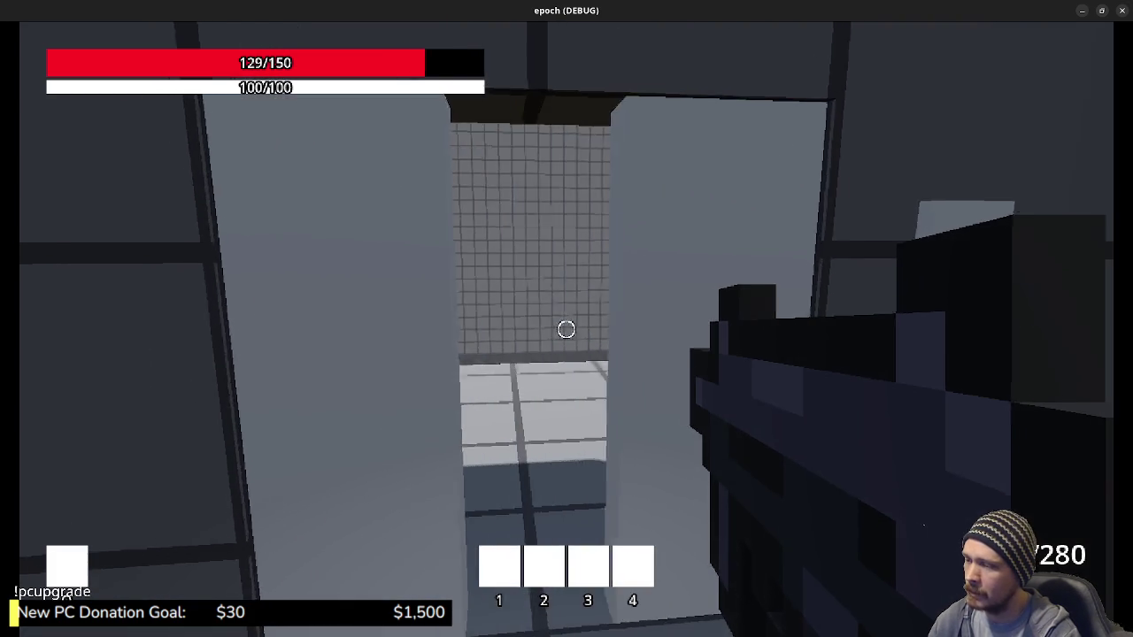
key(shift+w)
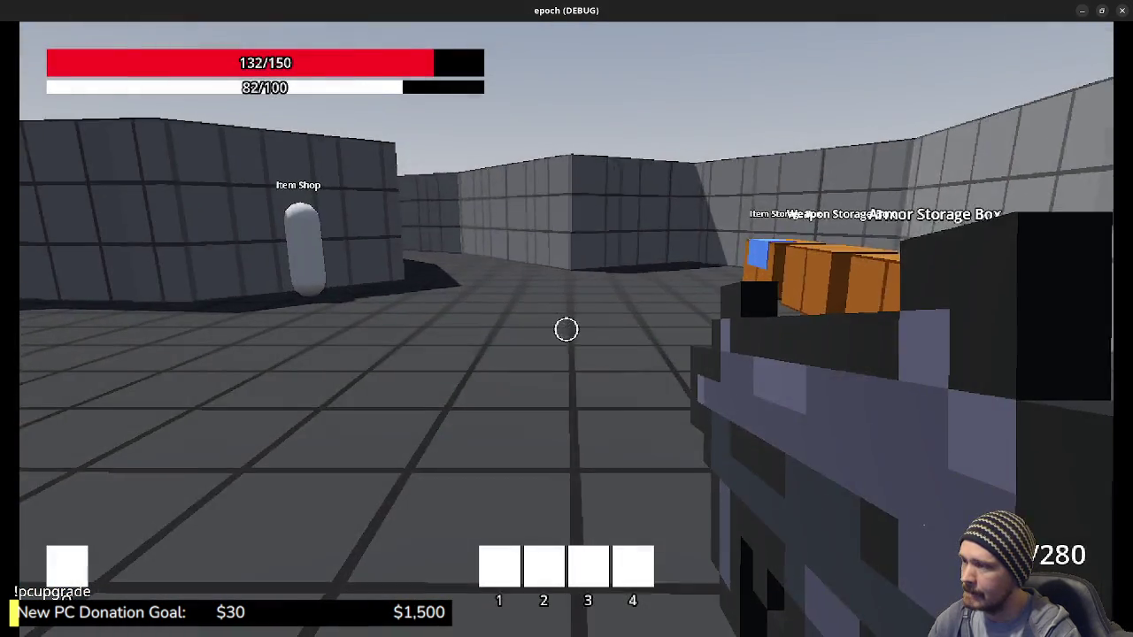
key(w)
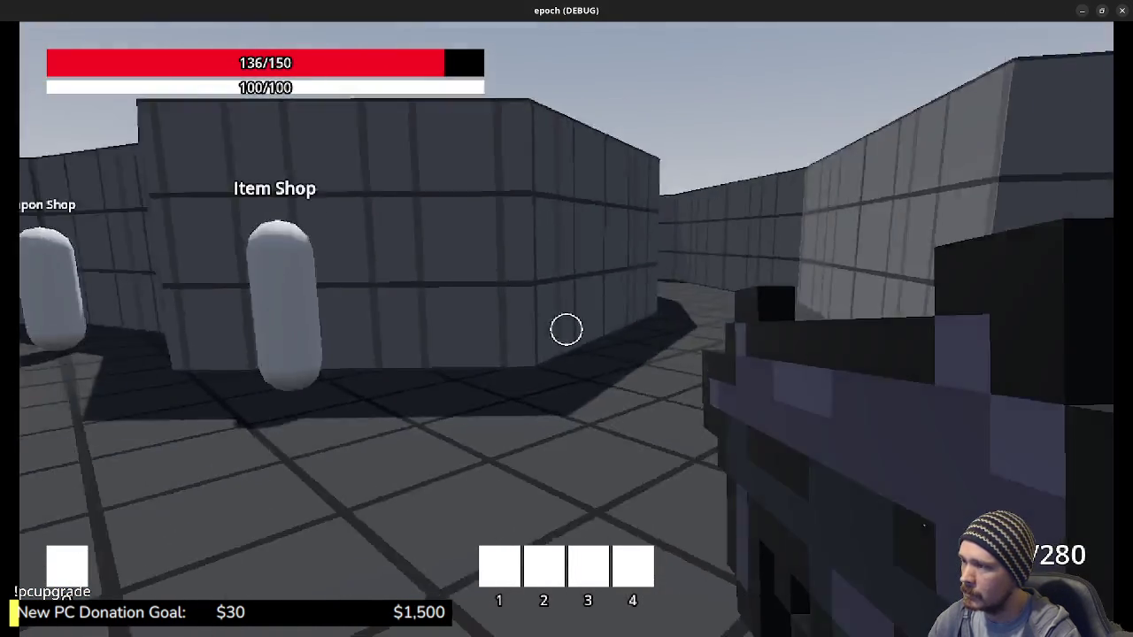
mouse_move(567, 330)
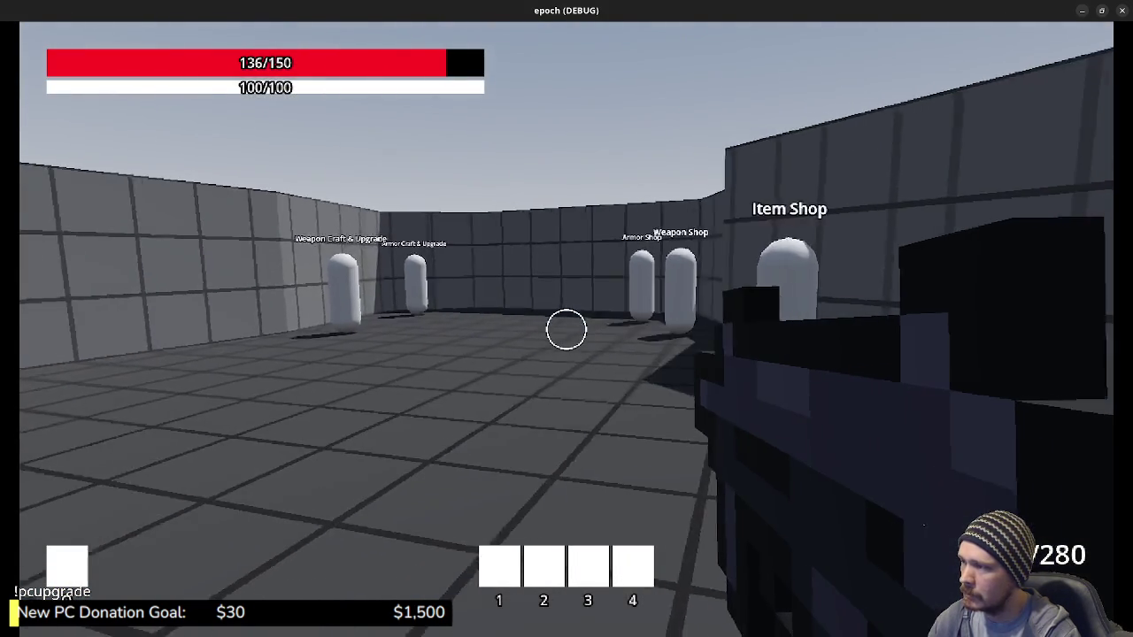
key(shift+w)
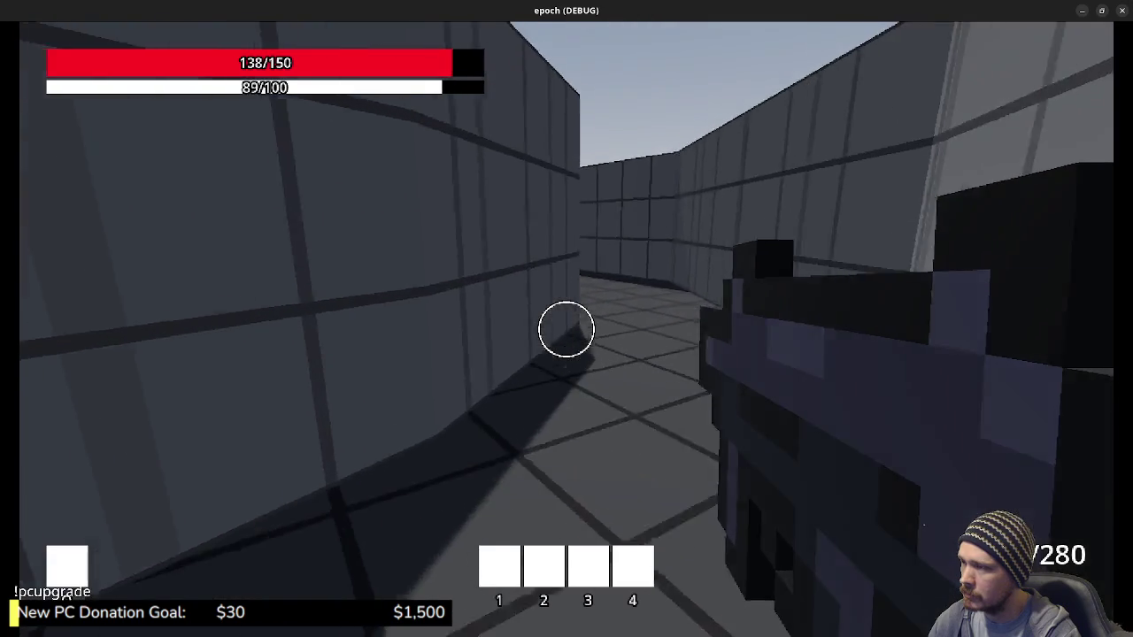
key(shift+w)
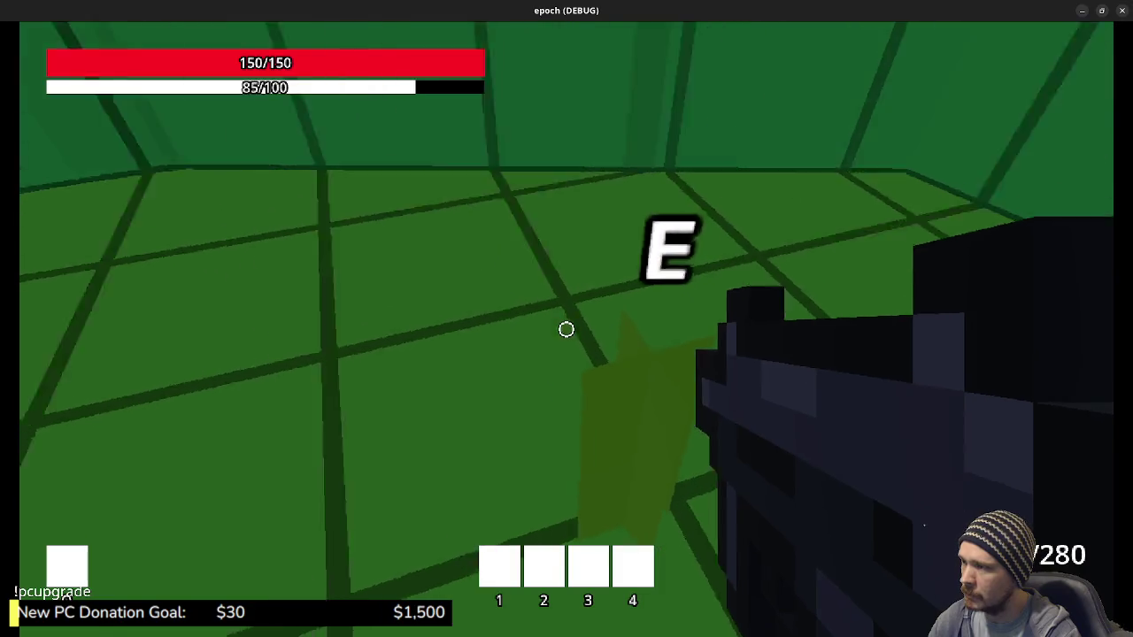
key(shift+w)
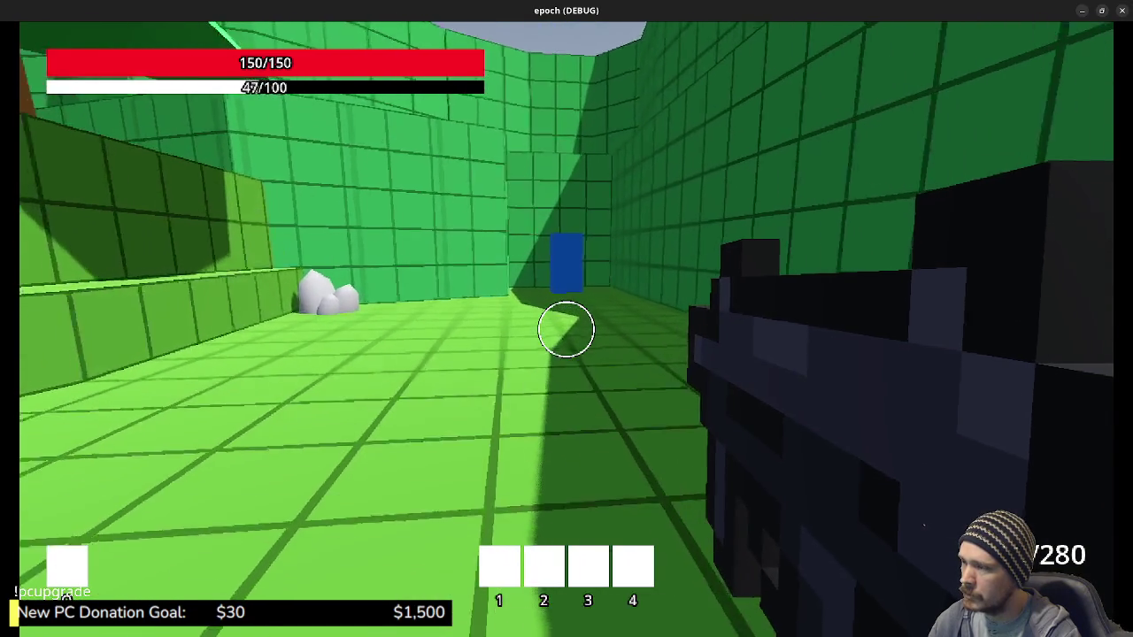
key(shift+w)
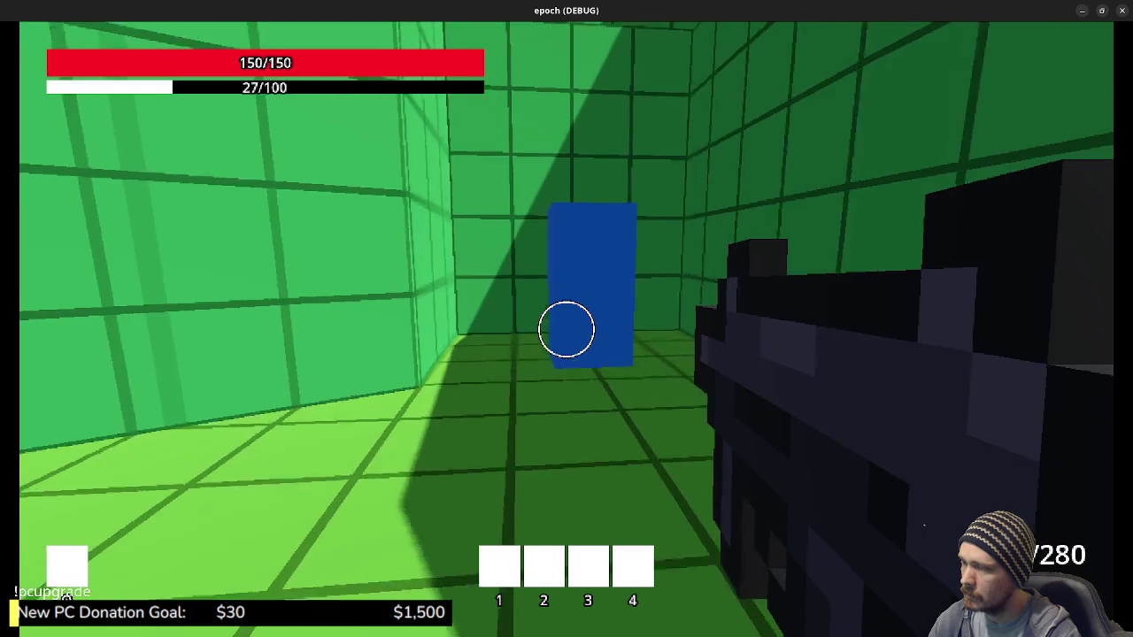
key(w)
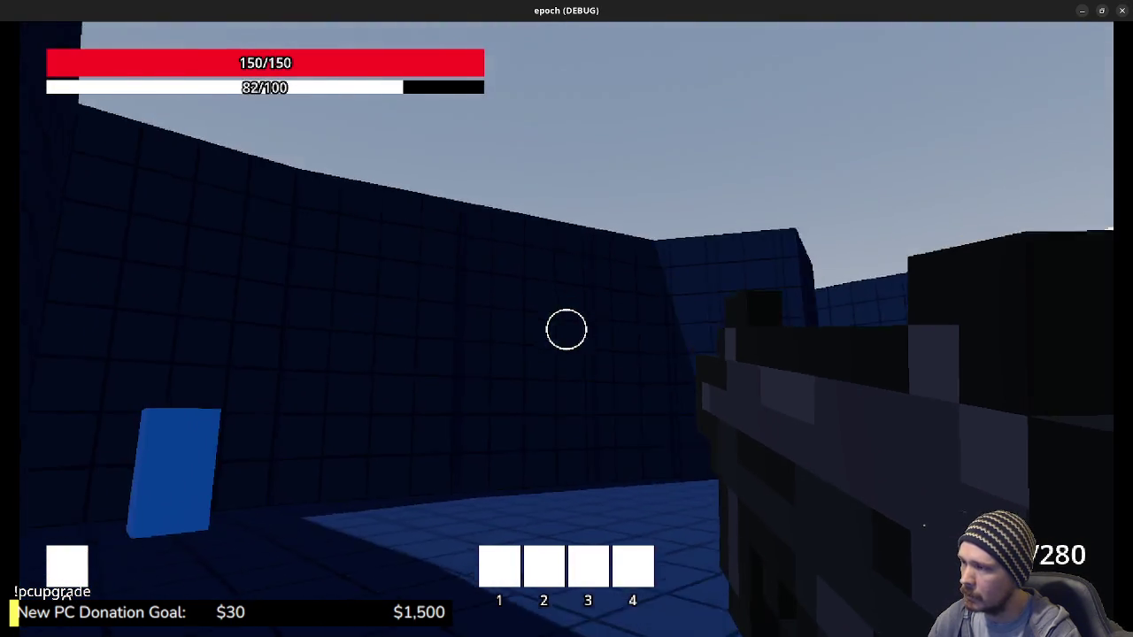
Walk up beside the white blob, then enter the blue pillar portal to the wilderness
key(shift+w)
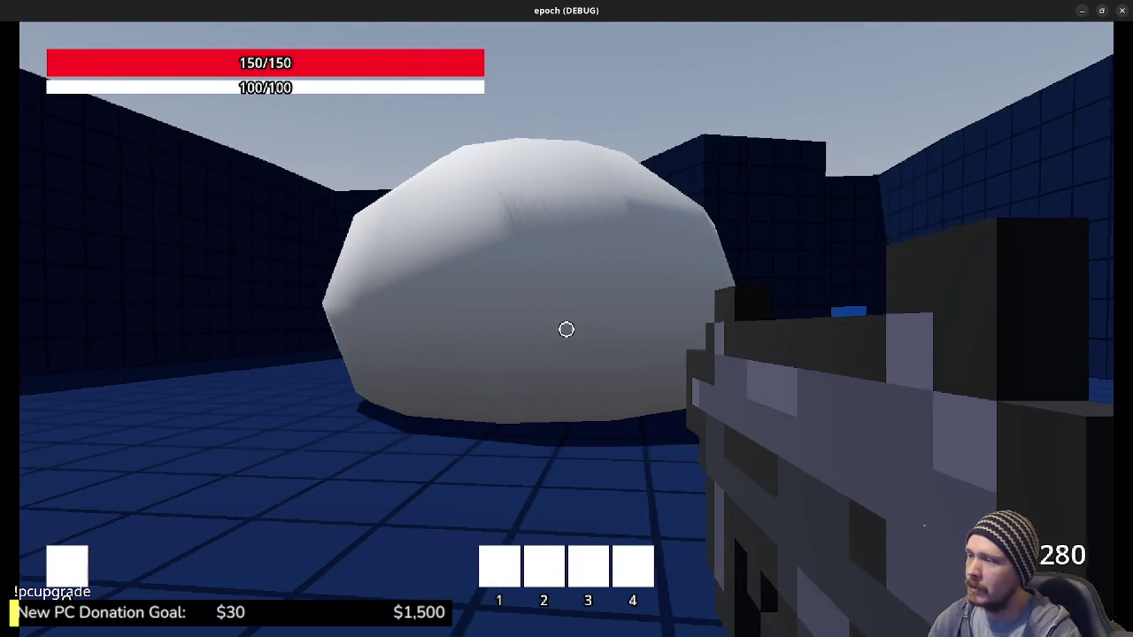
key(shift+w)
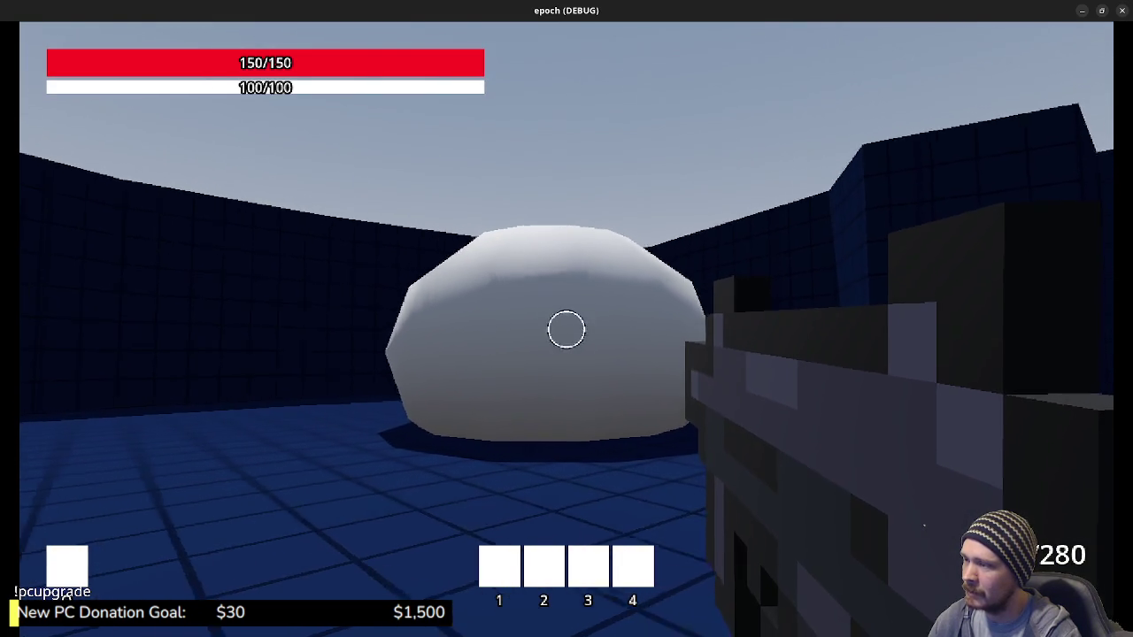
key(w)
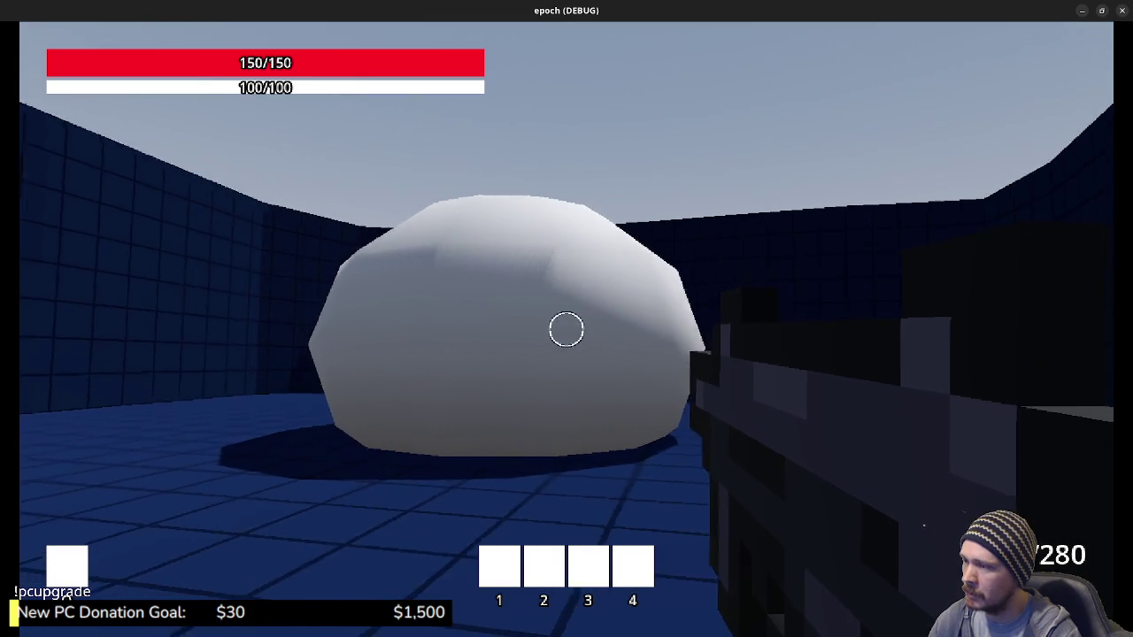
key(w)
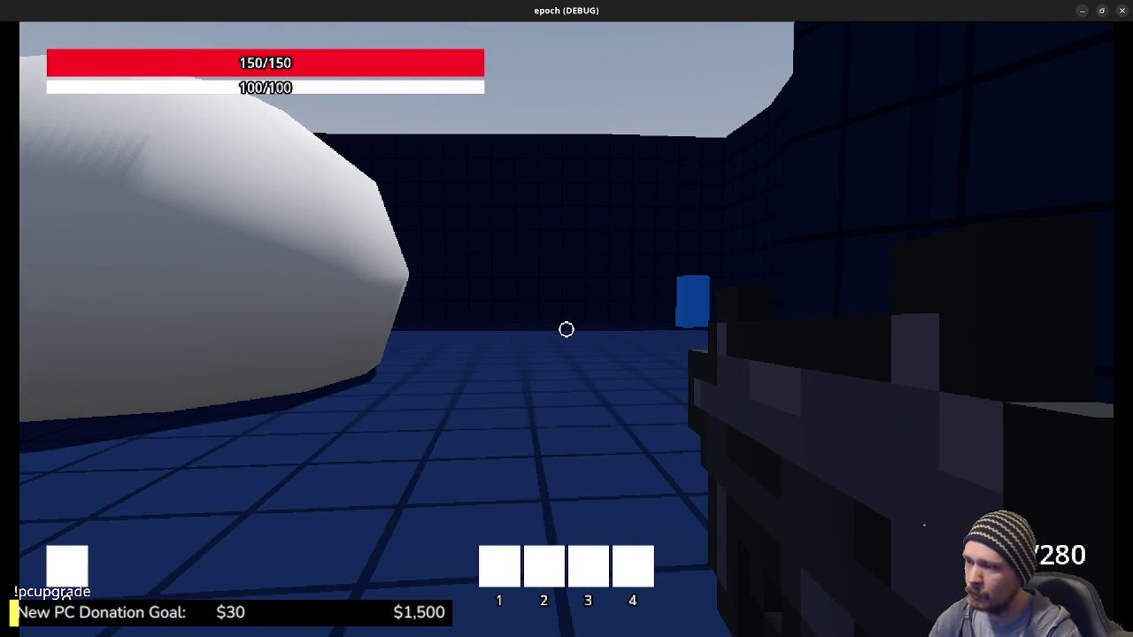
key(w)
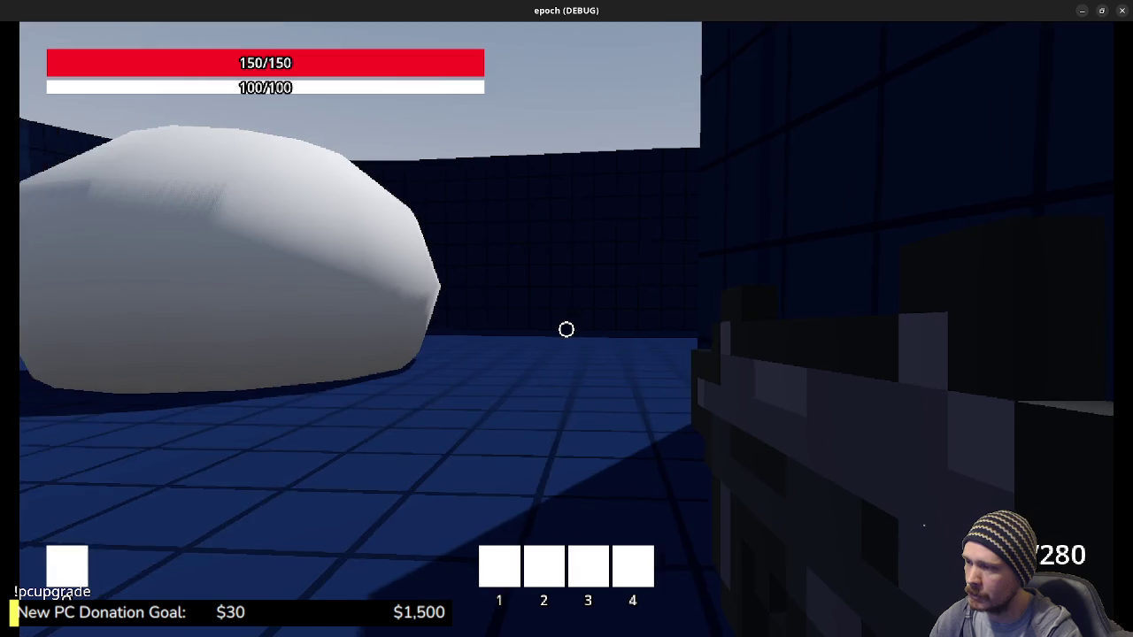
key(w)
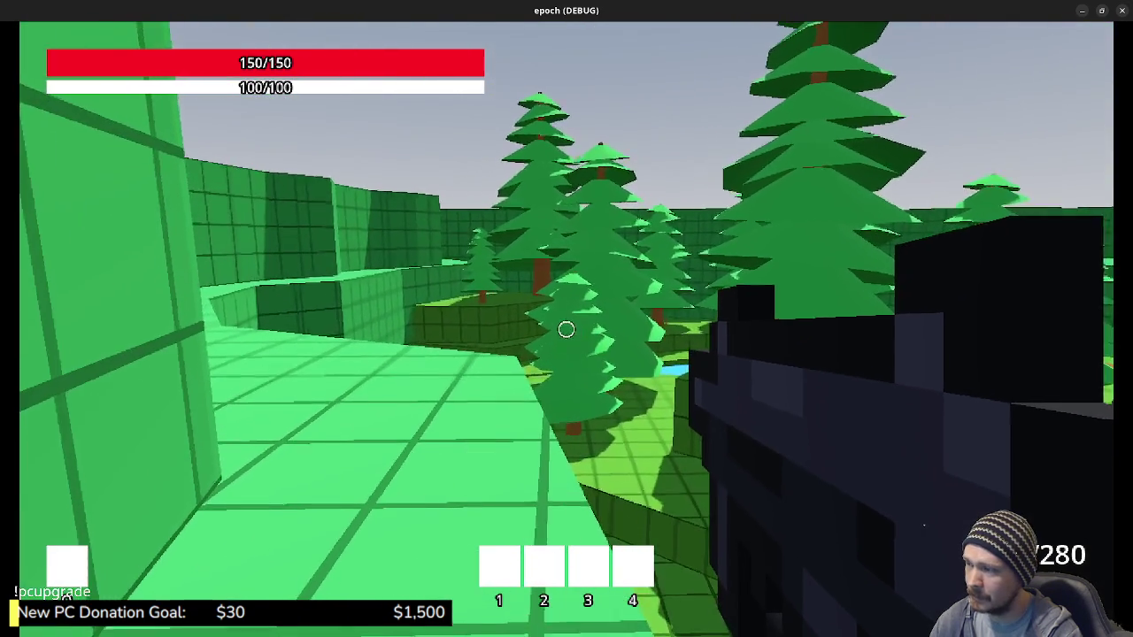
Explore the wilderness past the brown crate and pine tree to overlook the water
key(space)
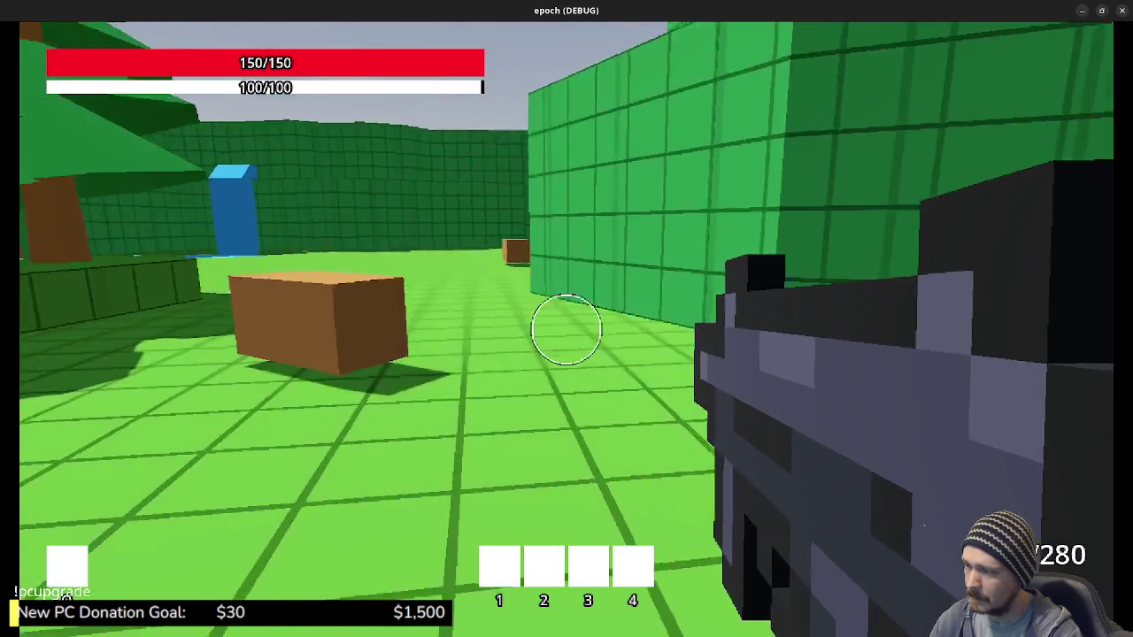
key(w)
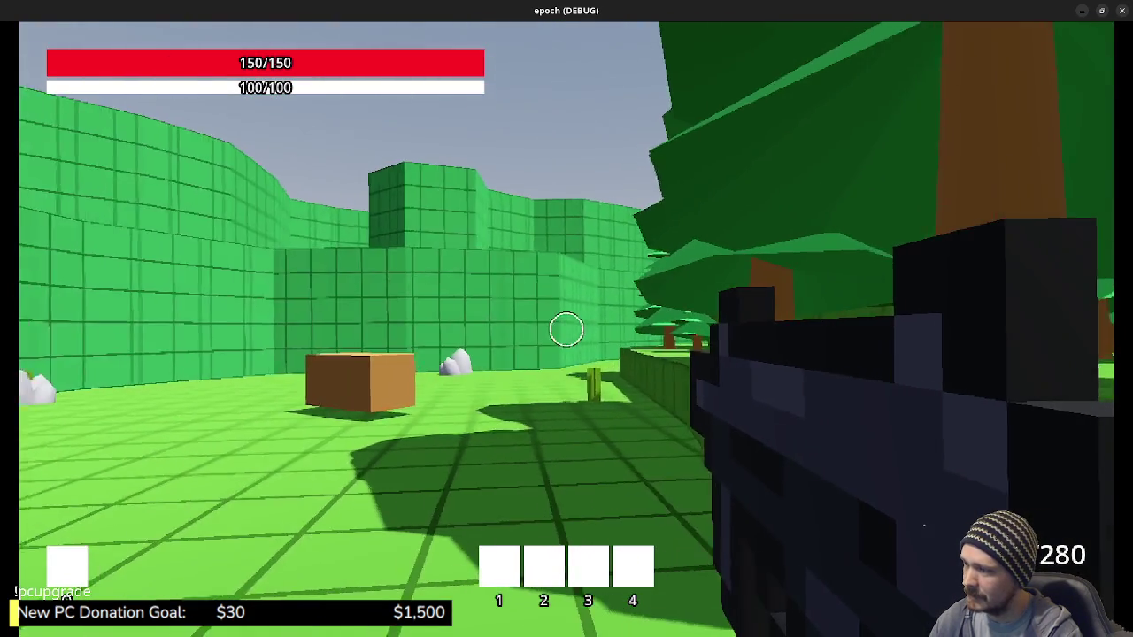
key(w)
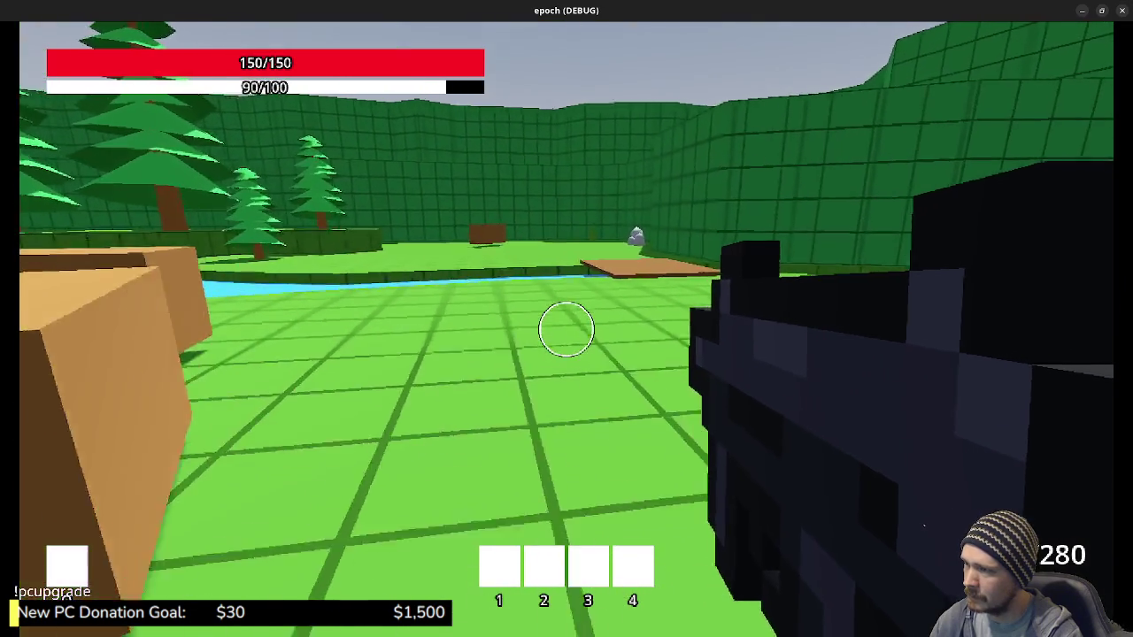
key(w)
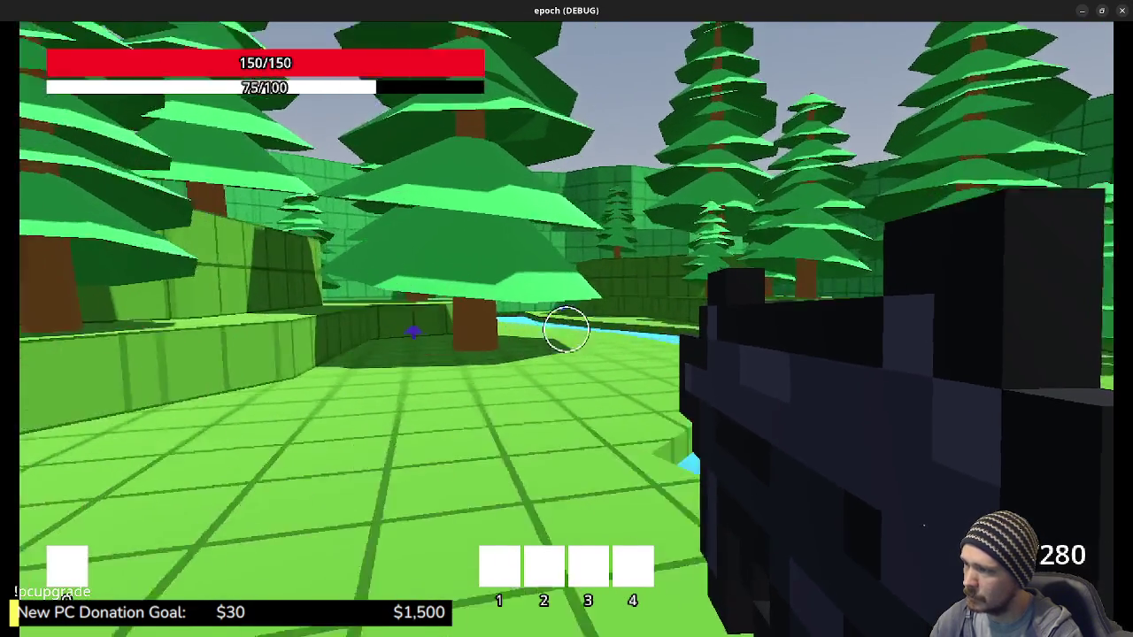
key(w)
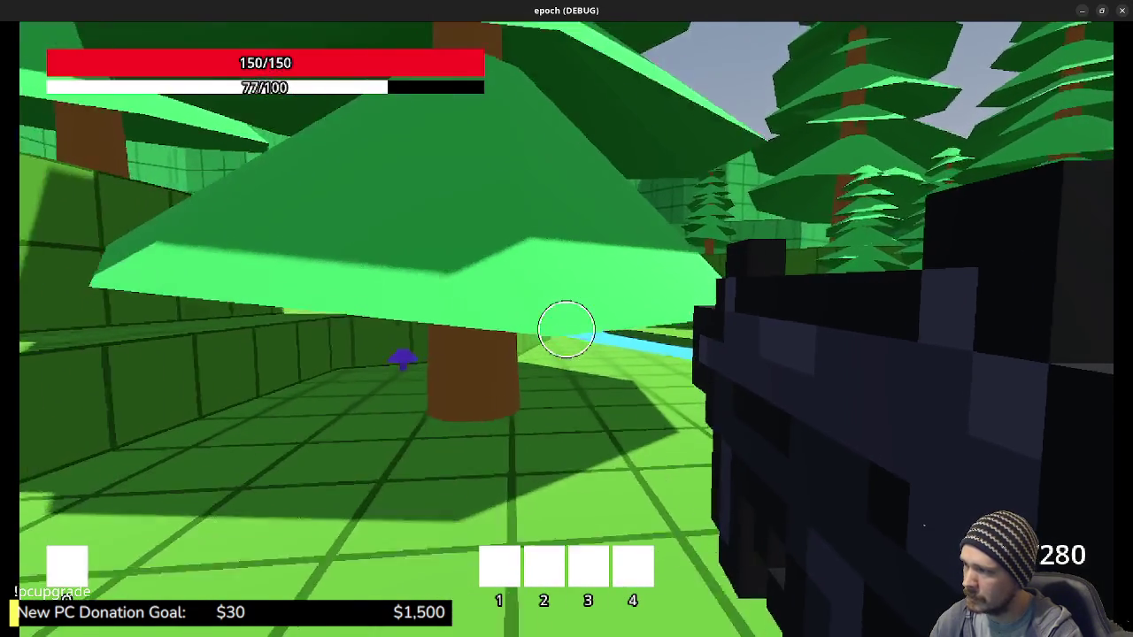
key(w)
key(w)
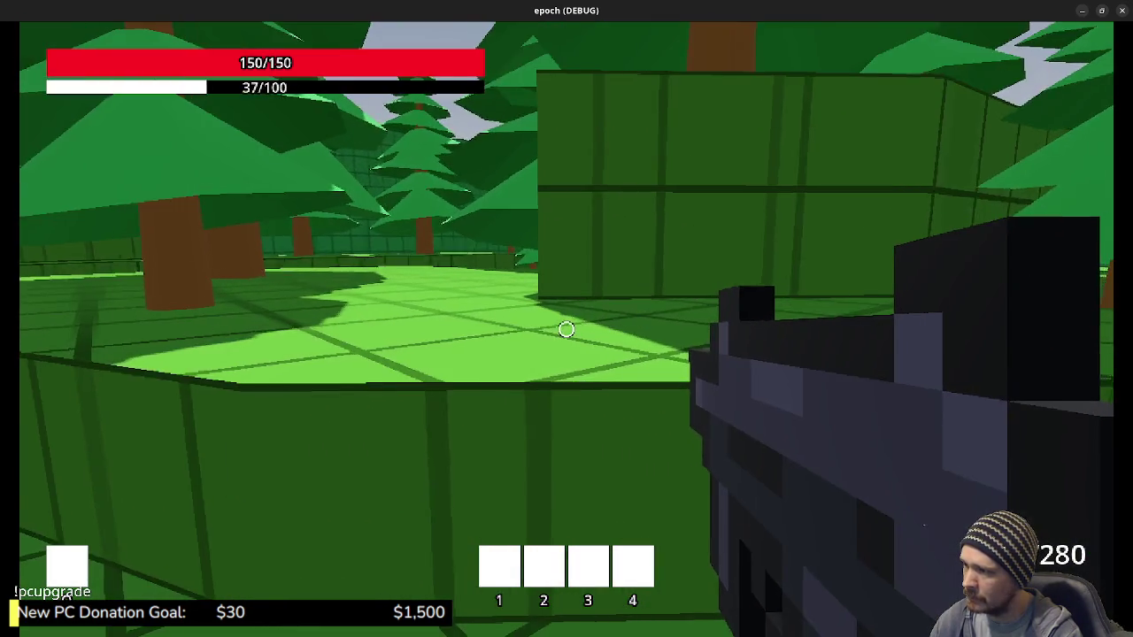
key(w)
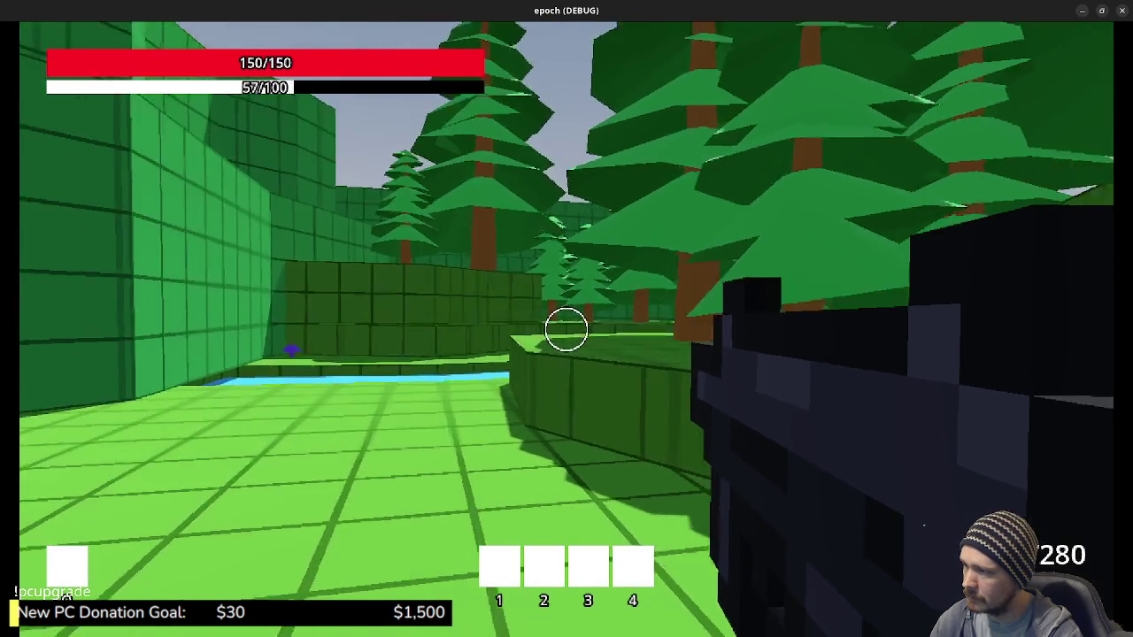
key(w)
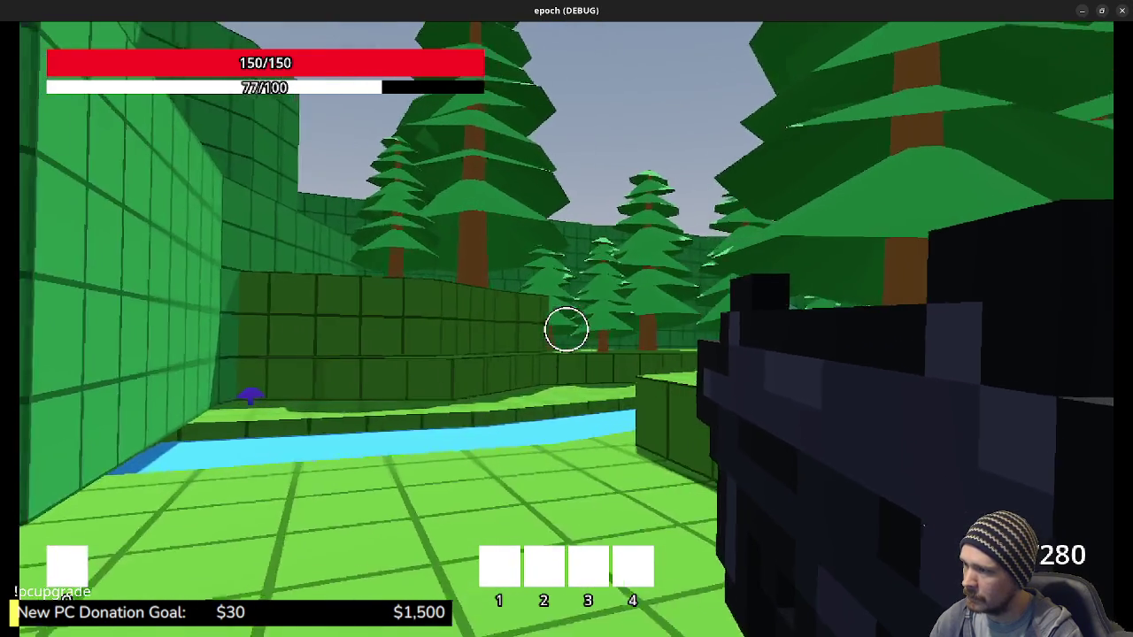
key(w)
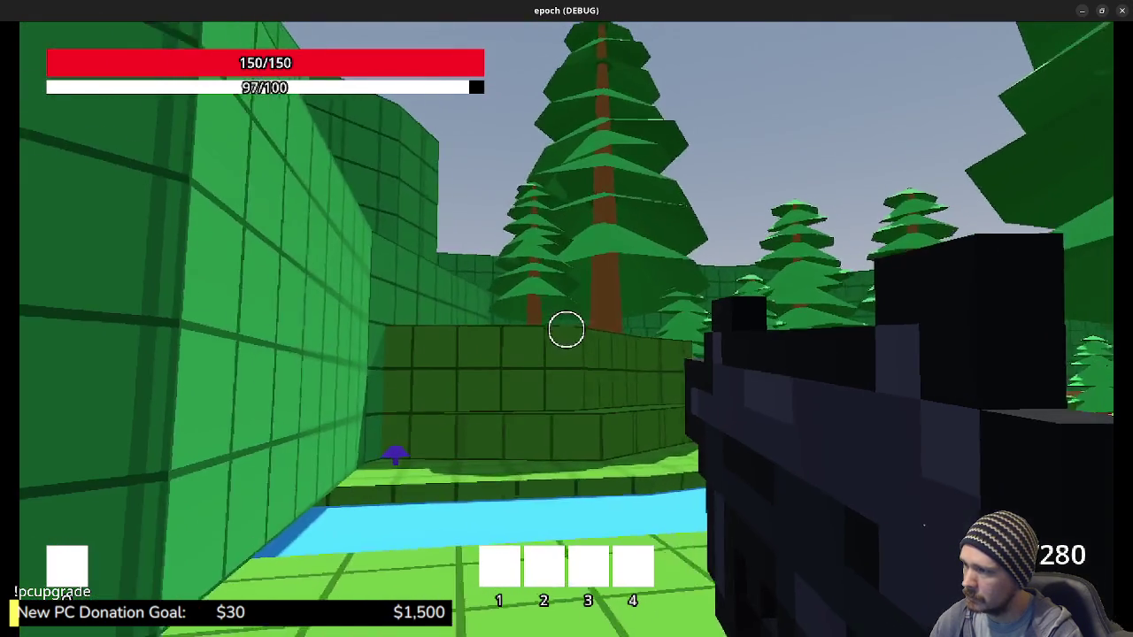
key(w)
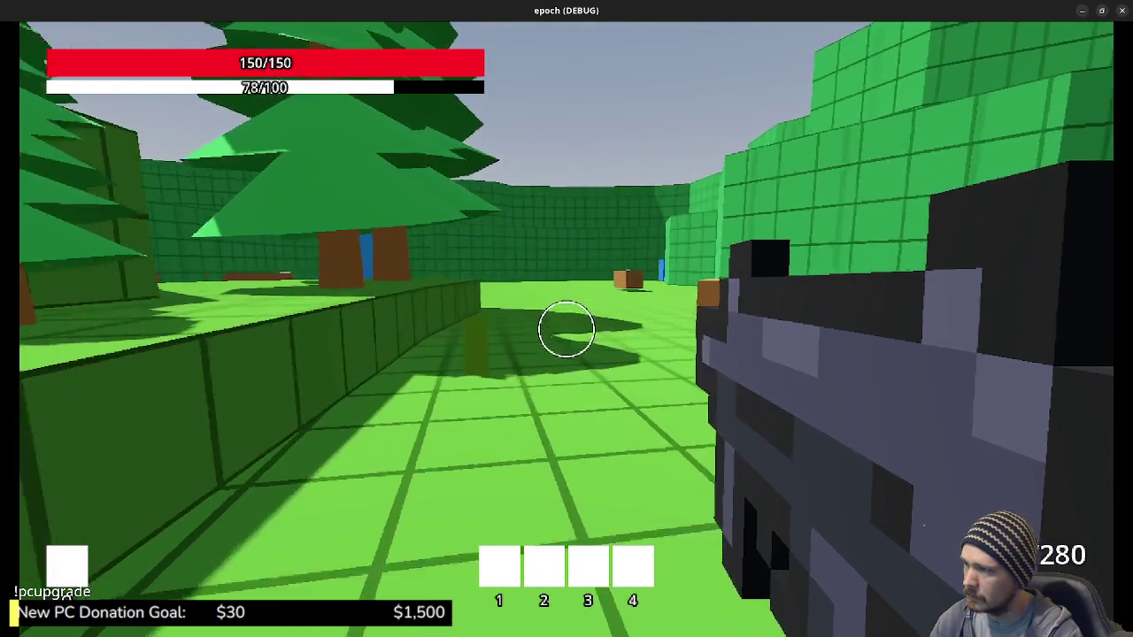
Fire the weapon twice, return through the blue portal, and show Equipment and Stats (Health 150, Armor 110)
key(w)
click(566, 330)
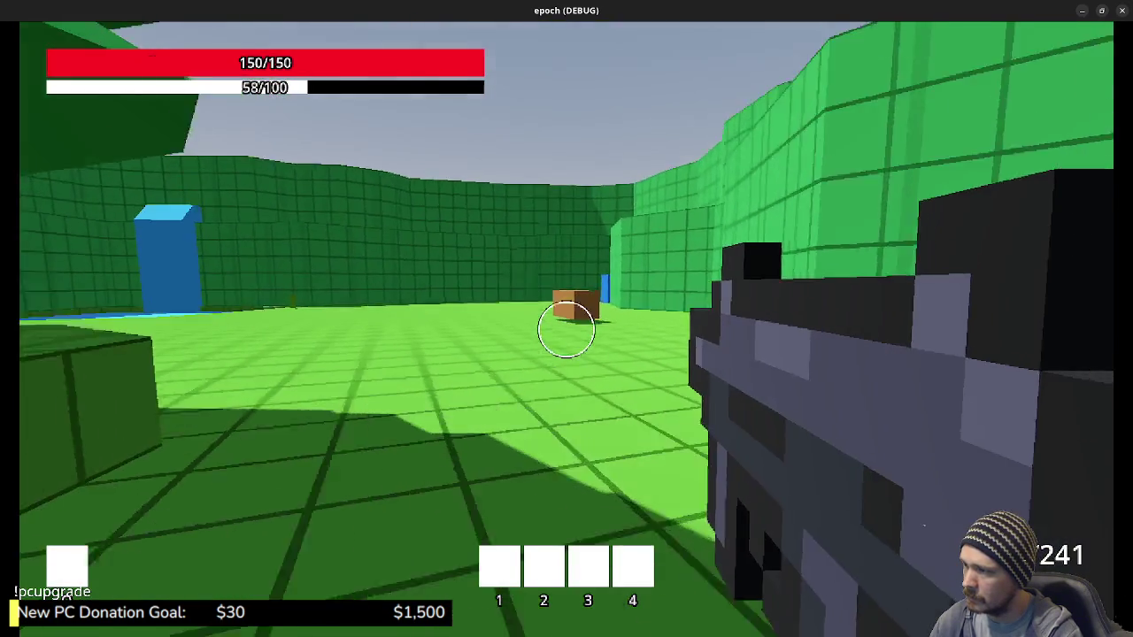
key(w)
click(566, 330)
key(w)
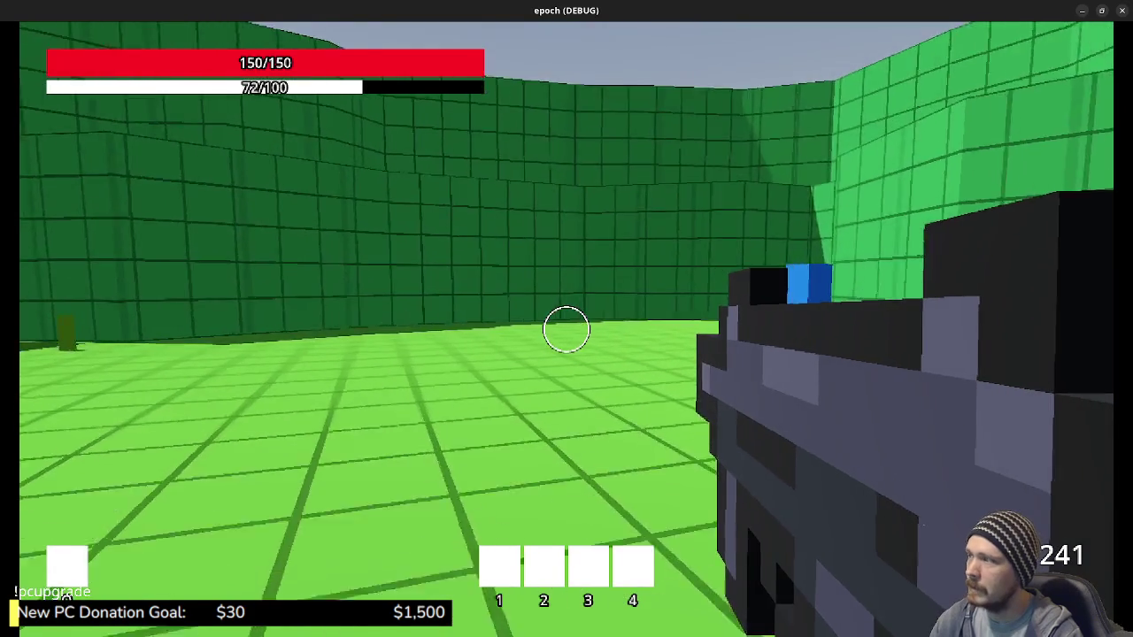
key(w)
key(w)
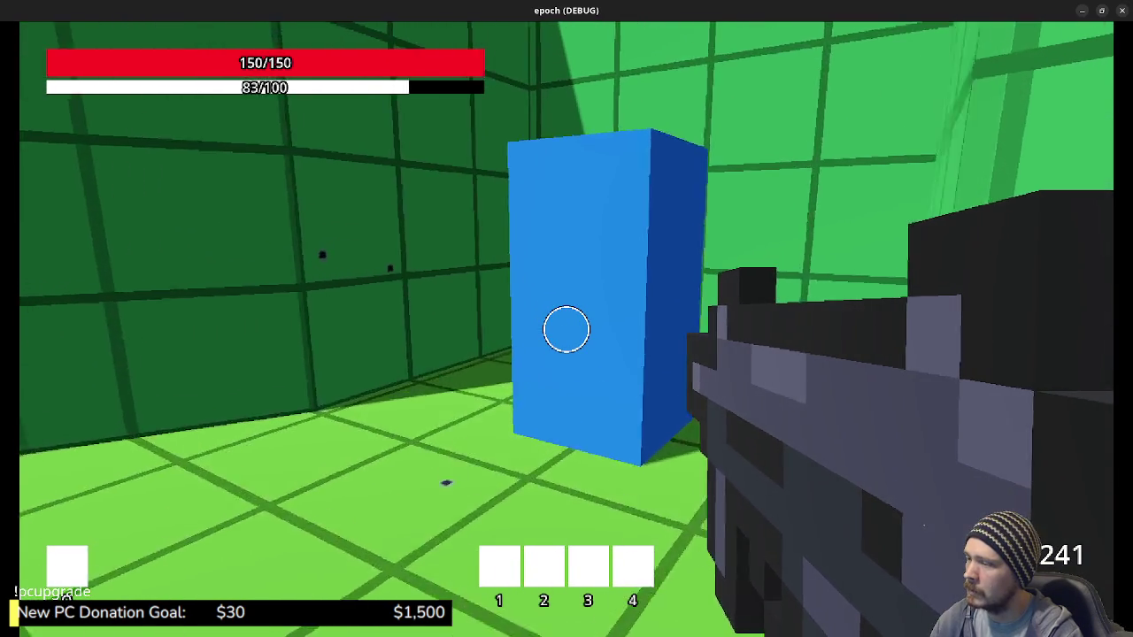
key(w)
key(w)
key(Tab)
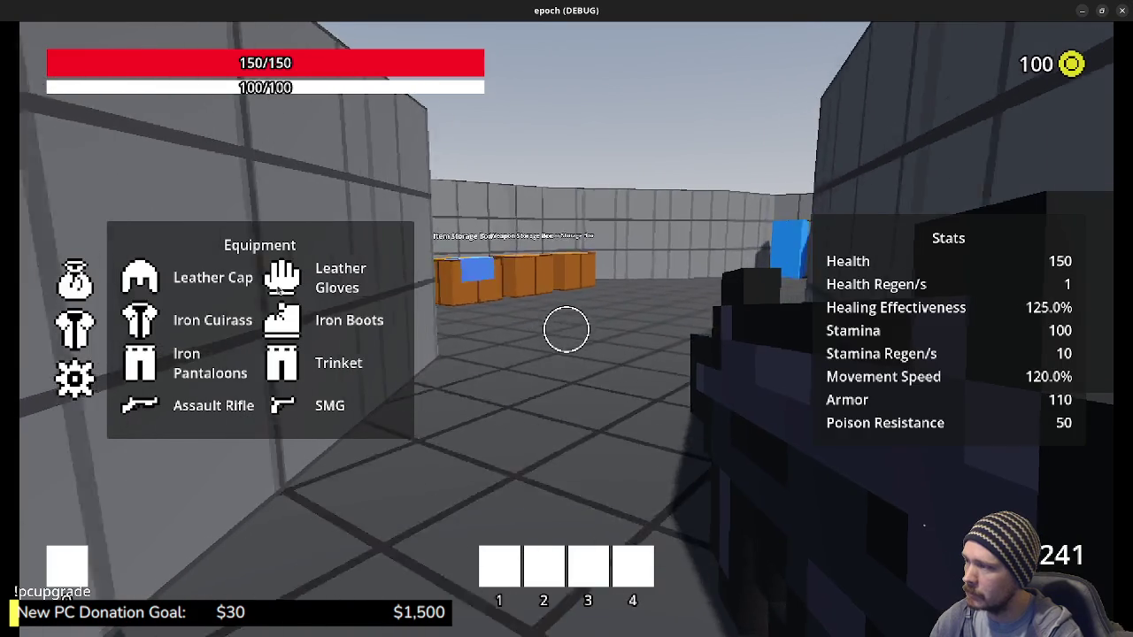
View the inventory items, close the panels, and walk through the blue box portal to the slopes area
key(w)
key(i)
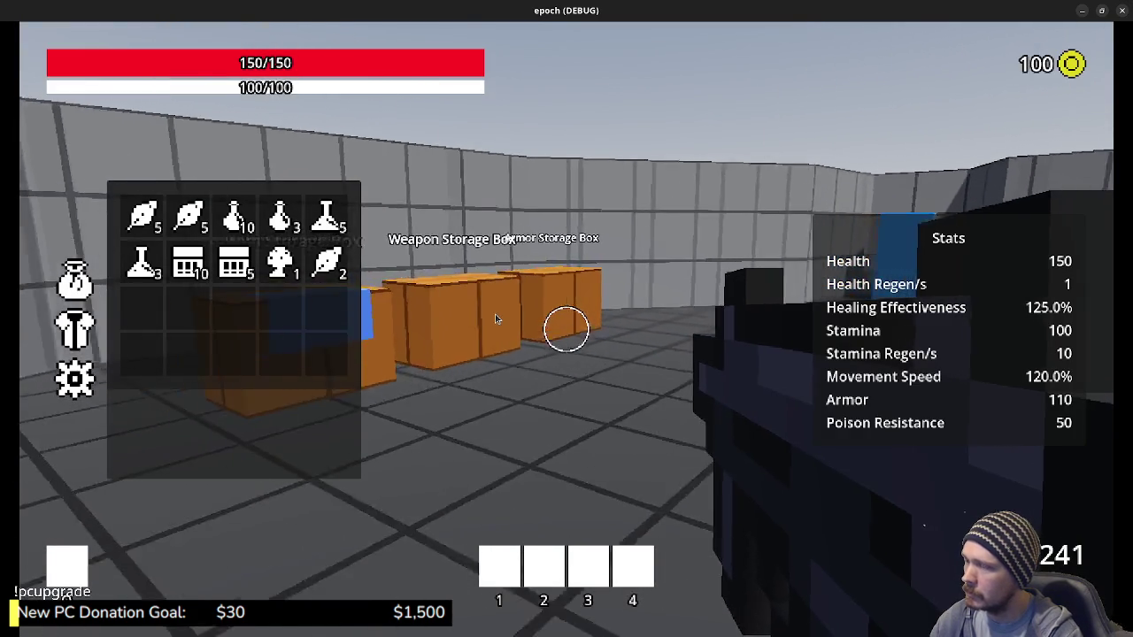
key(Tab)
key(w)
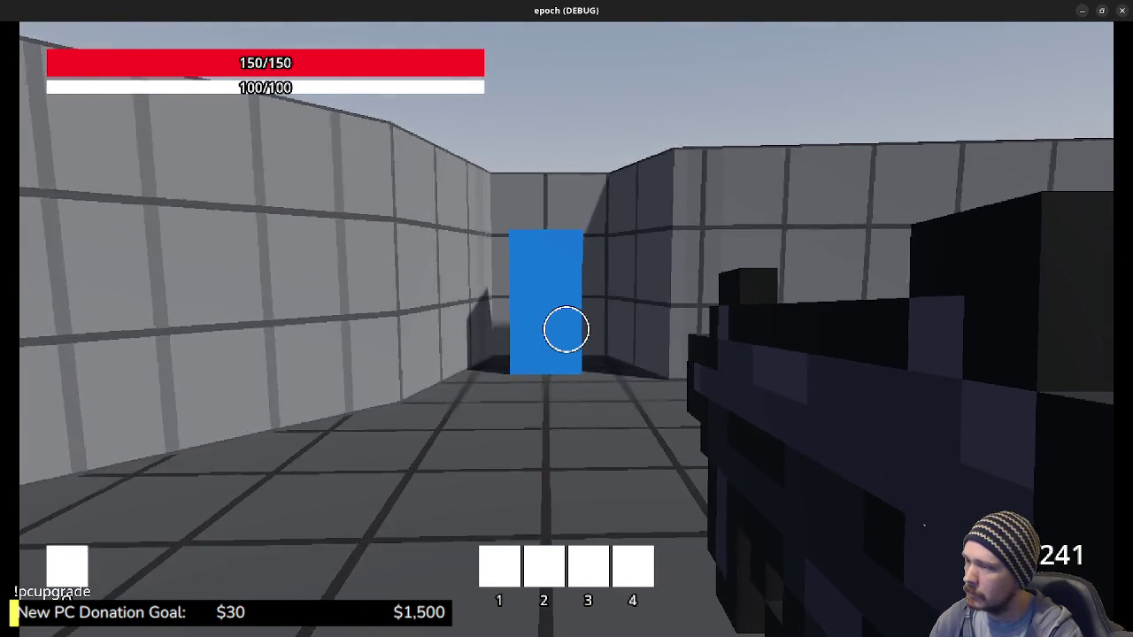
key(w)
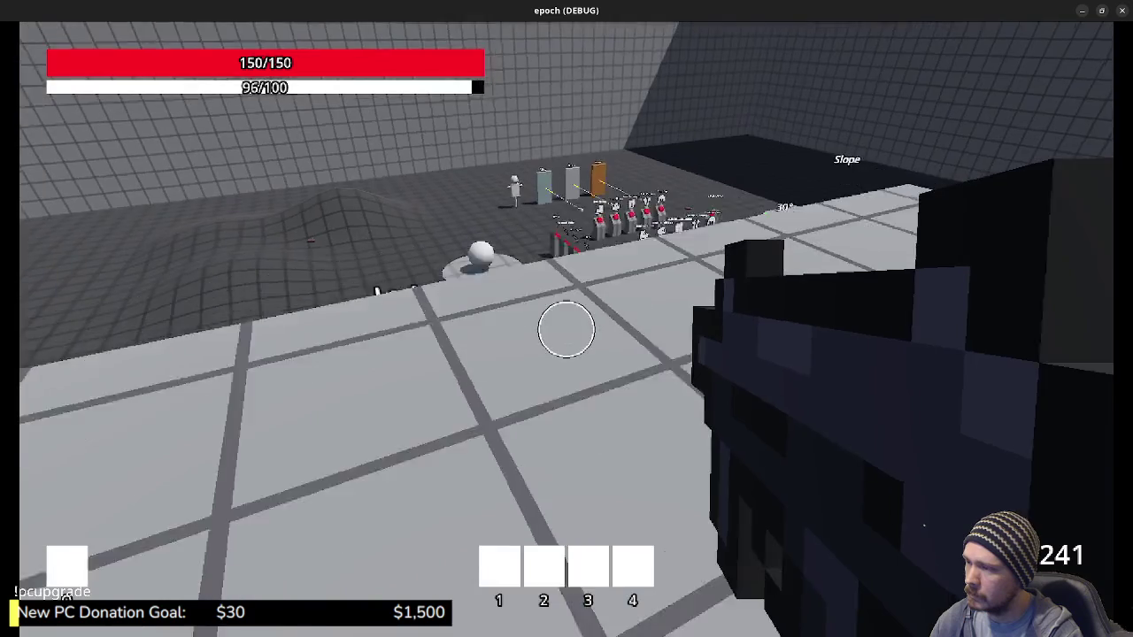
key(w)
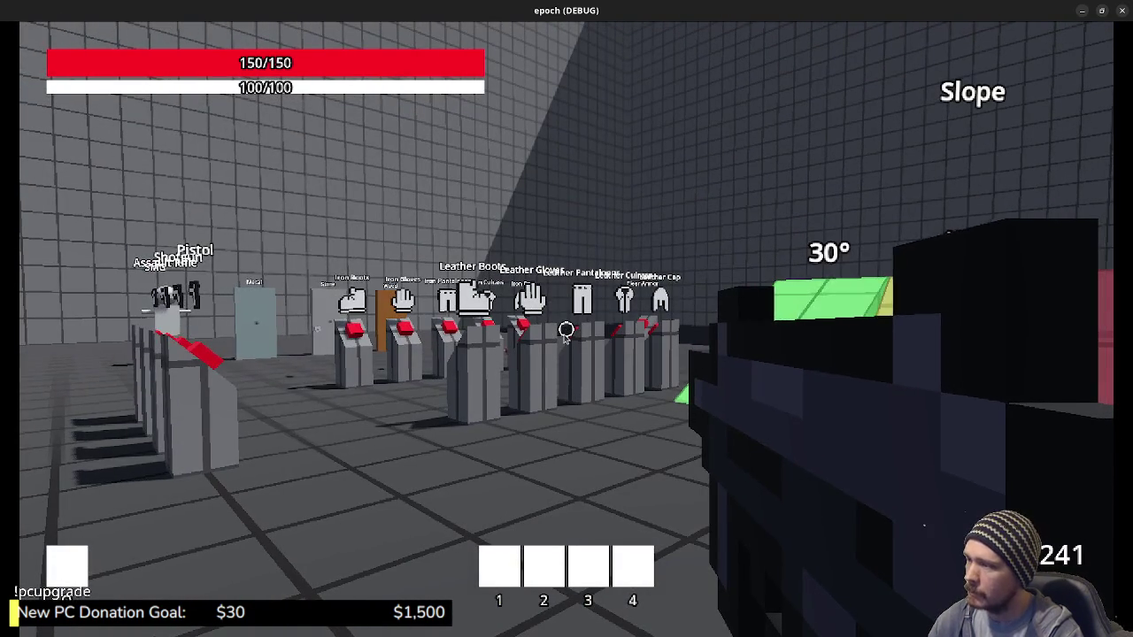
Check the Herb and Mushroom item descriptions in the inventory, then stop the running game
key(Tab)
click(193, 223)
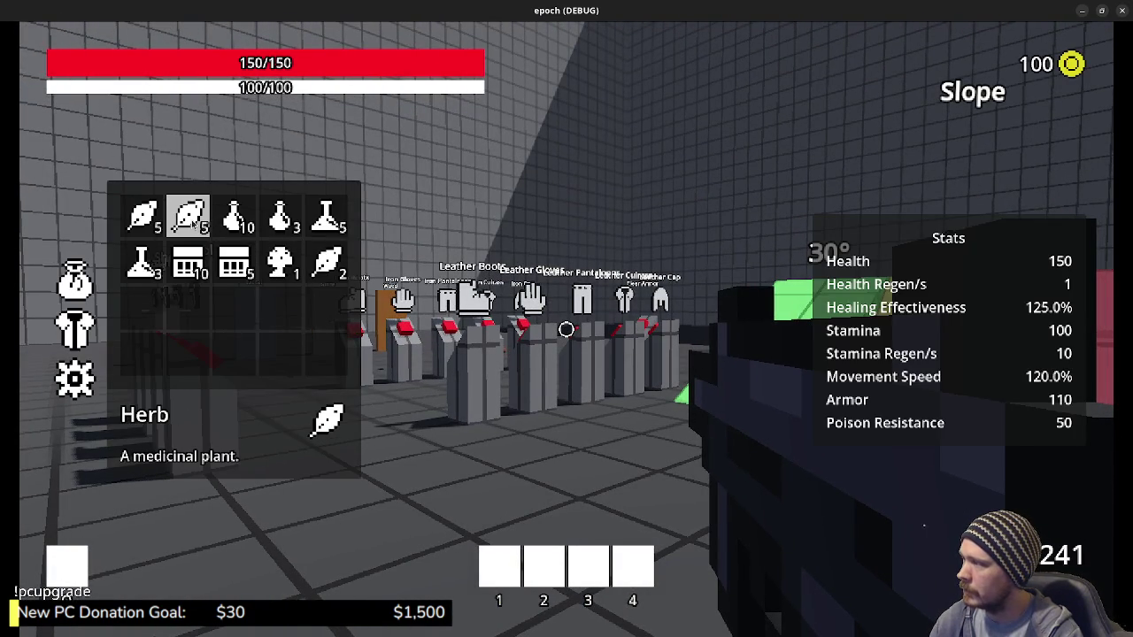
click(270, 266)
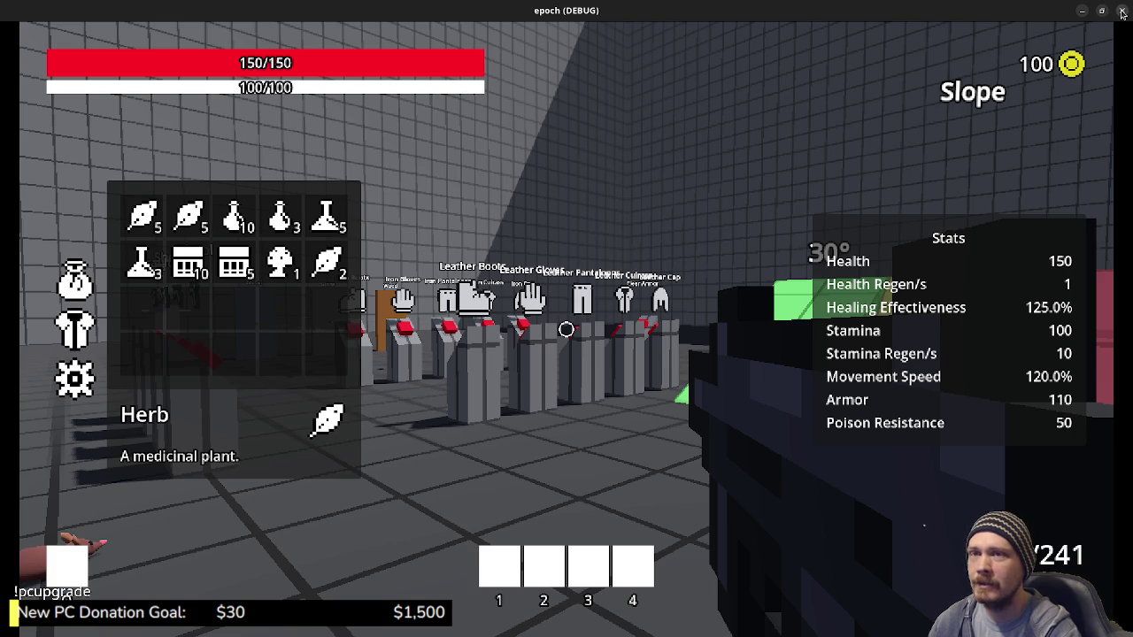
click(1120, 12)
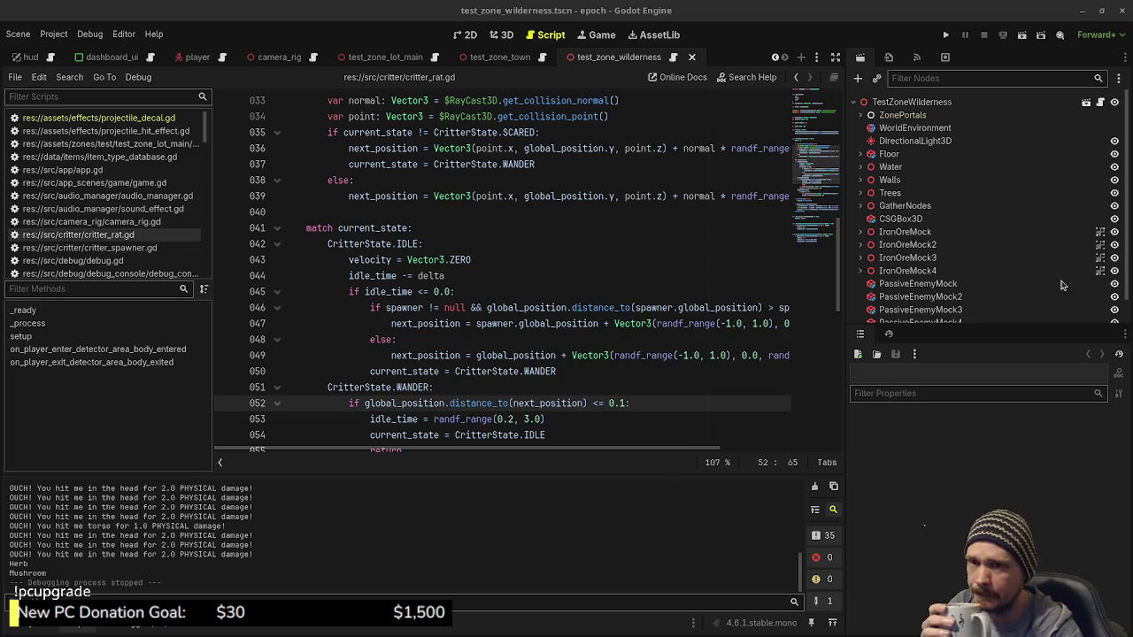
Switch from the Godot editor over to Visual Studio Code
key(alt+Tab)
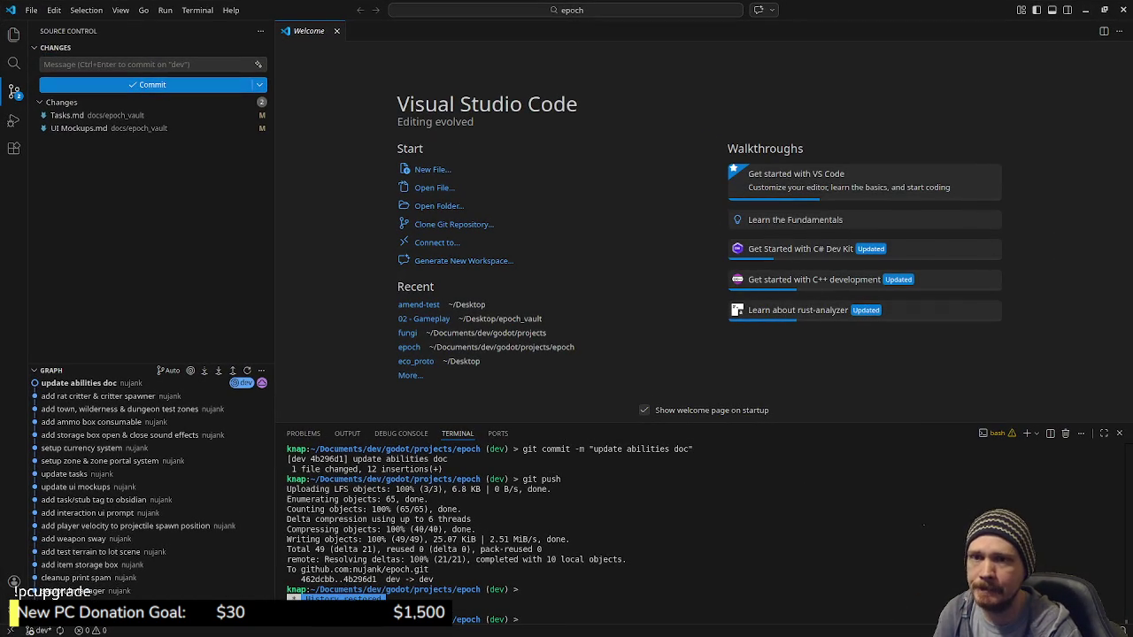
Discard the pending UI Mockups.md changes in Source Control and minimize VS Code
key(alt+Tab)
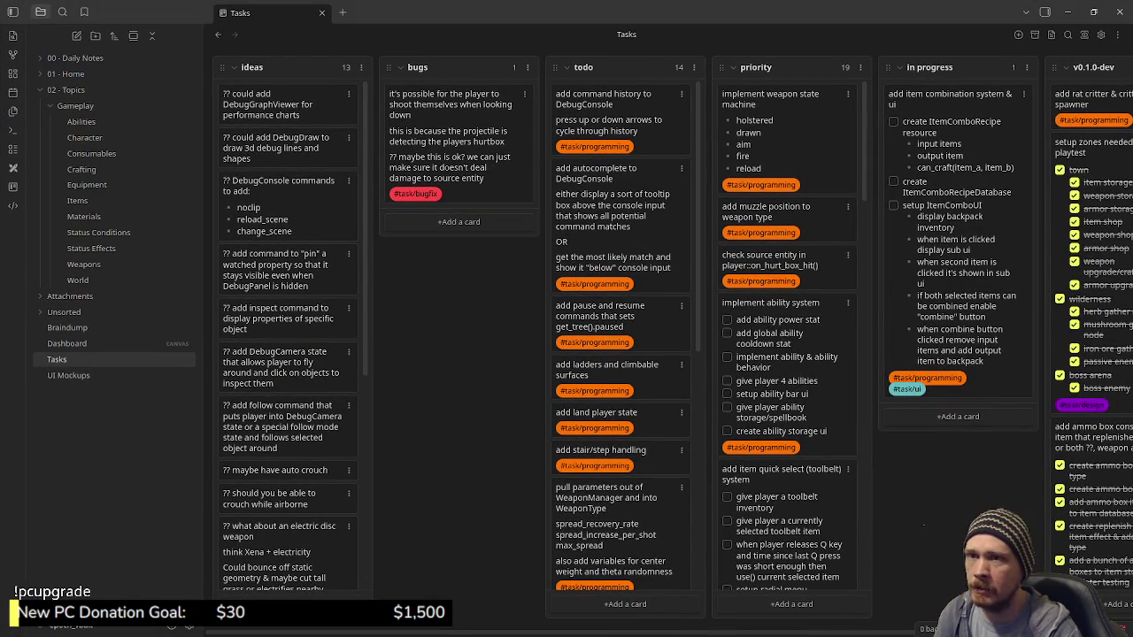
key(alt+Tab)
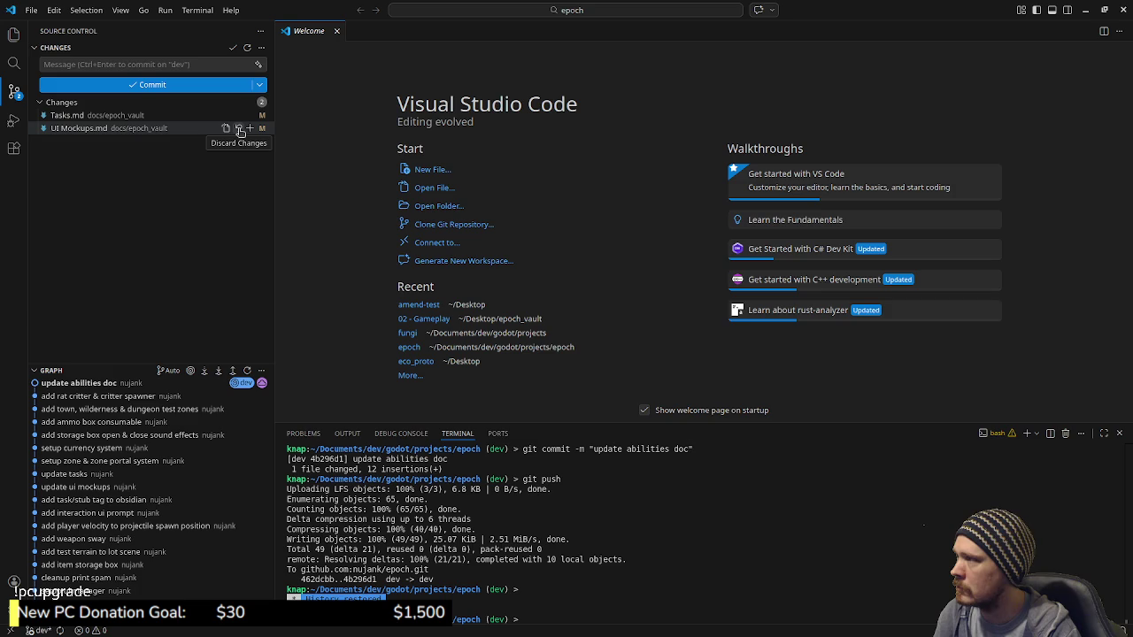
click(239, 131)
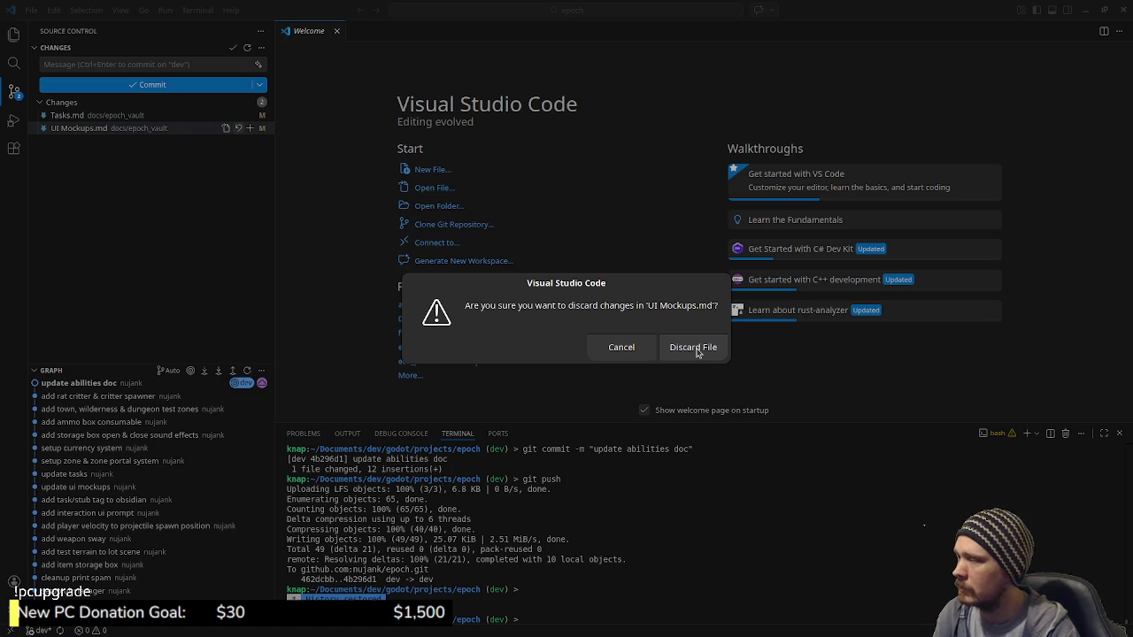
click(694, 348)
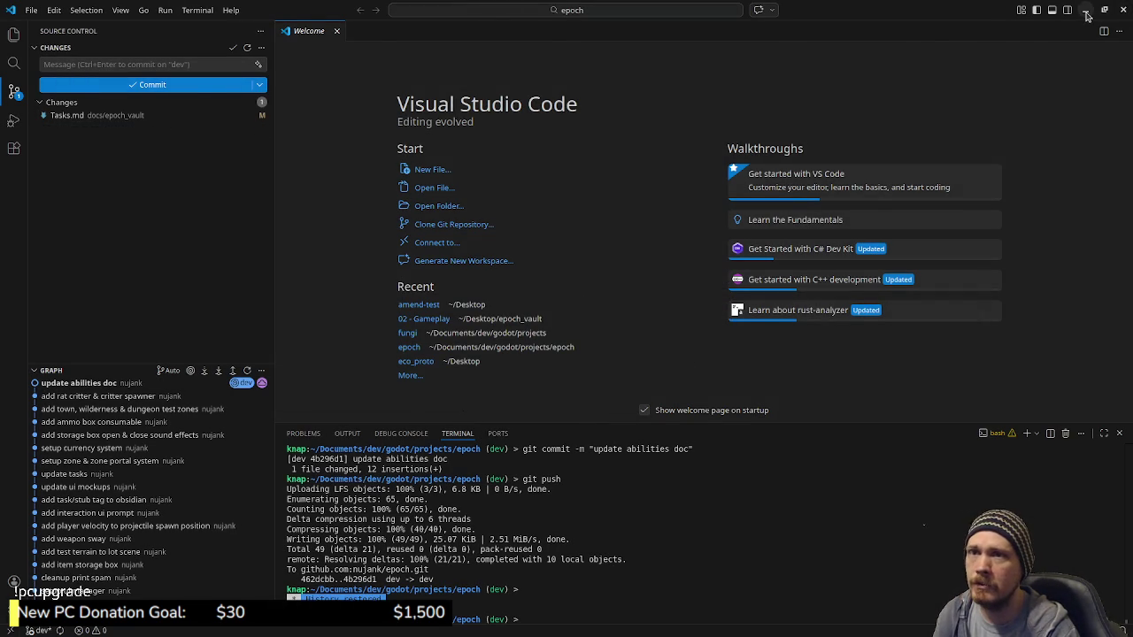
click(1087, 15)
key(super)
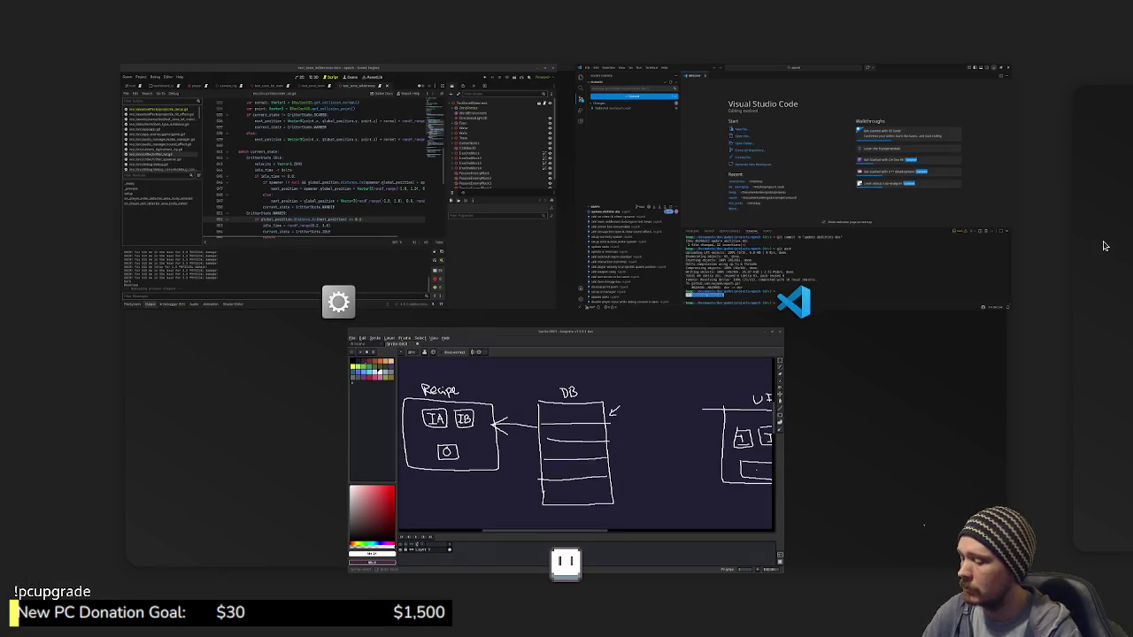
Get back to Godot past the Obsidian task board and show the FileSystem dock
key(super)
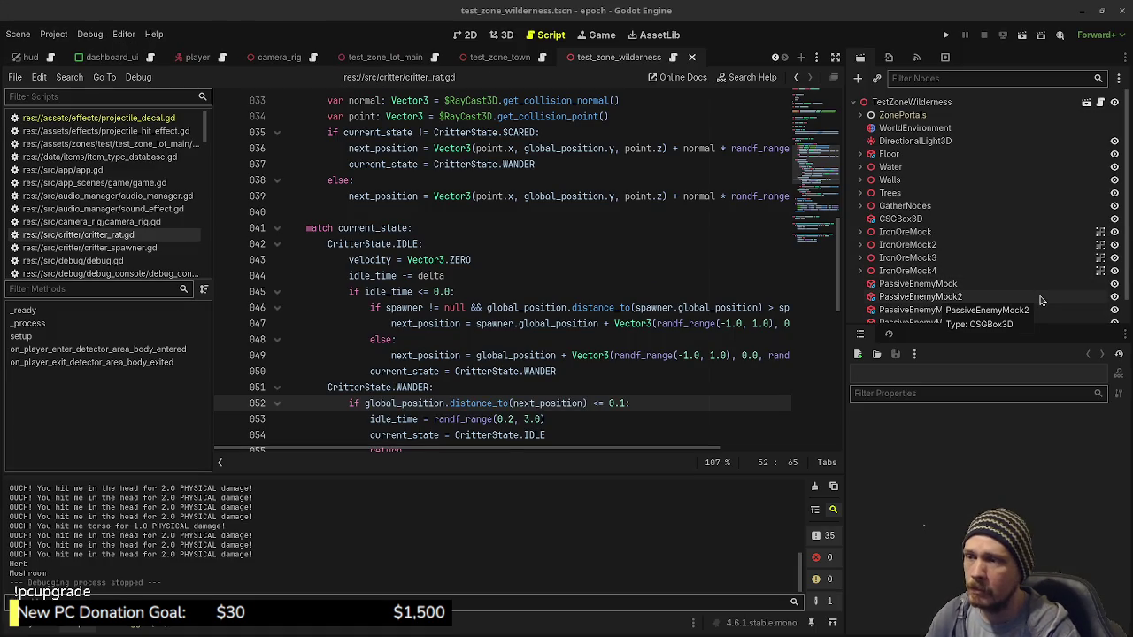
key(F5)
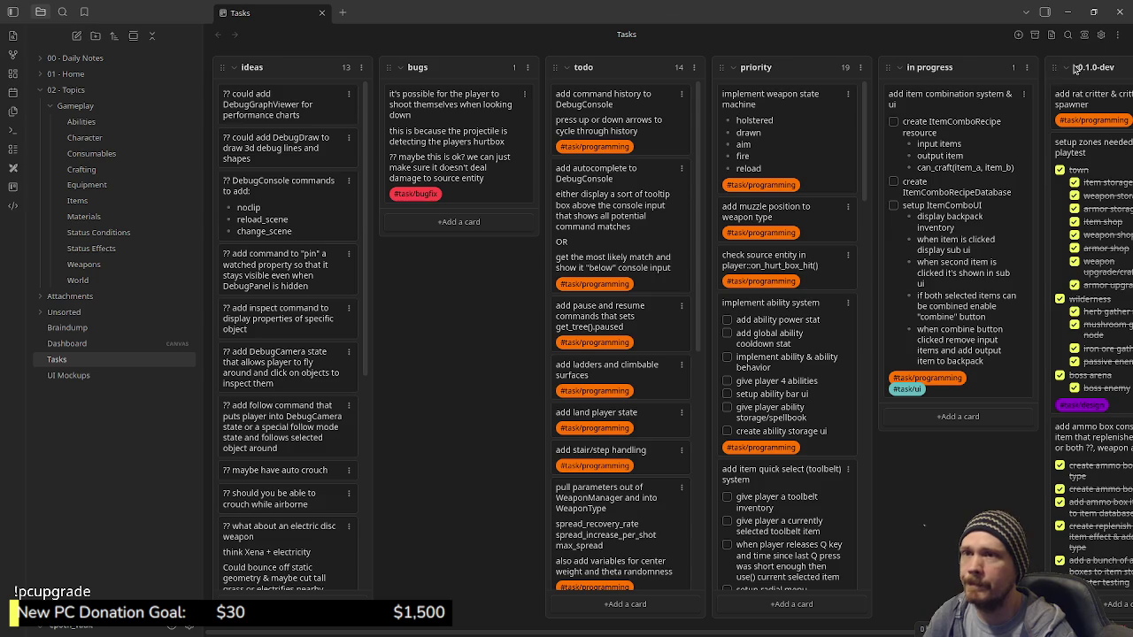
click(1068, 11)
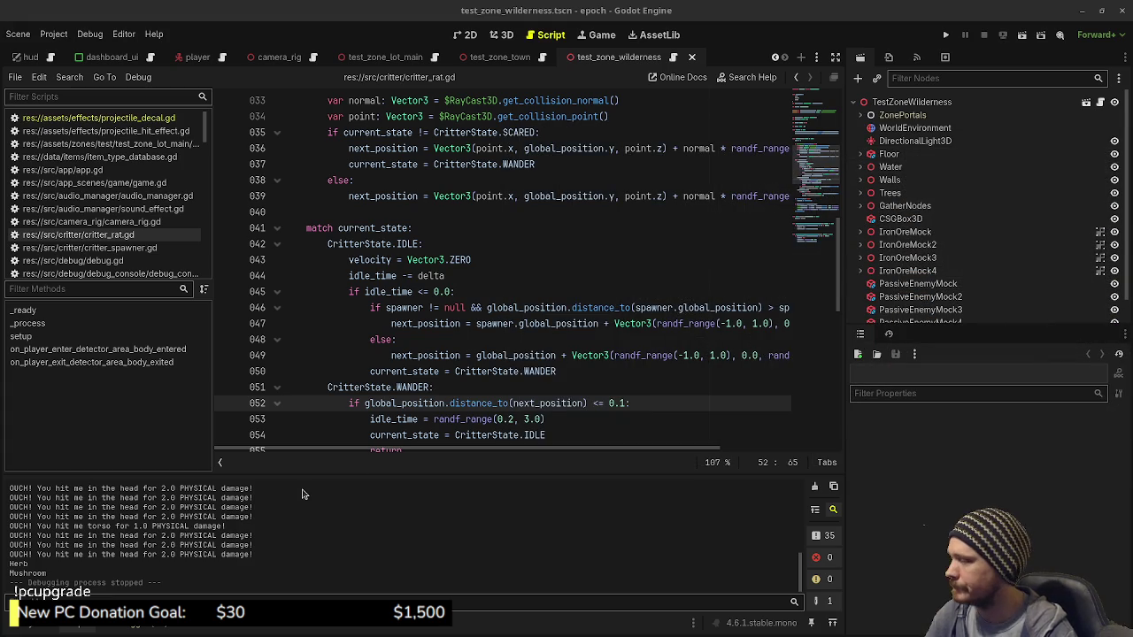
key(alt+f)
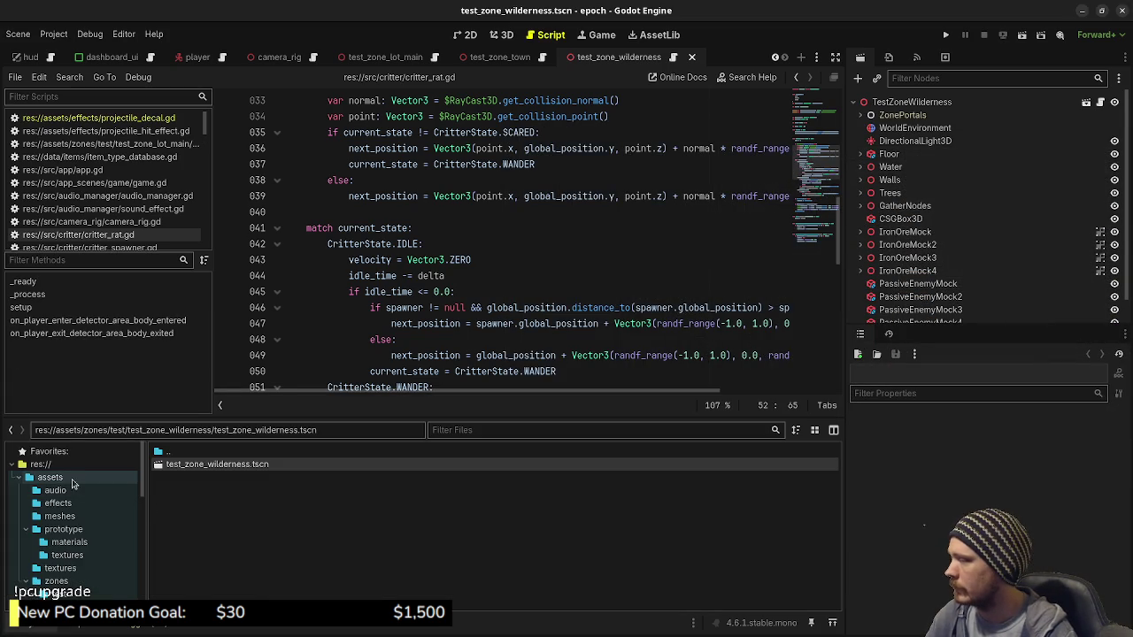
Collapse the FileSystem tree and open the src folder under res://
click(50, 467)
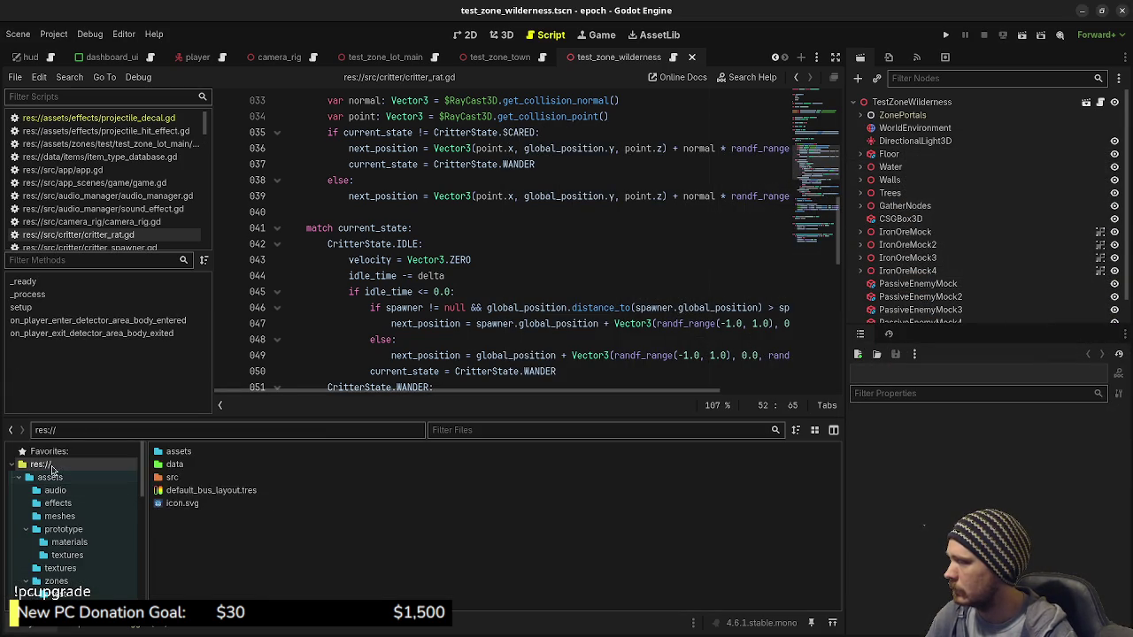
right_click(52, 466)
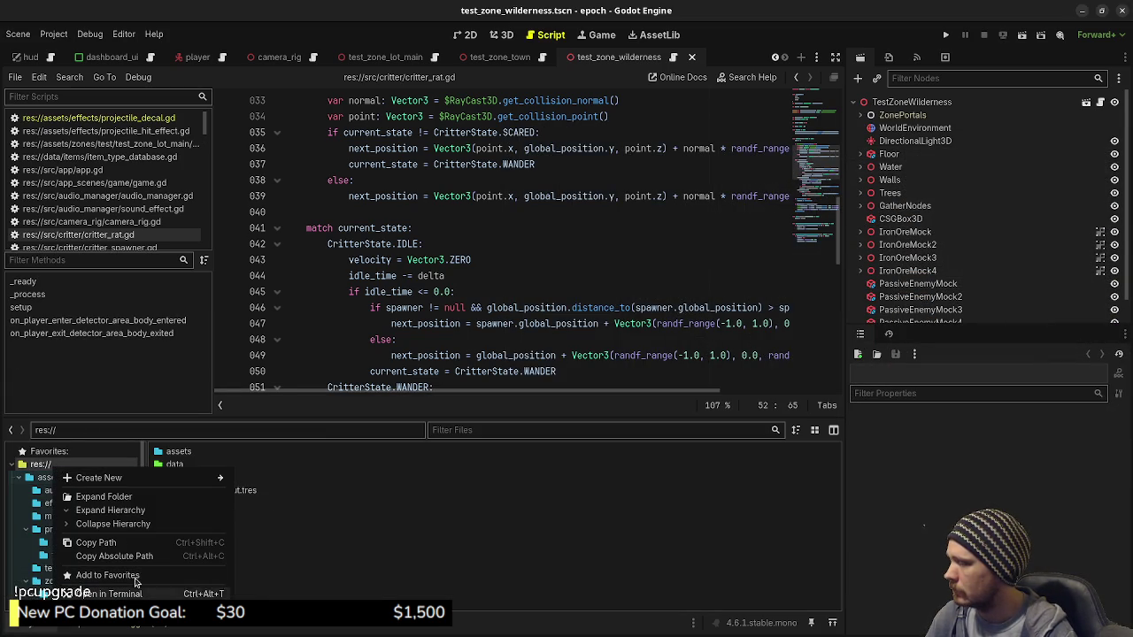
click(90, 523)
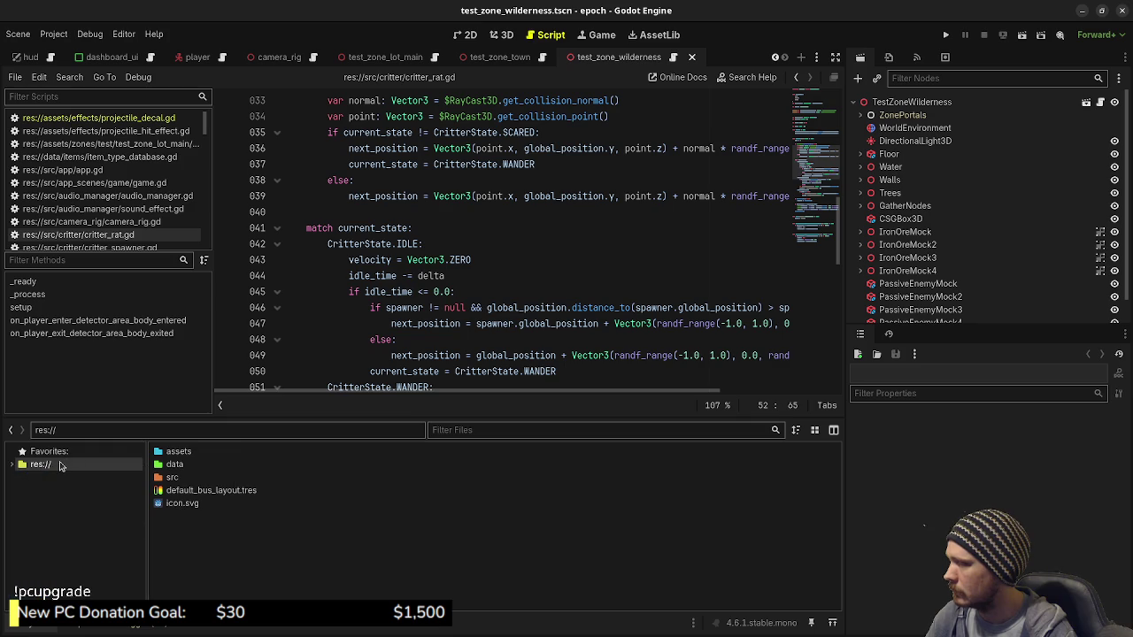
click(12, 465)
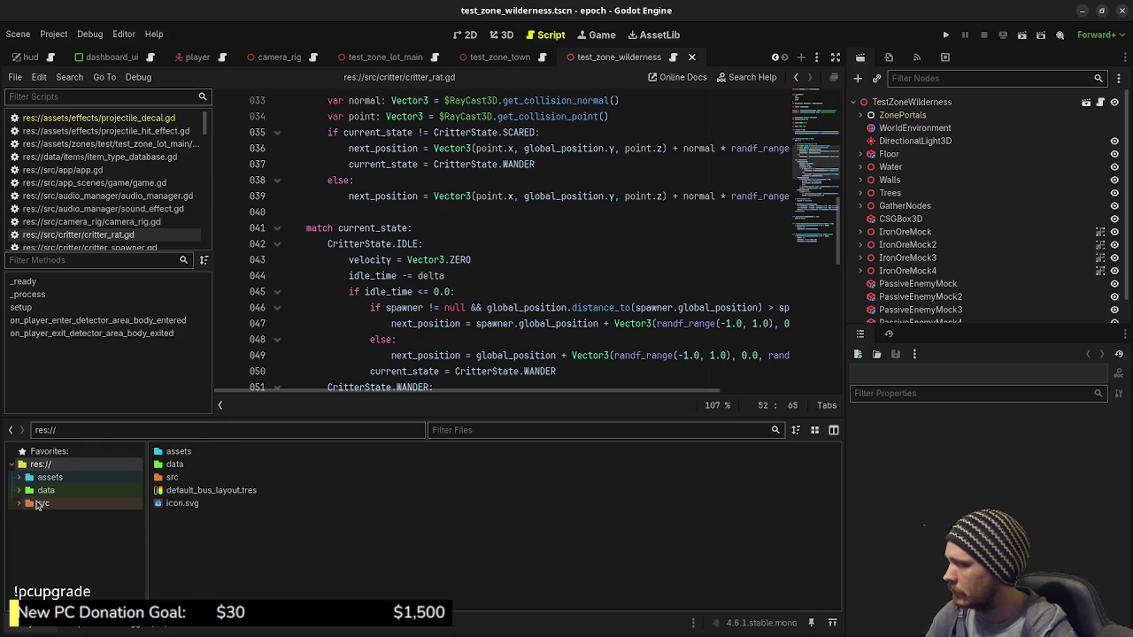
double_click(43, 503)
scroll(89, 522, down, 1)
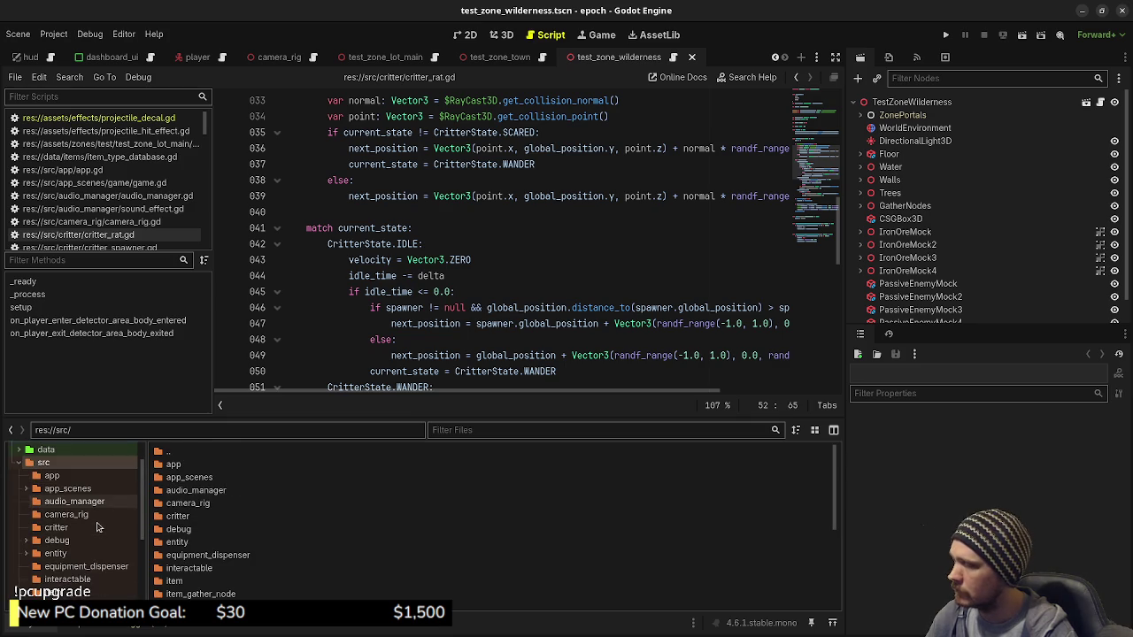
Create a new script res://src/item_combo_recipe.gd in the src folder
right_click(52, 464)
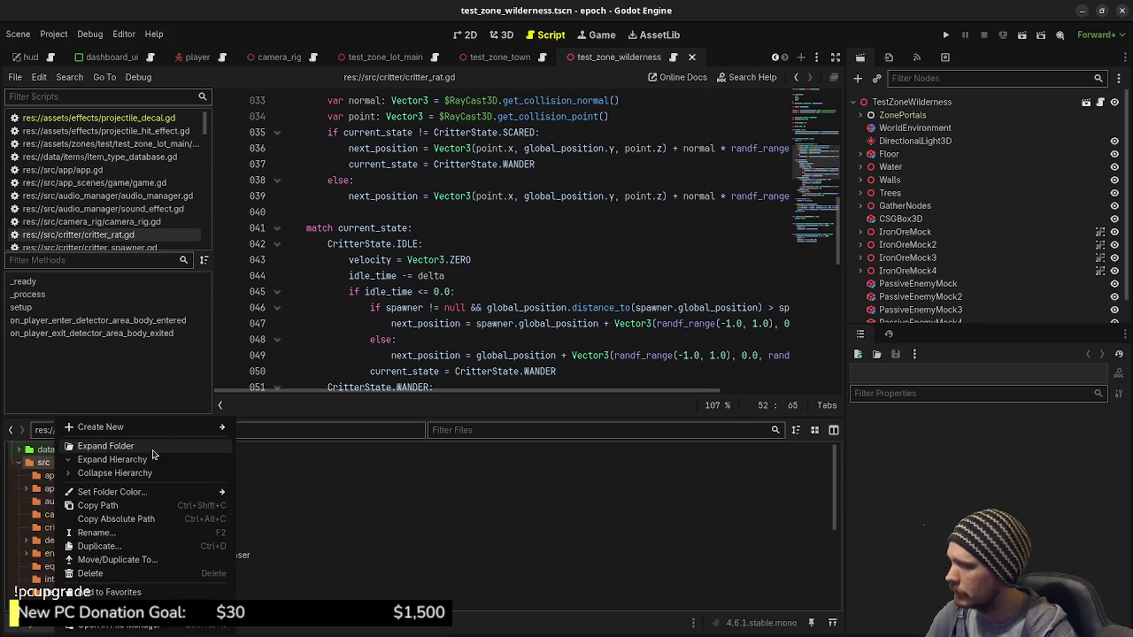
mouse_move(165, 431)
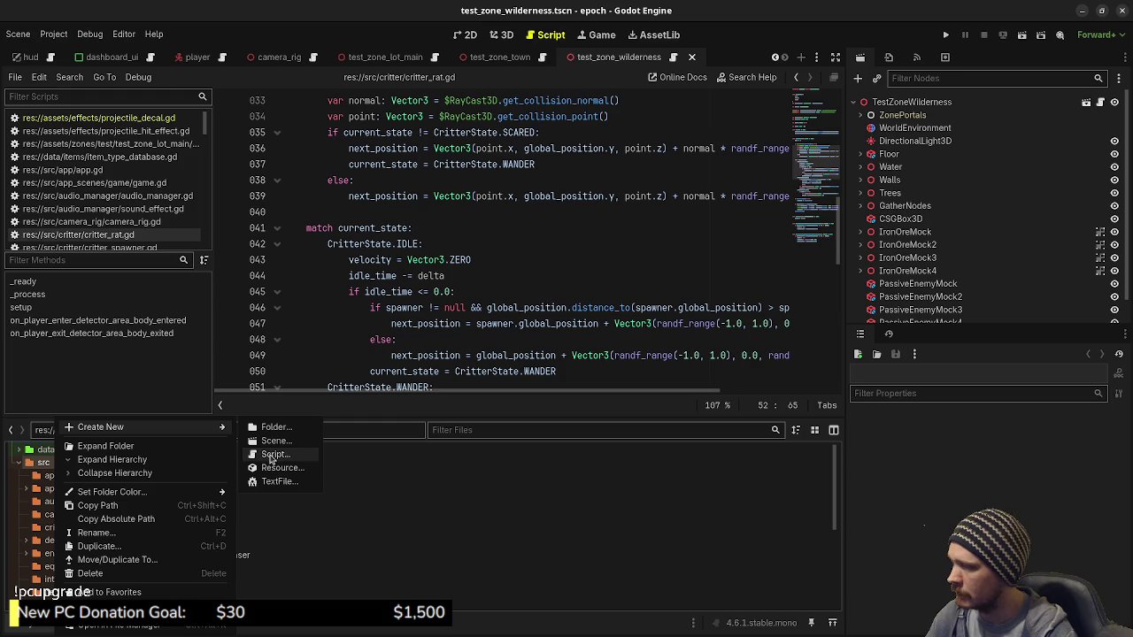
click(272, 455)
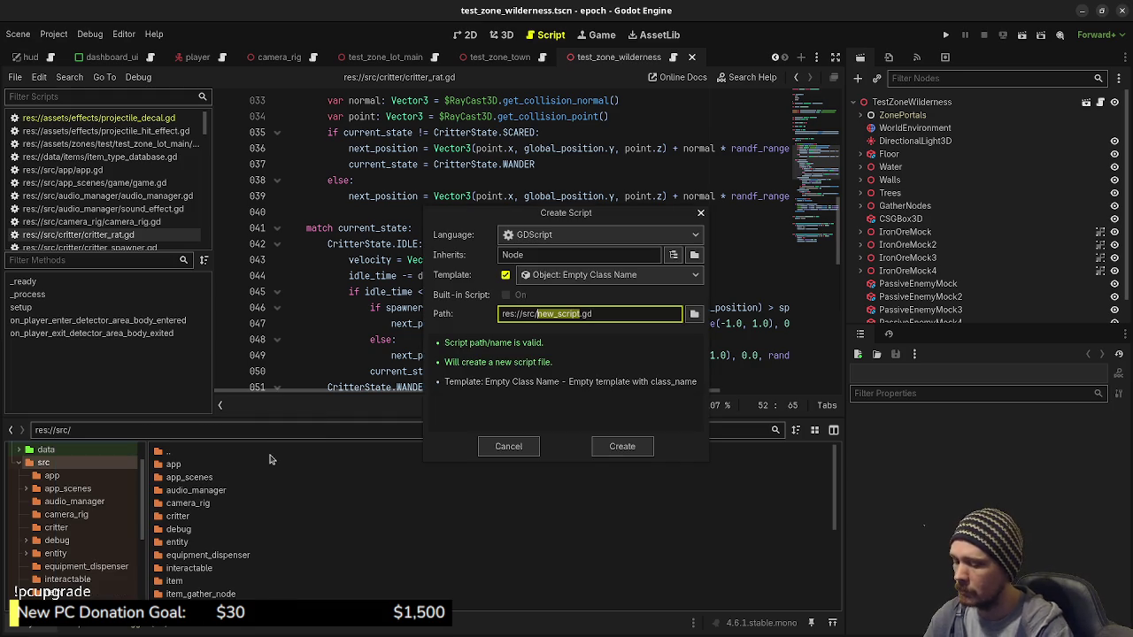
text(item_combo)
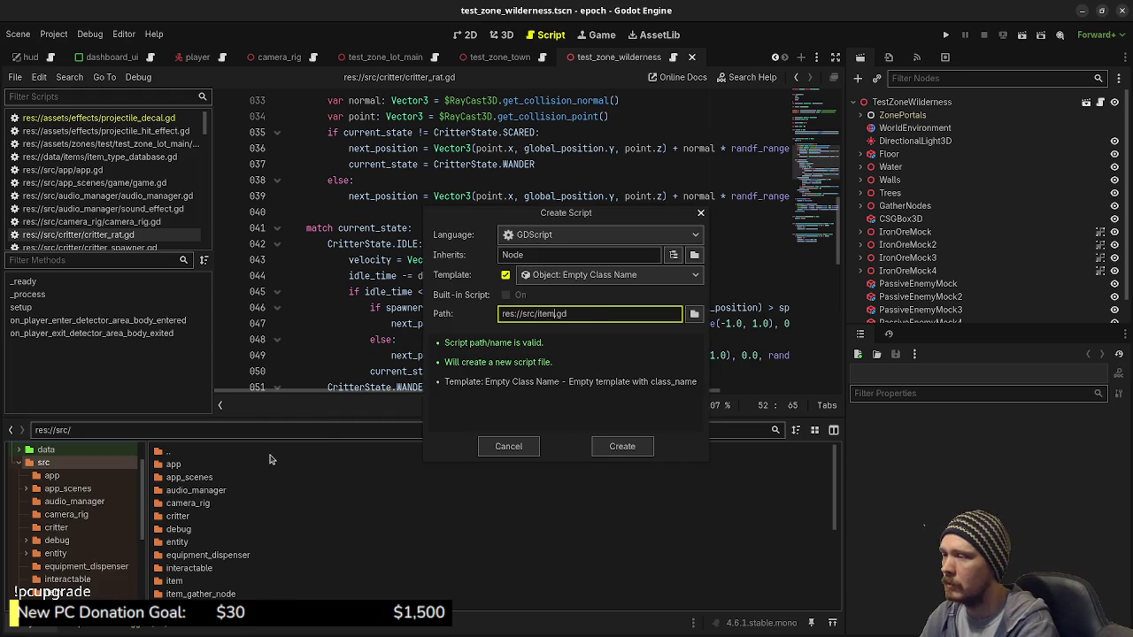
text(_recipe)
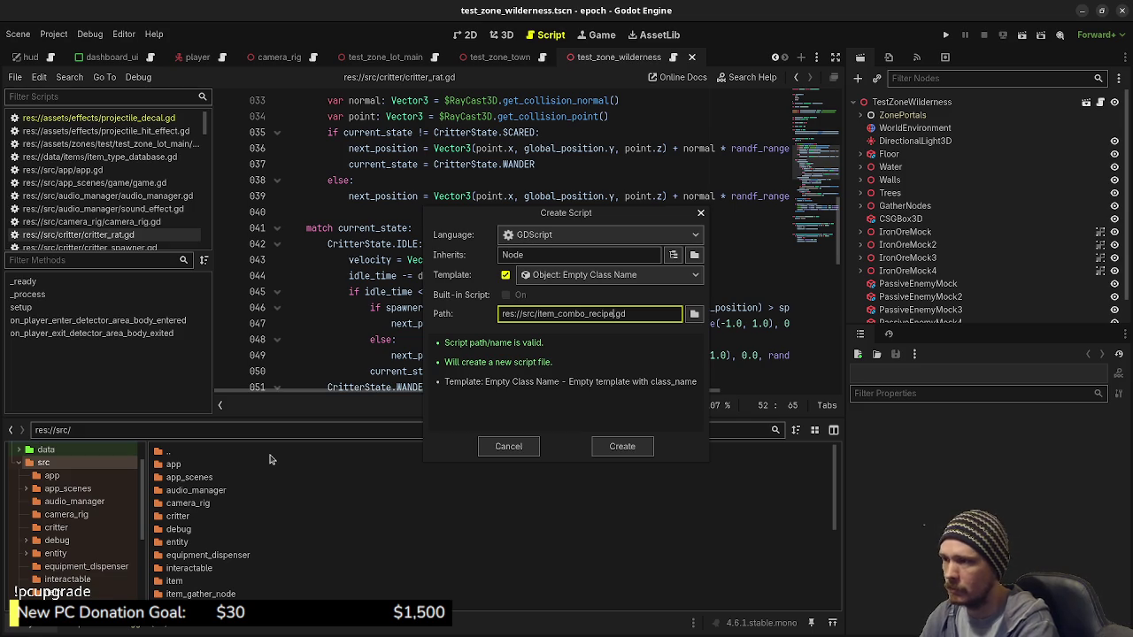
key(Return)
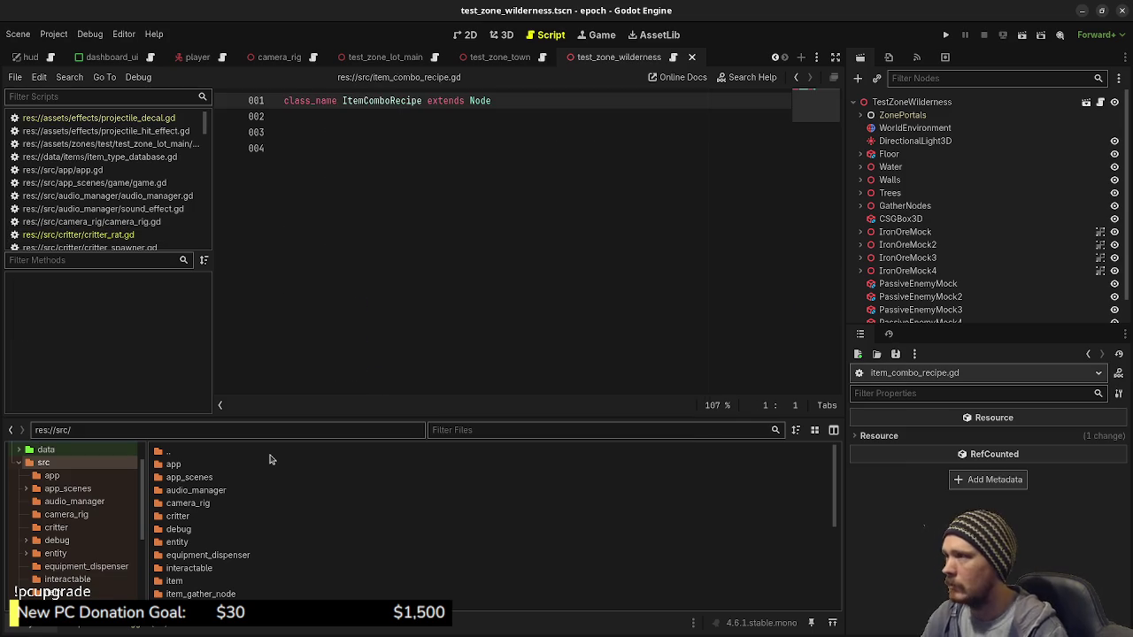
Change the base class to Resource and declare item_a and item_b as ItemType
double_click(478, 101)
text(Reso)
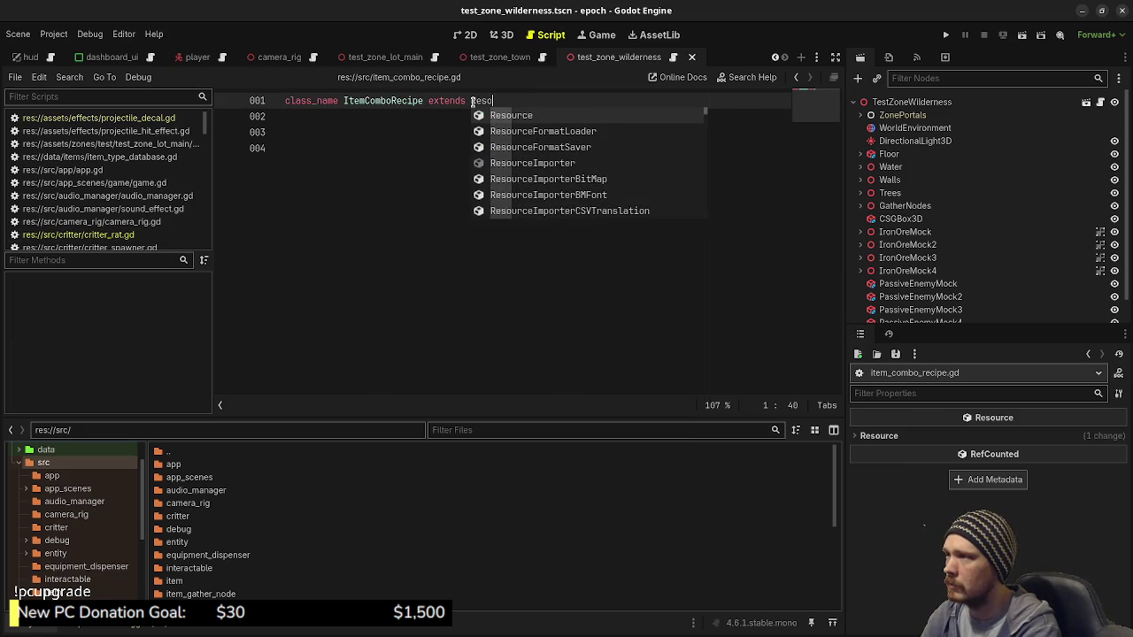
text(urce)
key(Return)
key(Return)
key(Return)
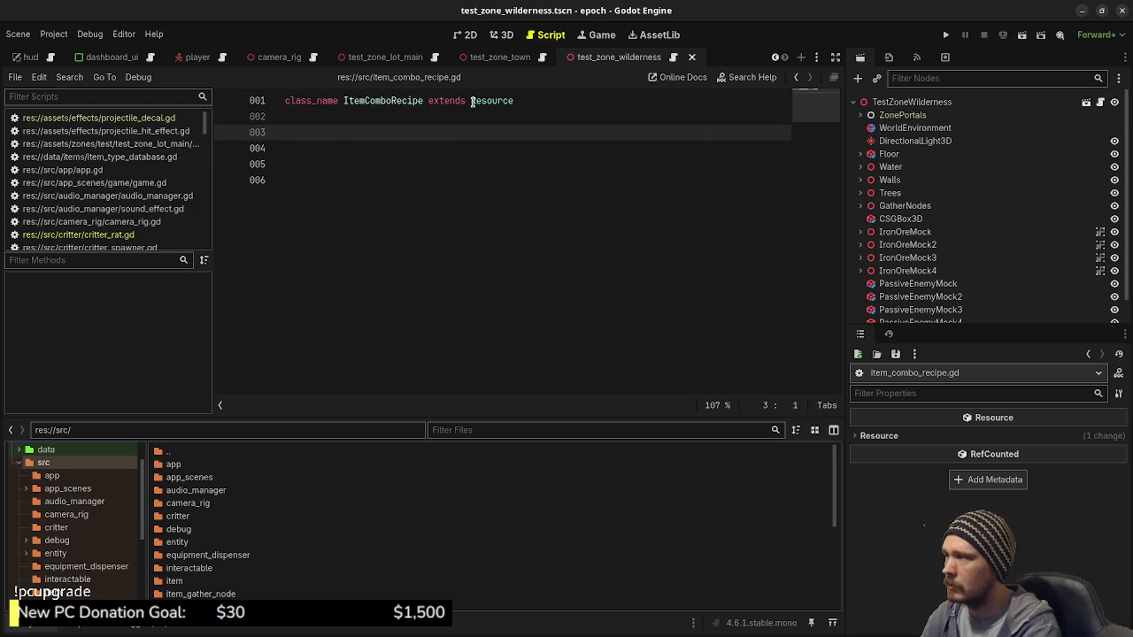
text(var )
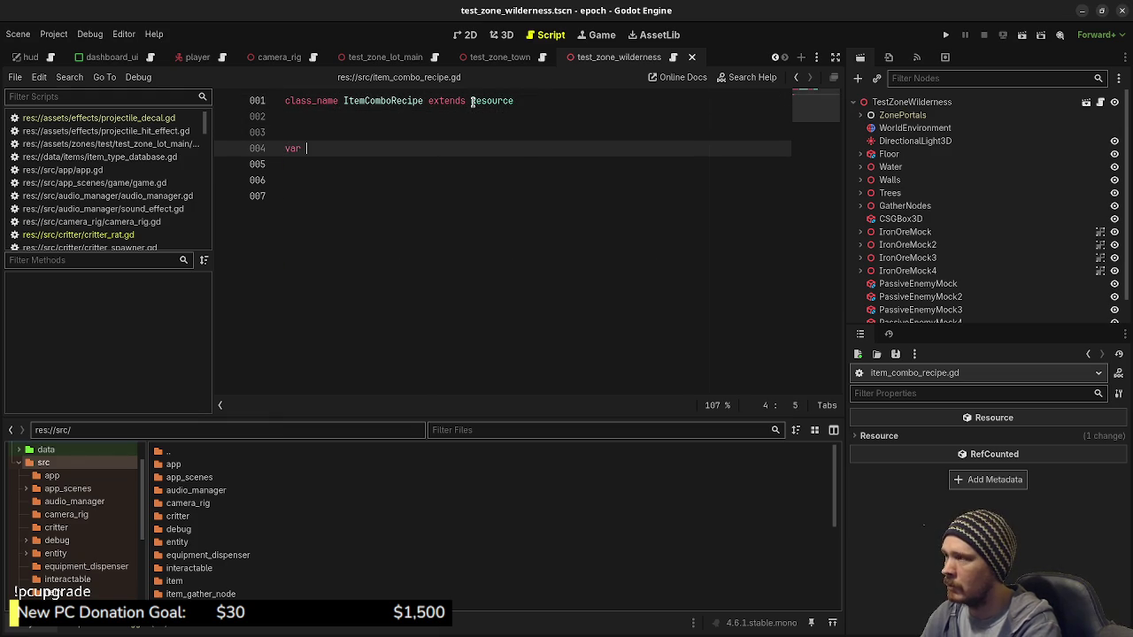
text(item_a: I)
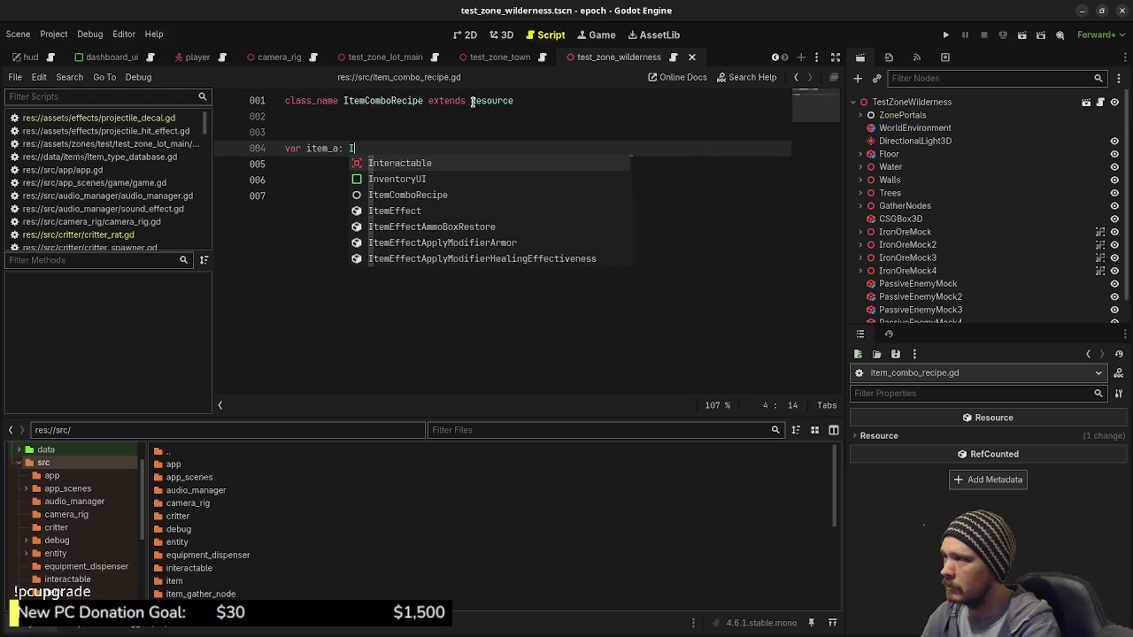
text(temT)
key(Return)
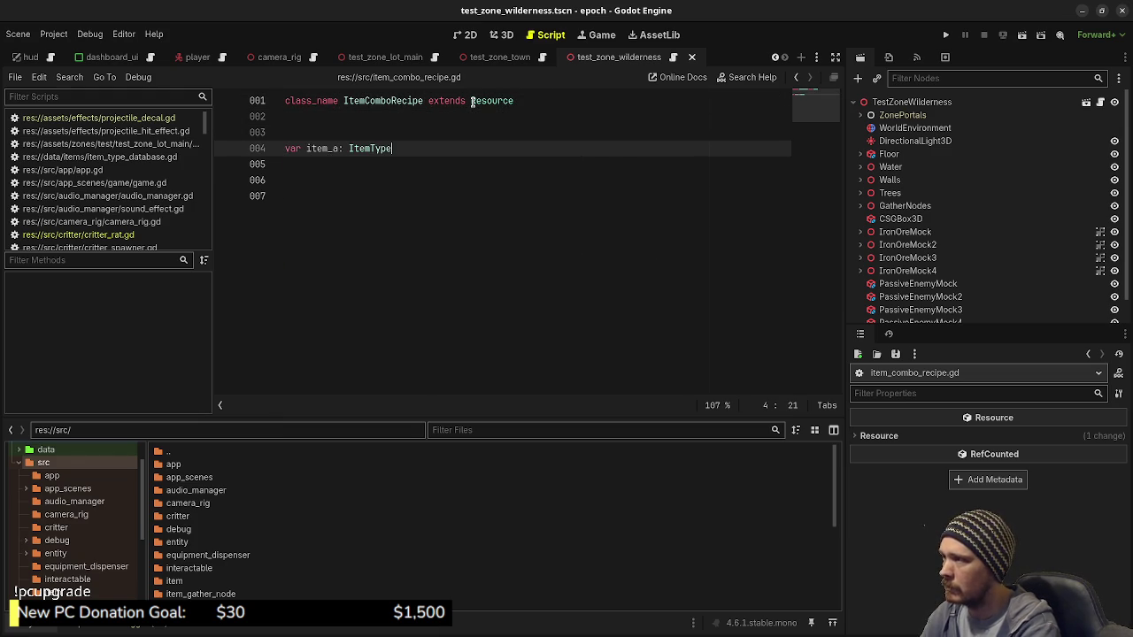
key(Return)
text(var item_b)
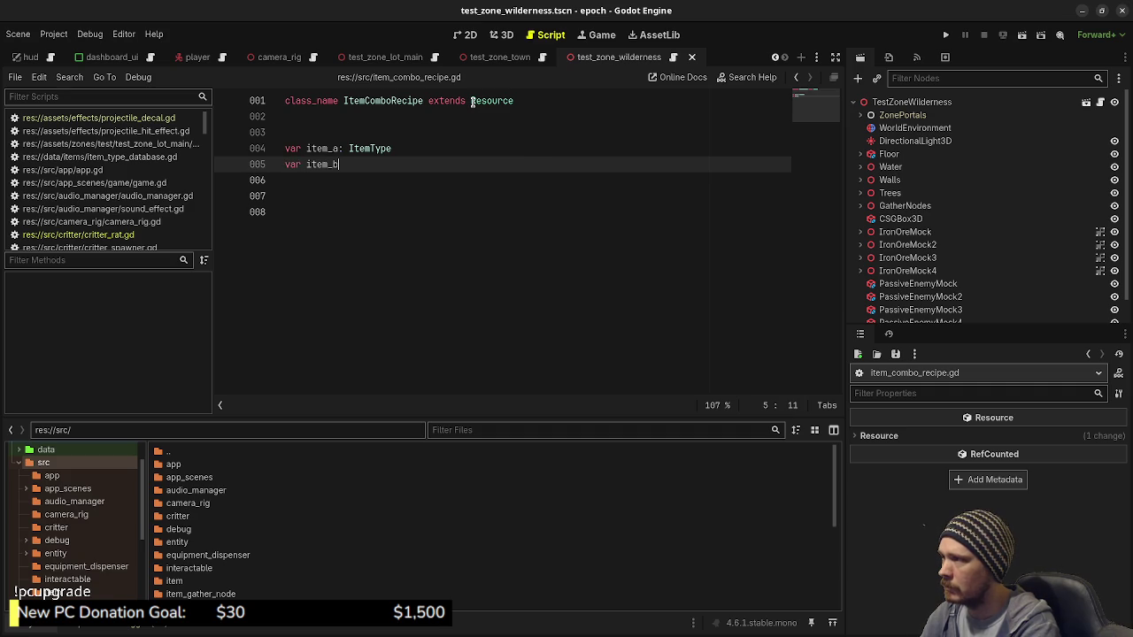
text(: ItemT)
key(Return)
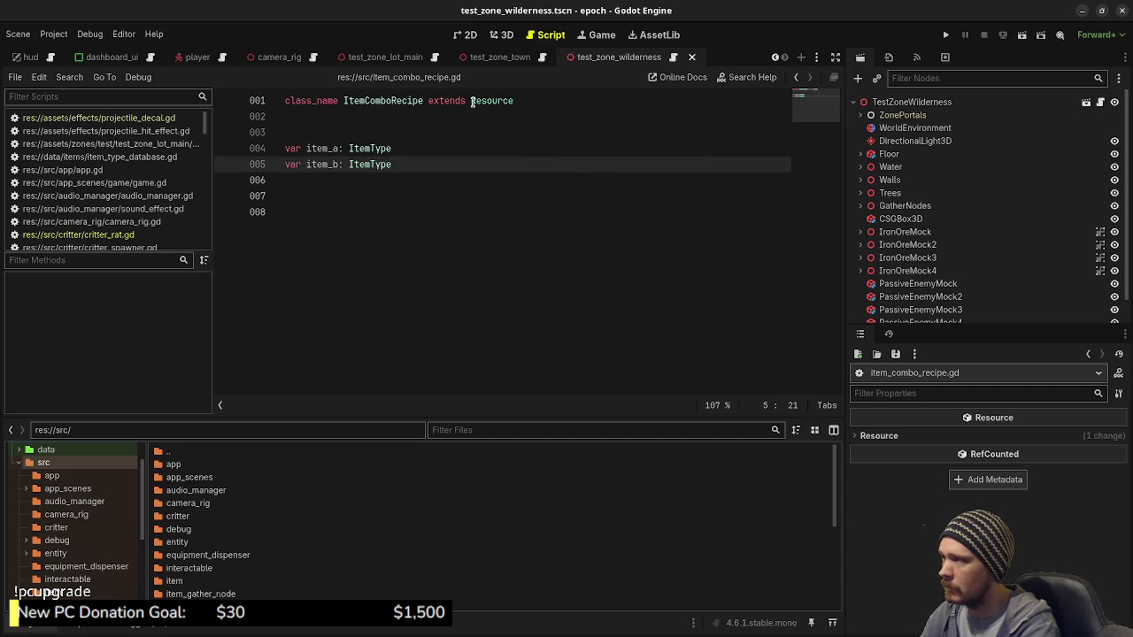
key(Return)
key(Return)
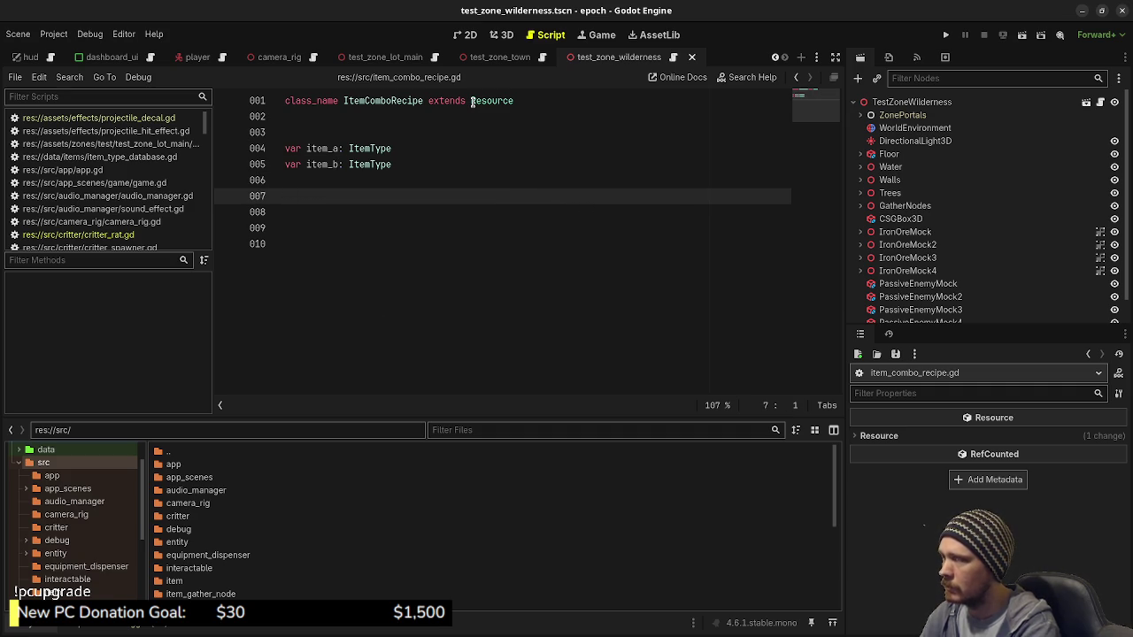
key(Up)
key(Up)
key(Up)
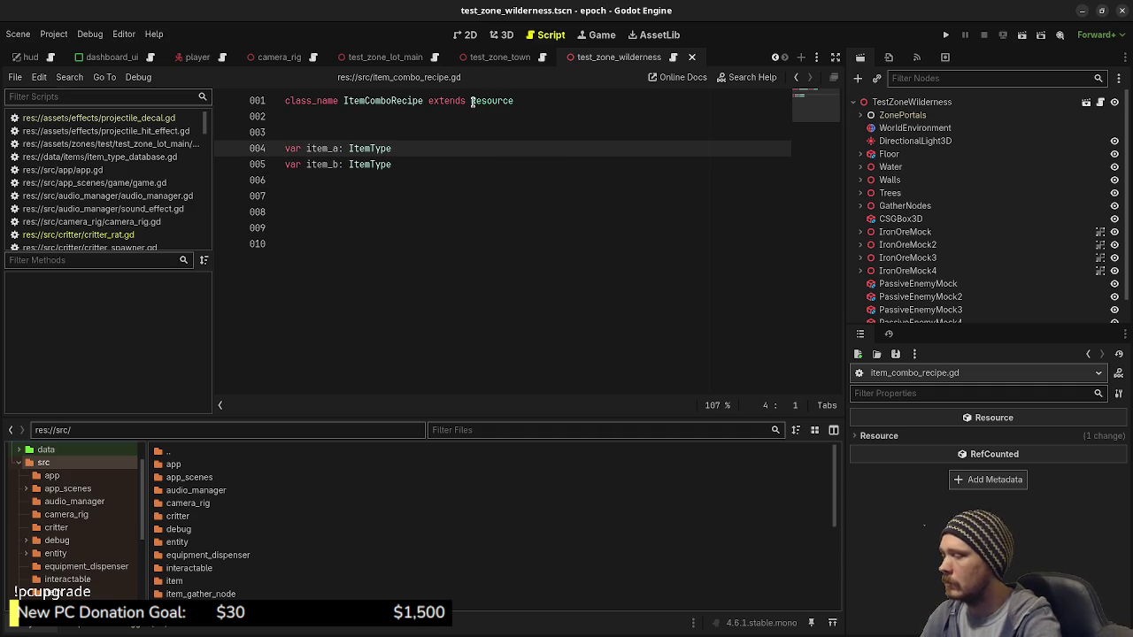
text(@export)
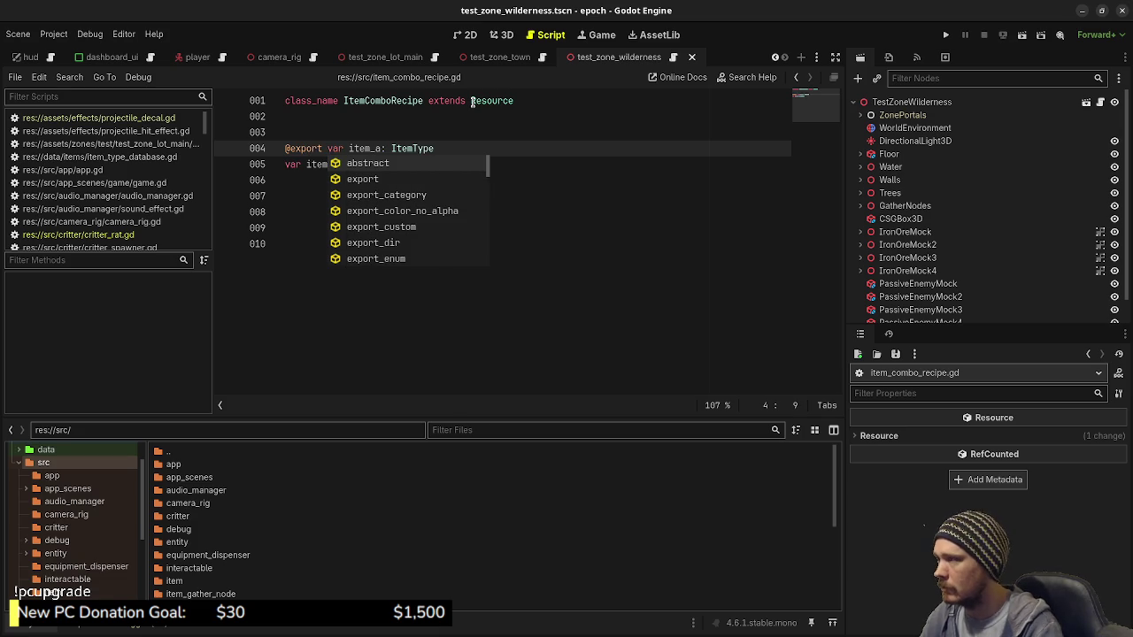
click(296, 165)
key(Left)
key(Left)
text(@expor)
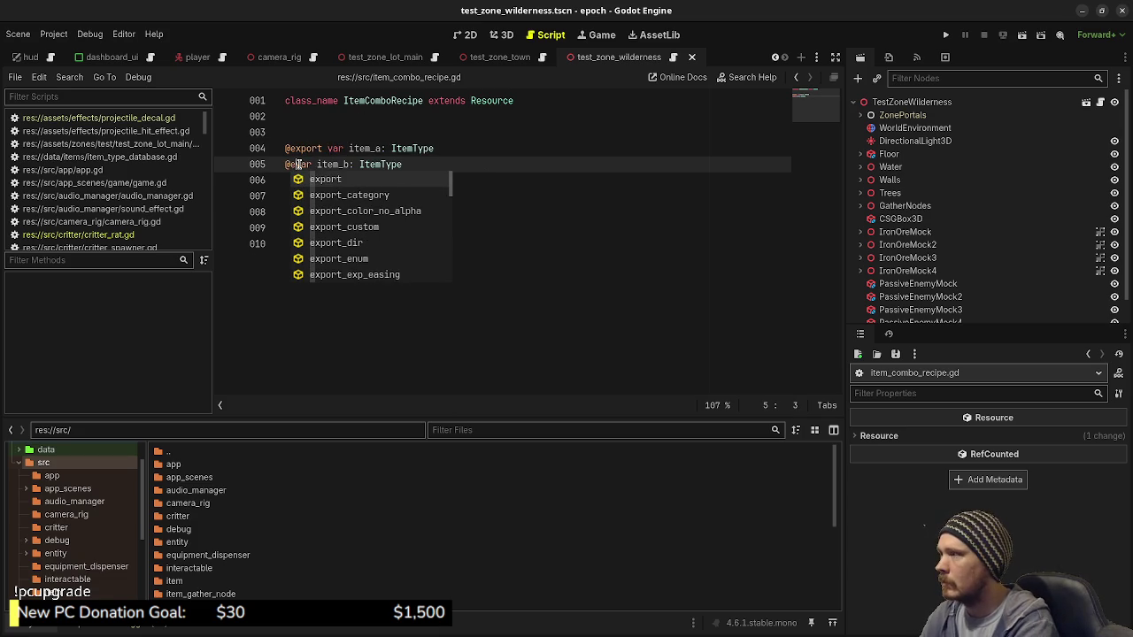
text(t)
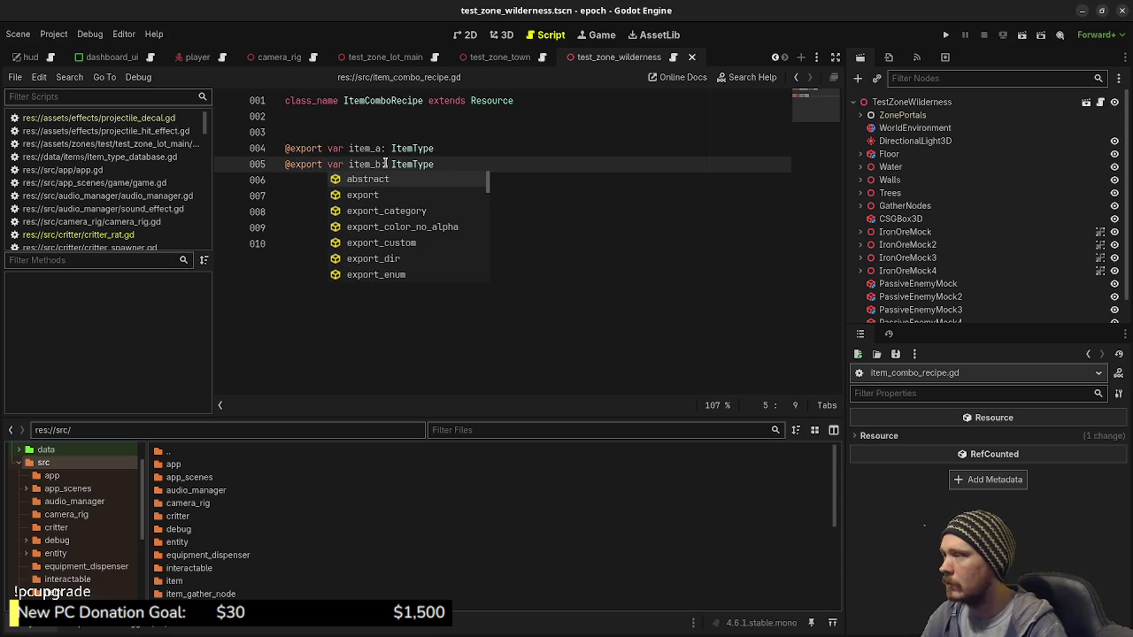
click(487, 195)
text(@export )
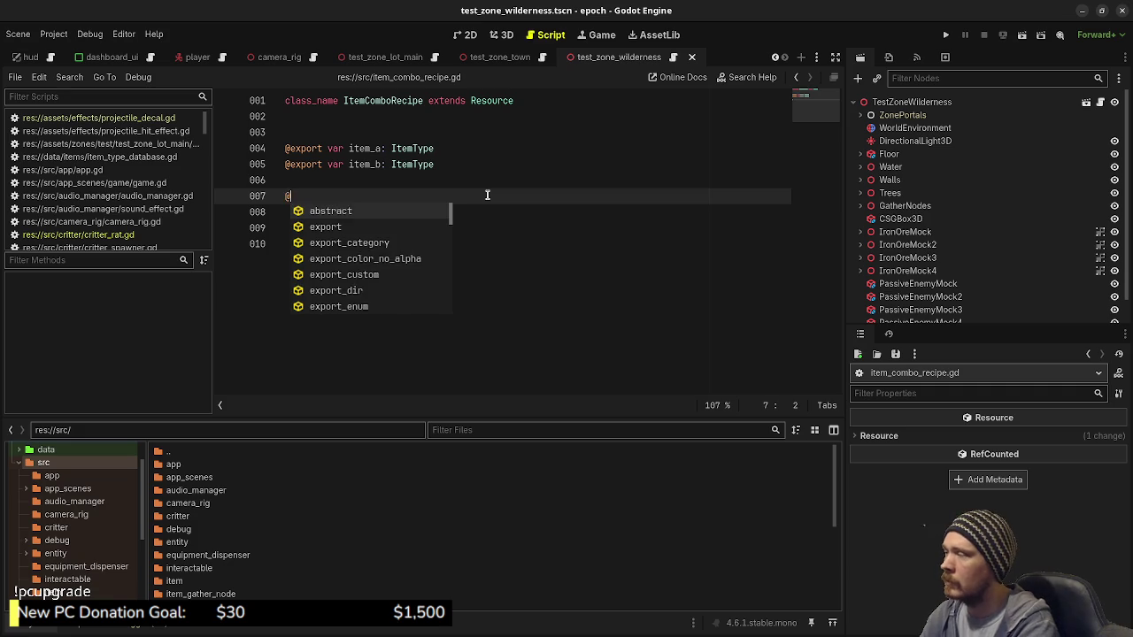
text(vvar)
key(BackSpace)
key(BackSpace)
key(BackSpace)
text(ar)
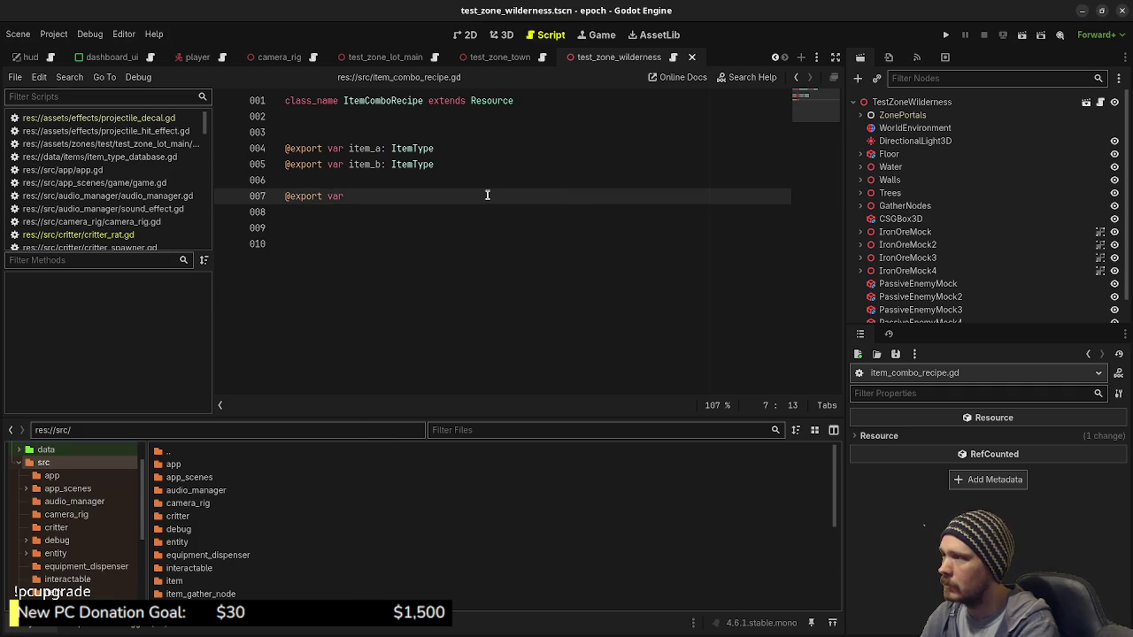
Rename the variables to input_item_a/input_item_b and complete line 7 as output_item: ItemType
click(349, 148)
text(inp)
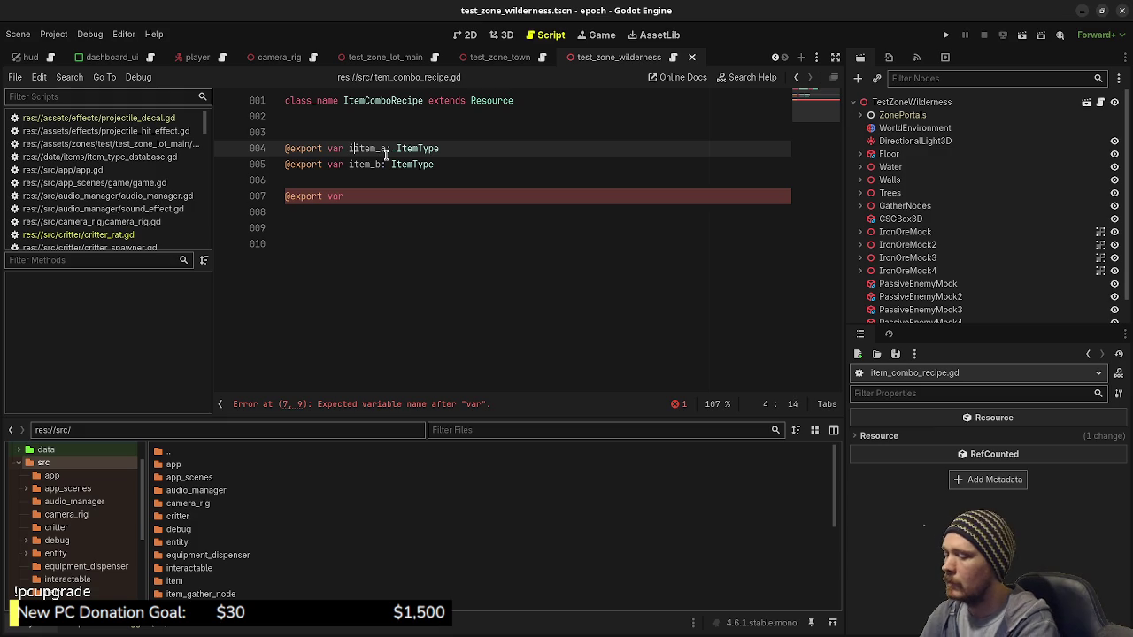
text(ut_)
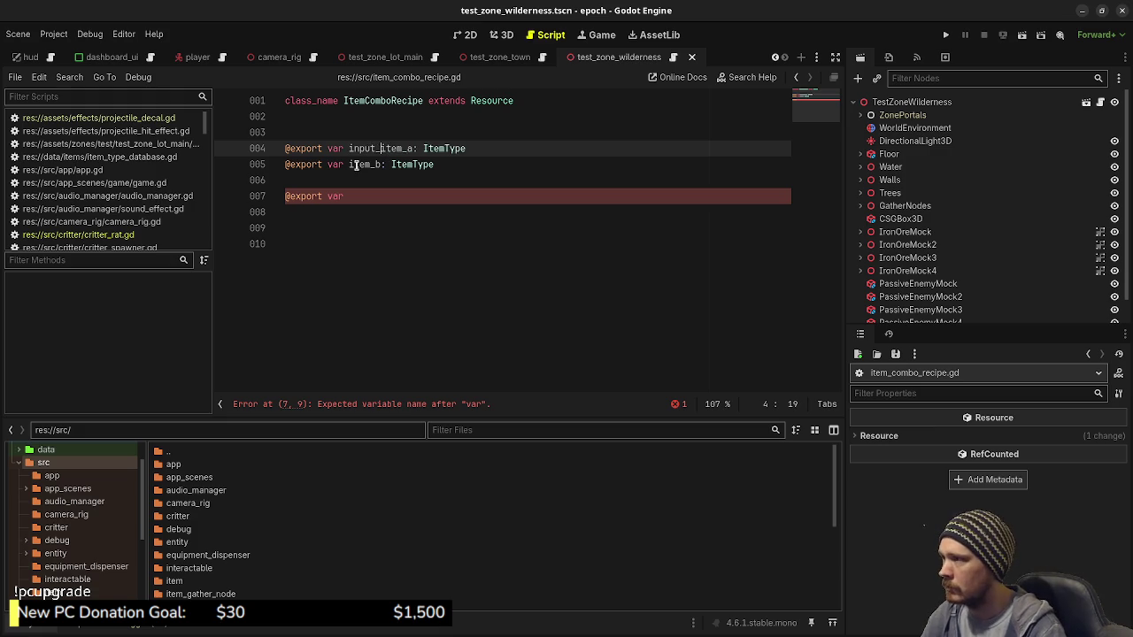
click(345, 164)
text(input_)
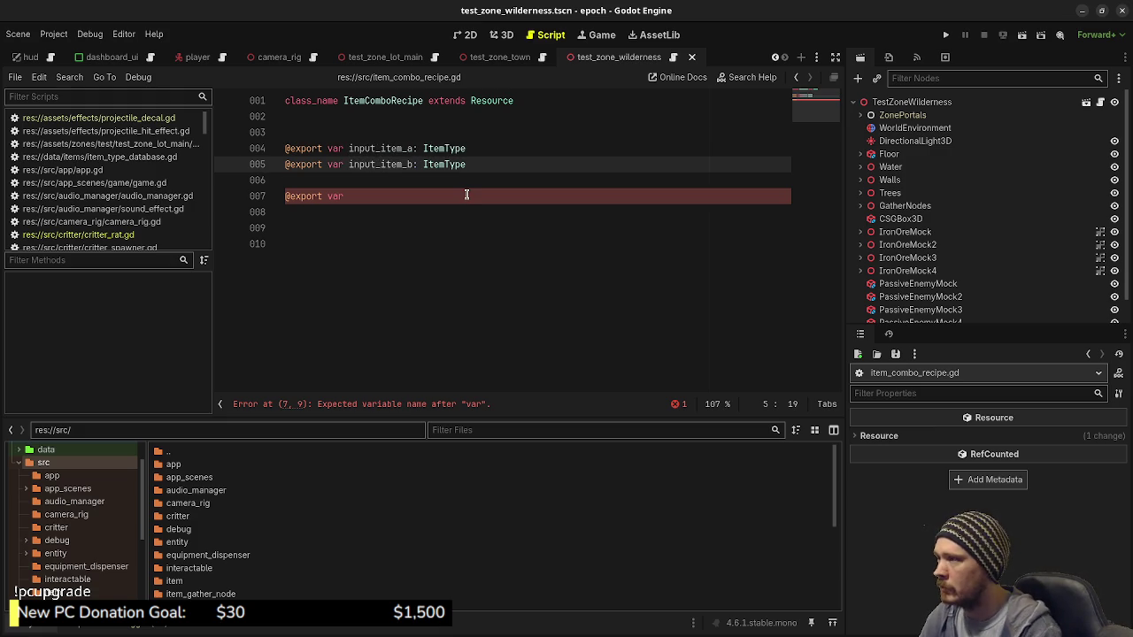
click(466, 196)
text(output_item: ItemType)
key(ctrl+s)
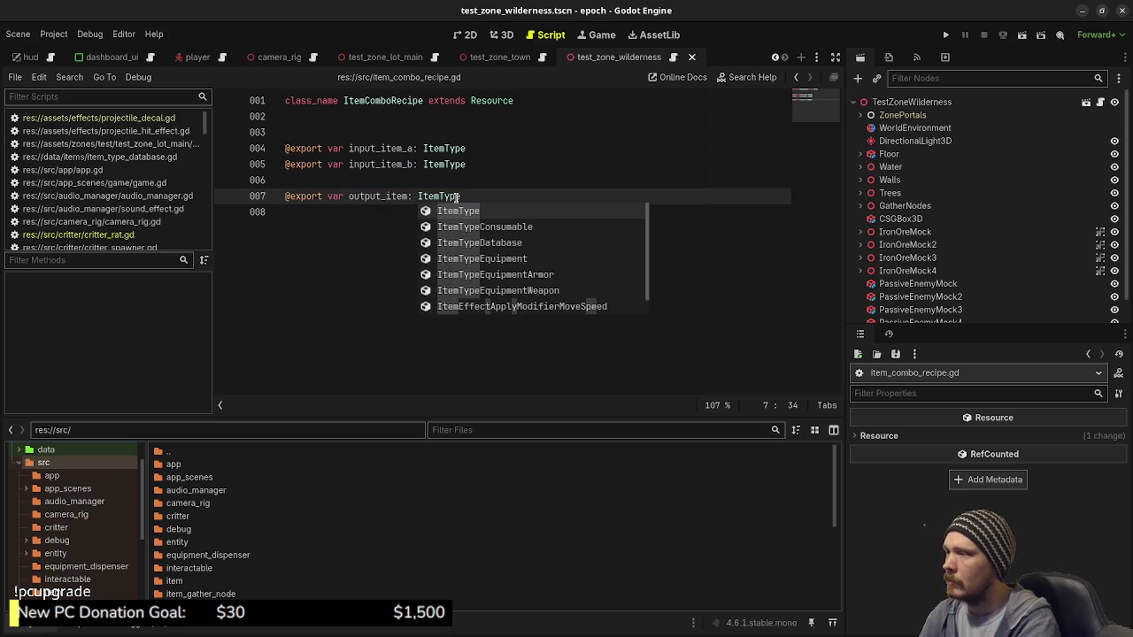
key(Escape)
key(Return)
key(Return)
key(Return)
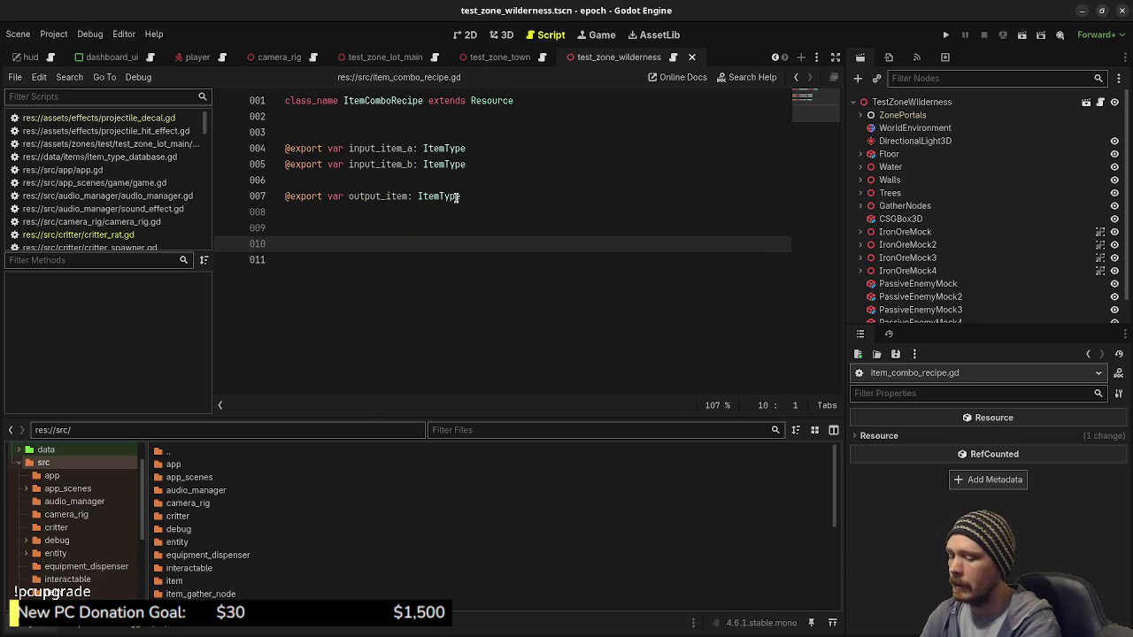
key(Down)
key(BackSpace)
Write 'func can_combine(input_items: Array[ItemType]) -> bool:' on line 10 and open its indented body
text(func )
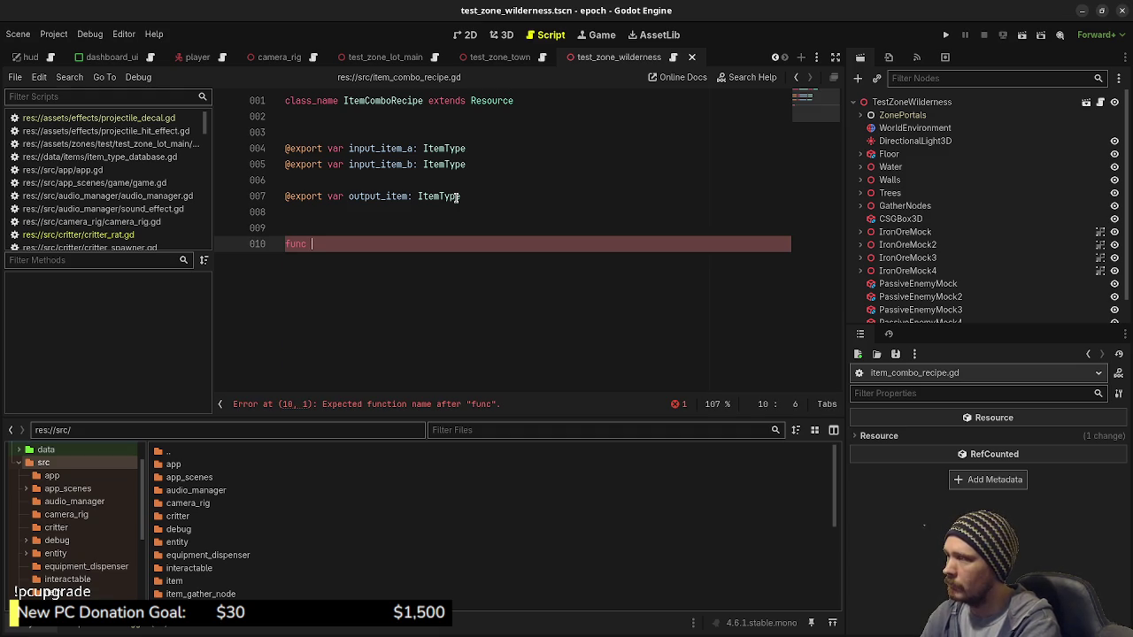
text(can_c)
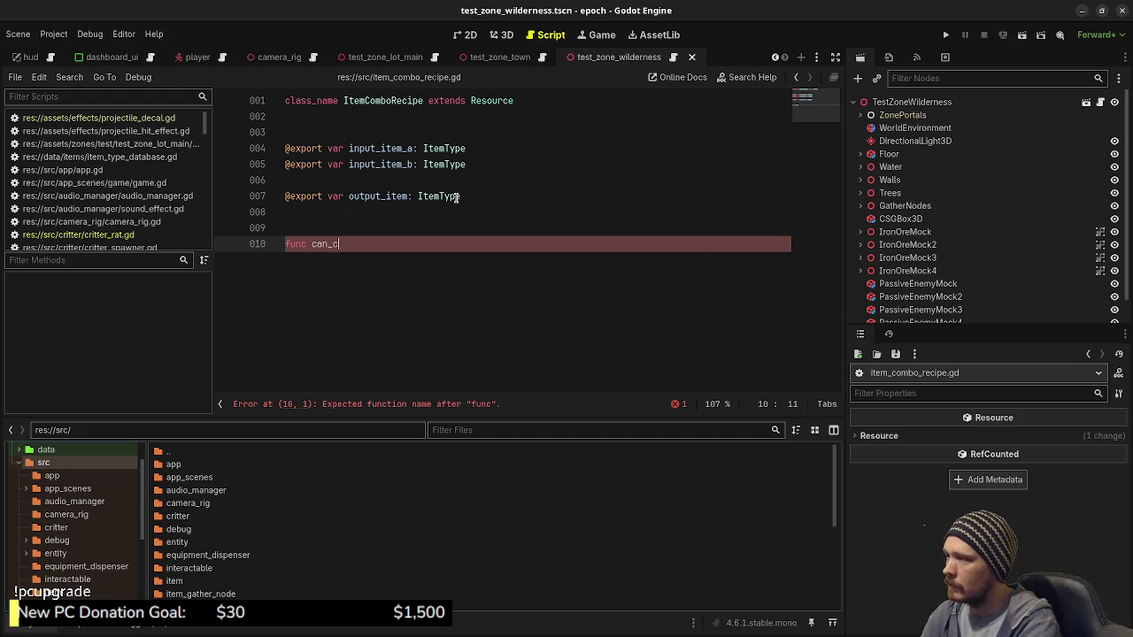
text(ombine()
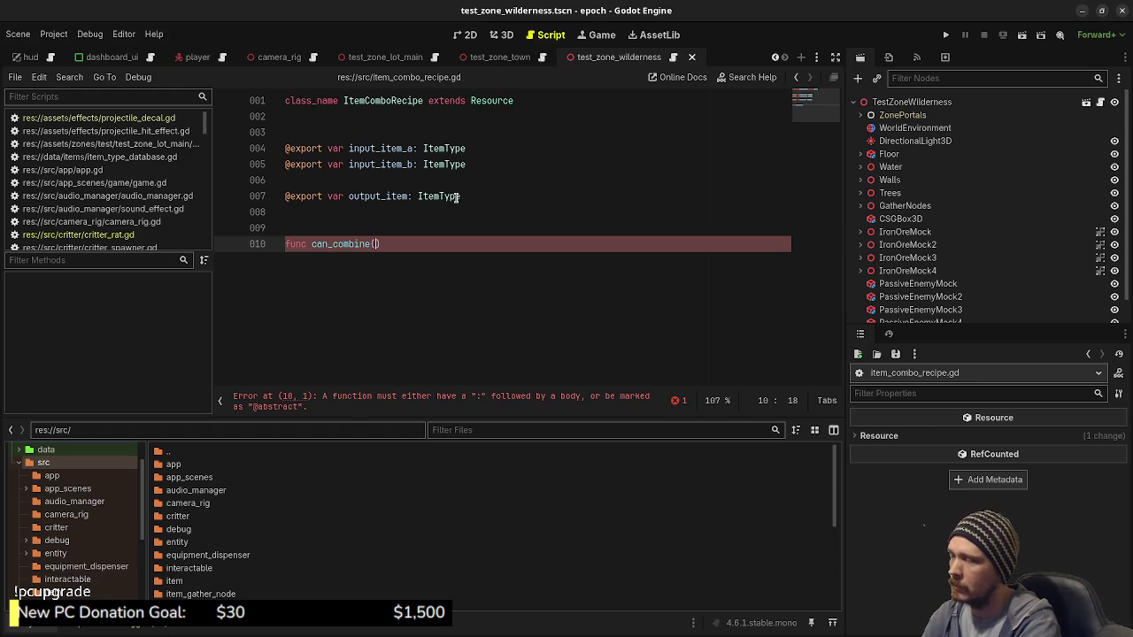
text(input_items: Array[ItenType)
key(BackSpace)
key(BackSpace)
key(BackSpace)
text(emType)
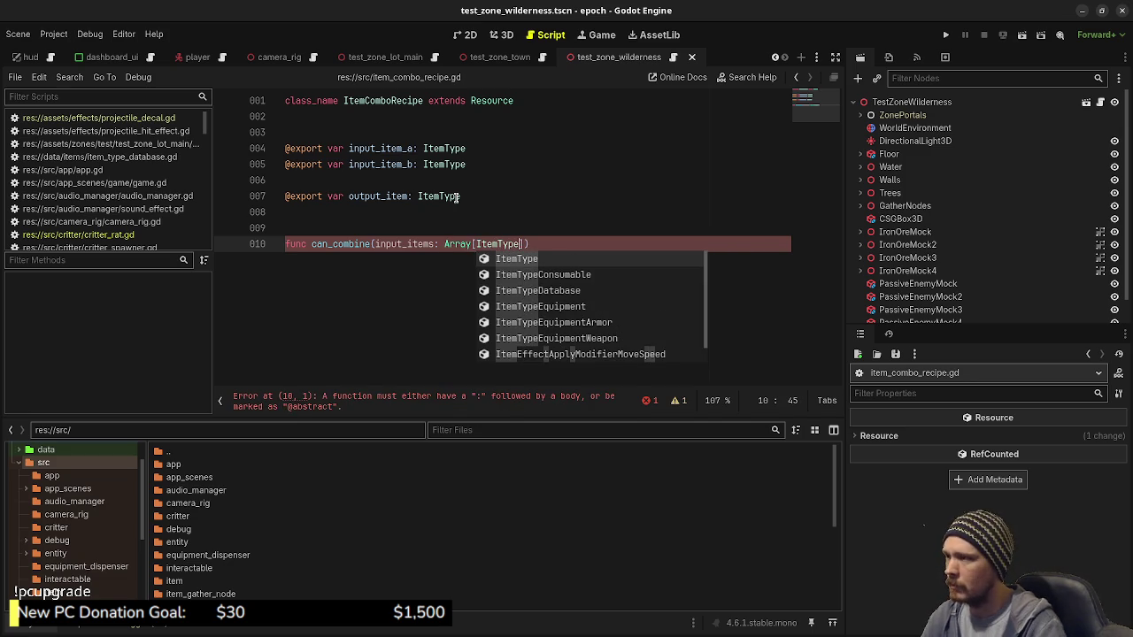
click(563, 244)
text(-> bool)
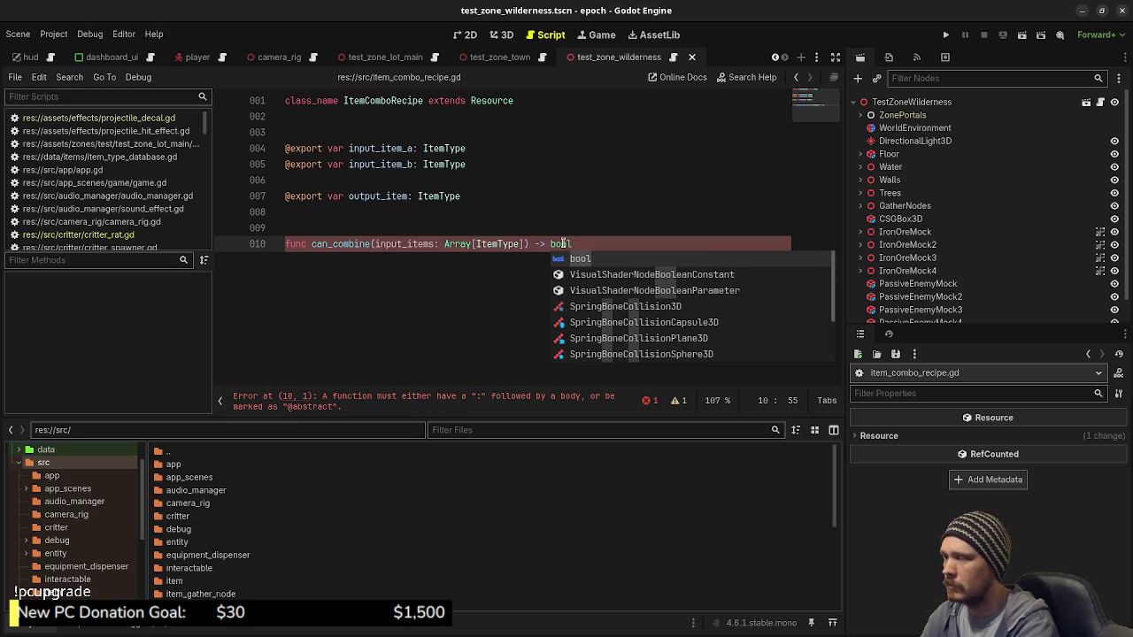
key(Escape)
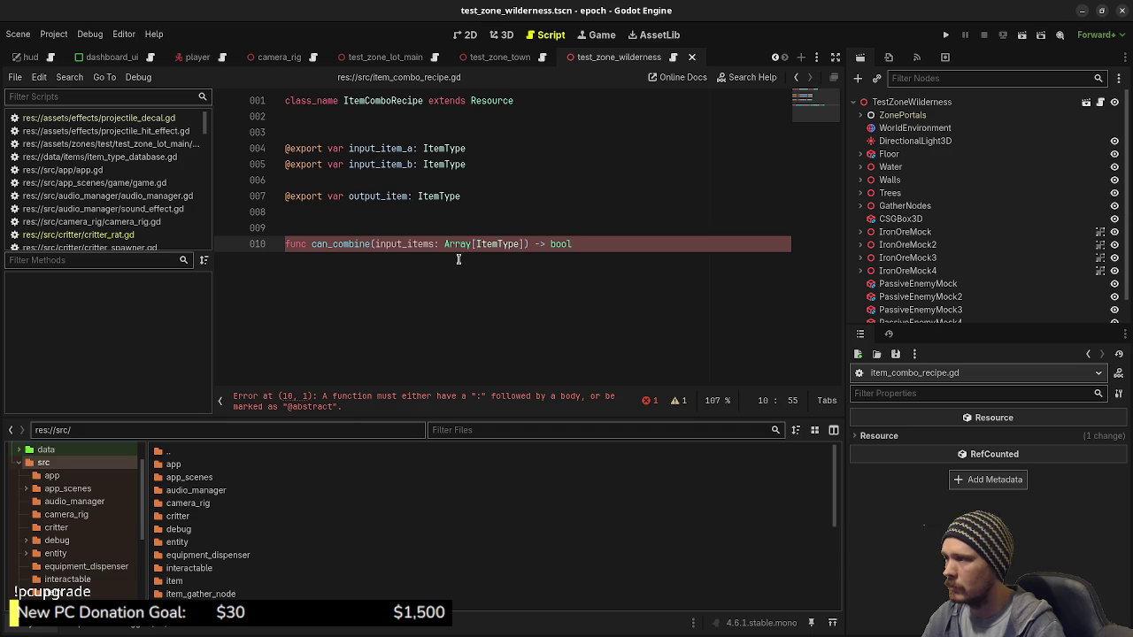
text(:)
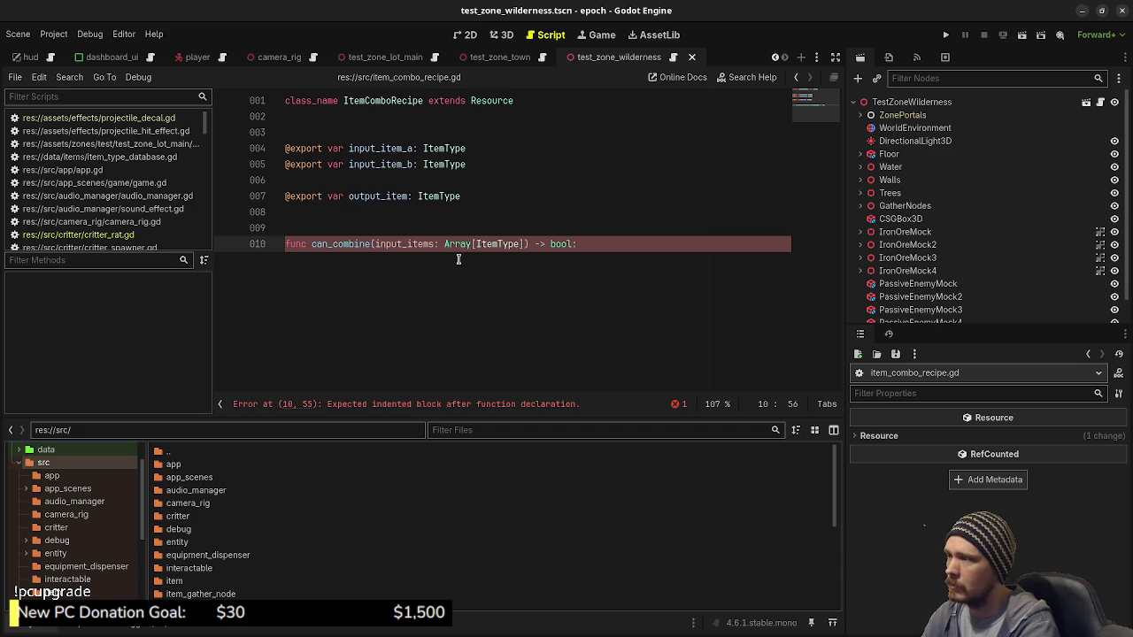
key(Return)
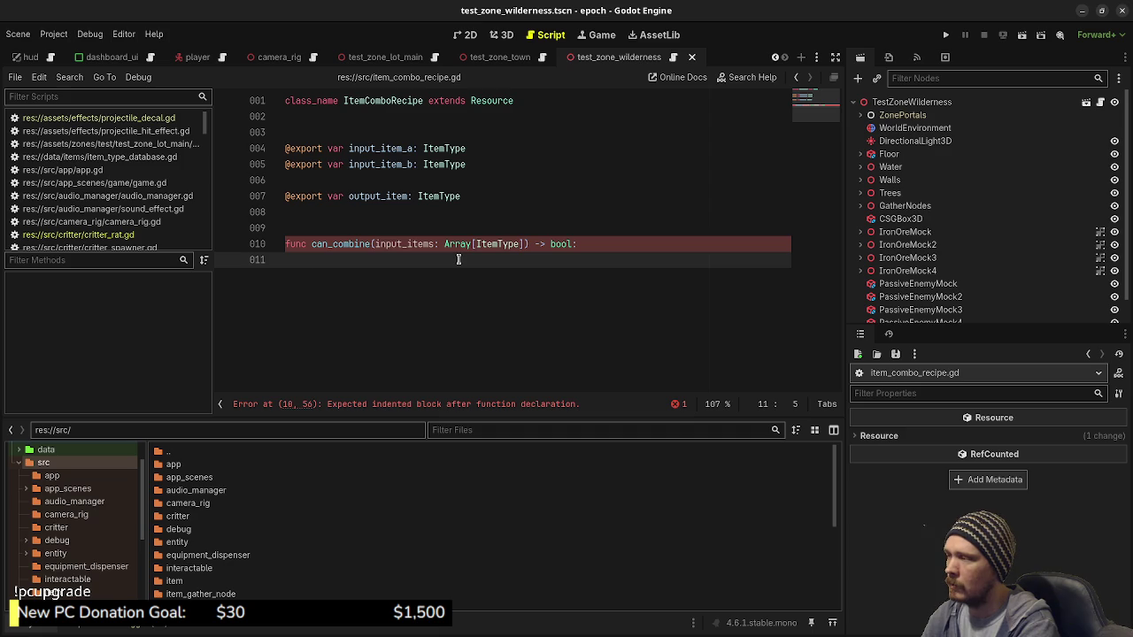
text(if input)
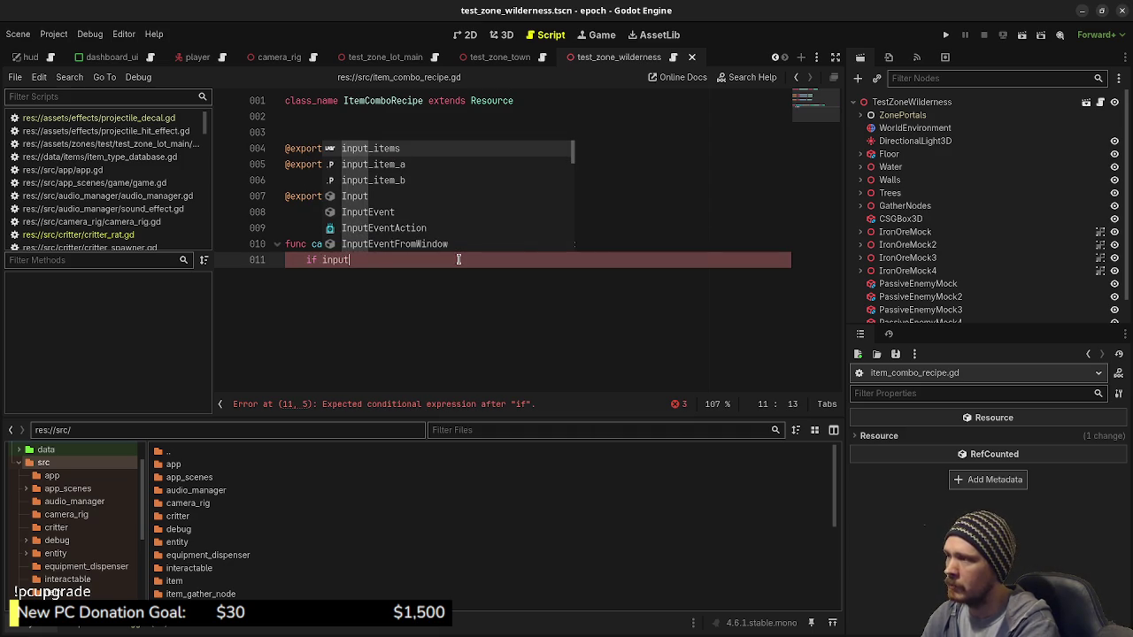
key(Return)
text(.conta)
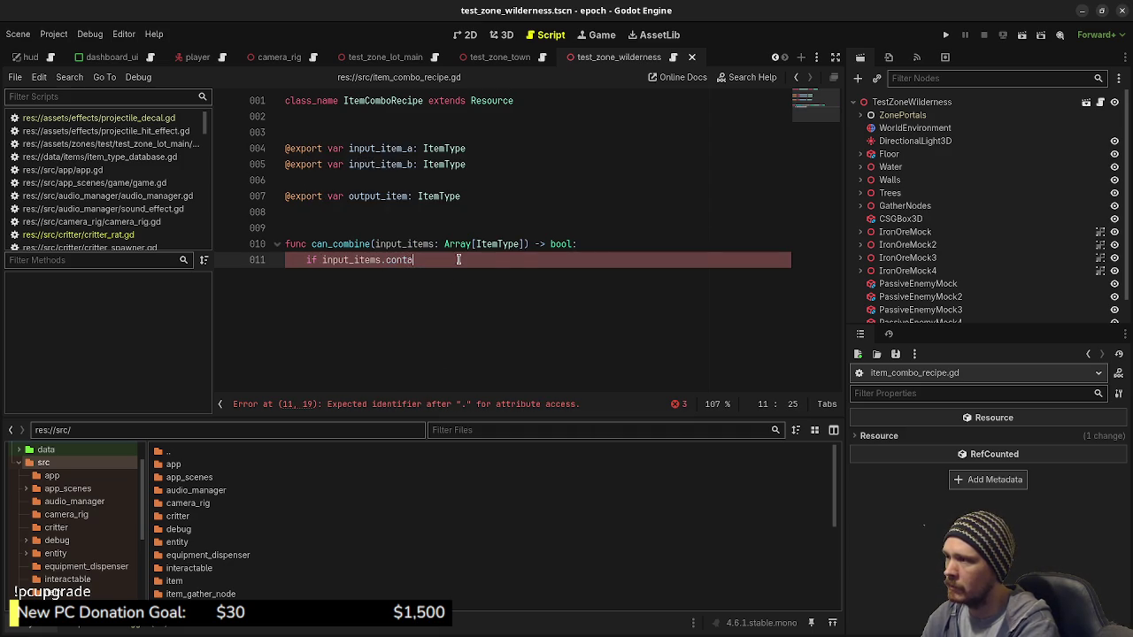
key(BackSpace)
key(BackSpace)
key(BackSpace)
key(BackSpace)
key(BackSpace)
text(has)
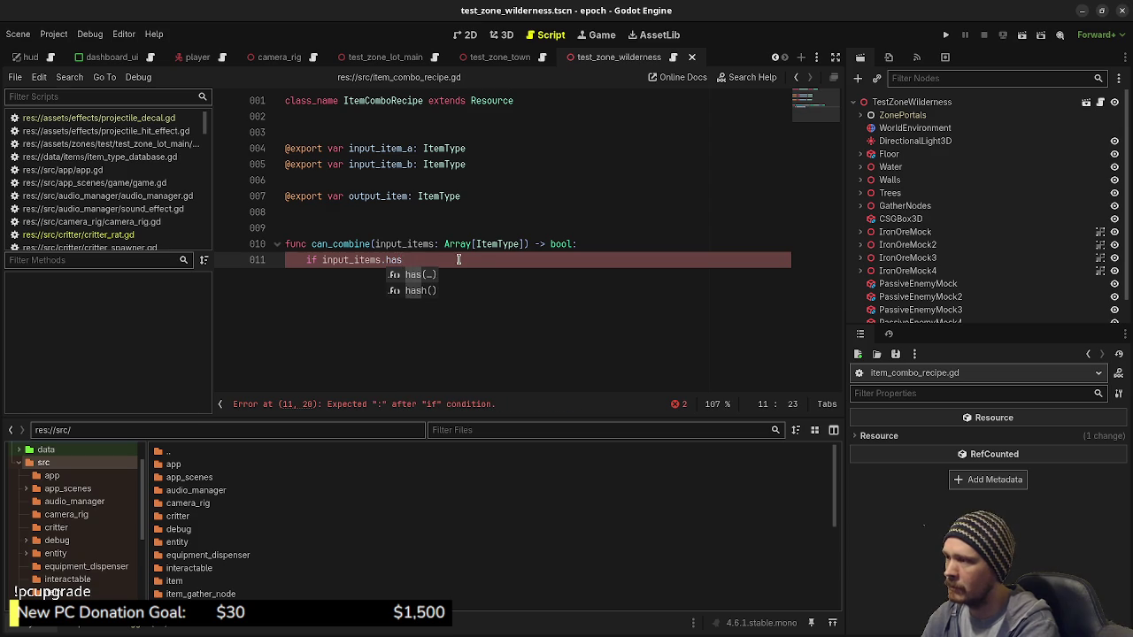
text(()
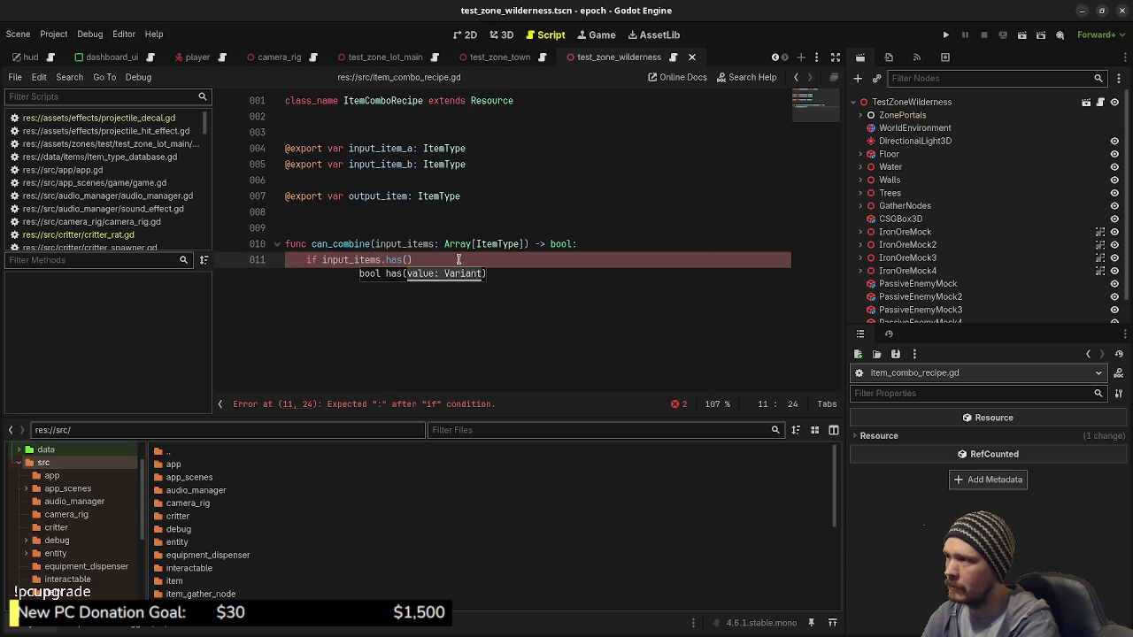
text(input_item)
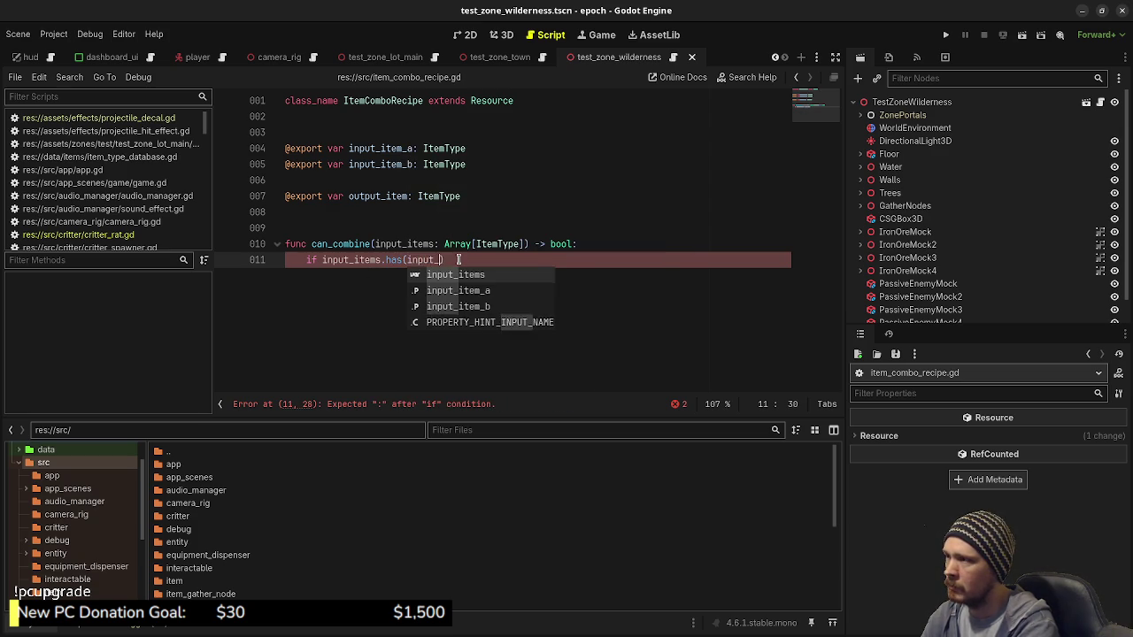
text(_a) )
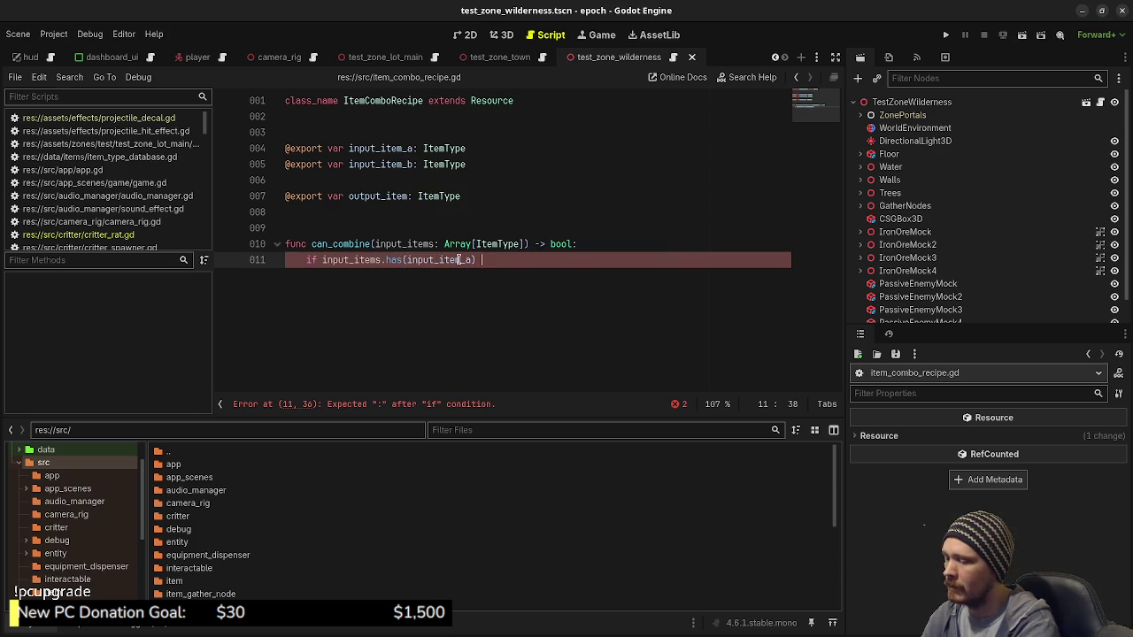
text(&& input)
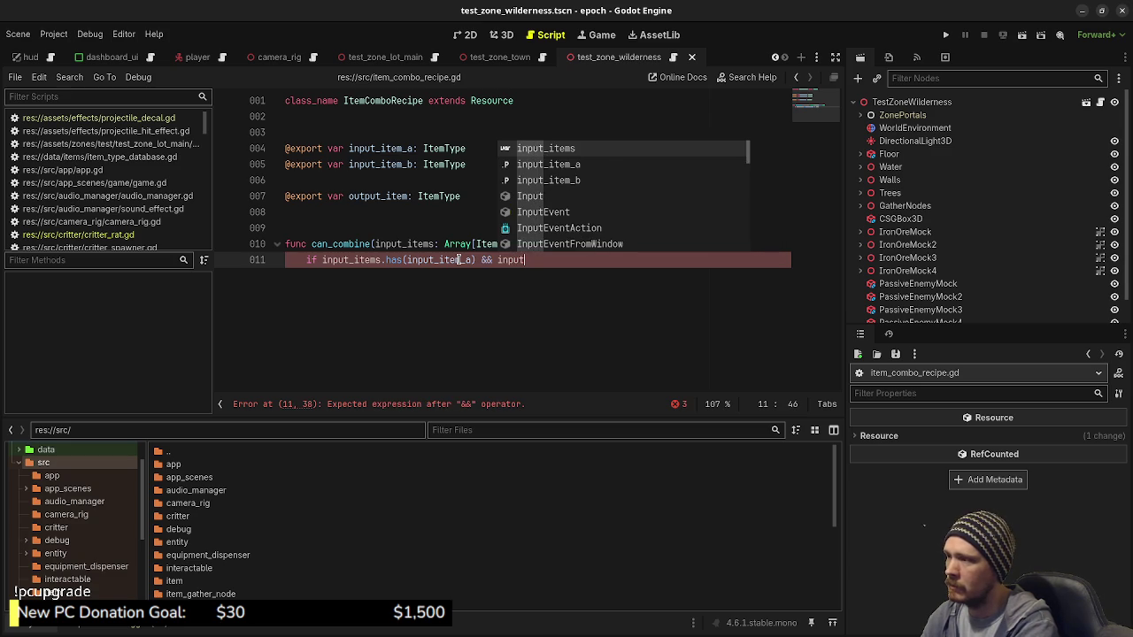
text(_items.has()
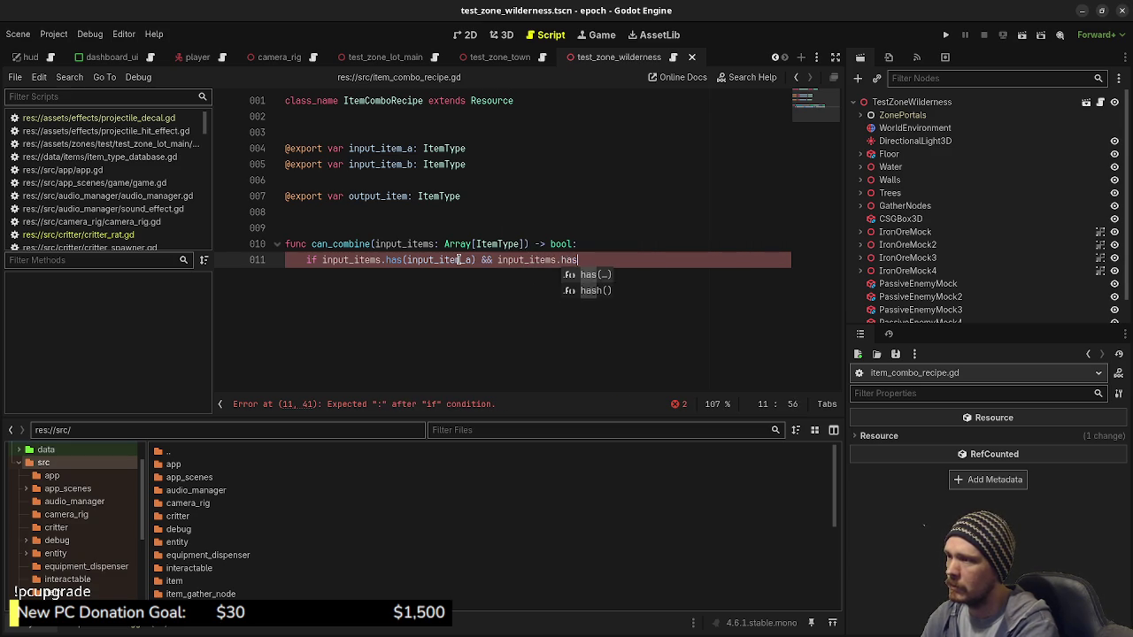
text(input_item)
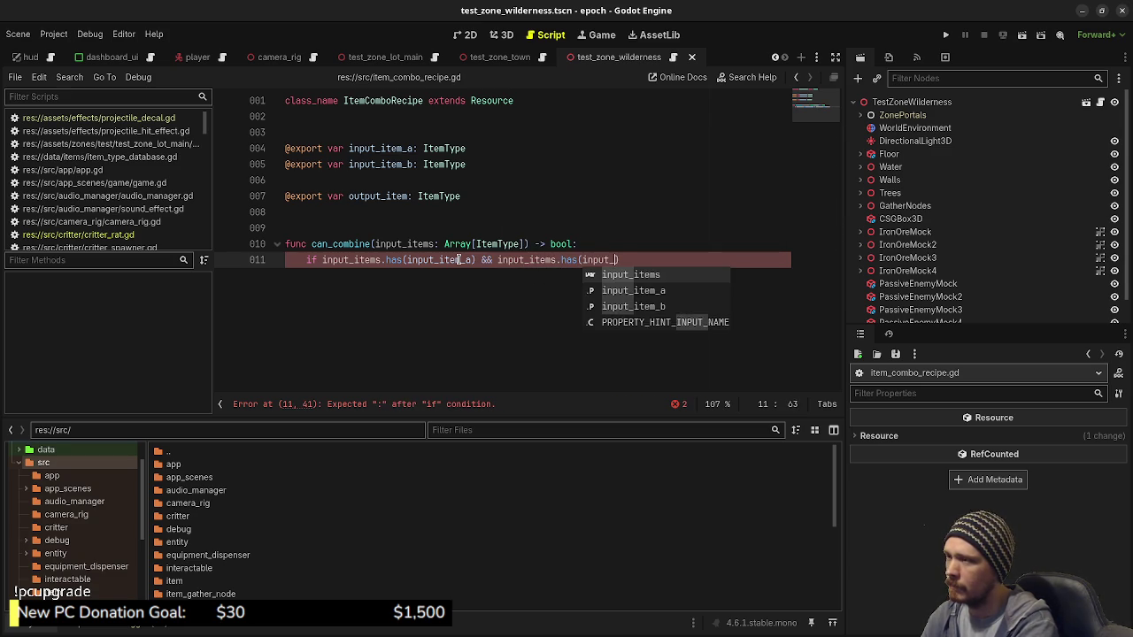
text(_b))
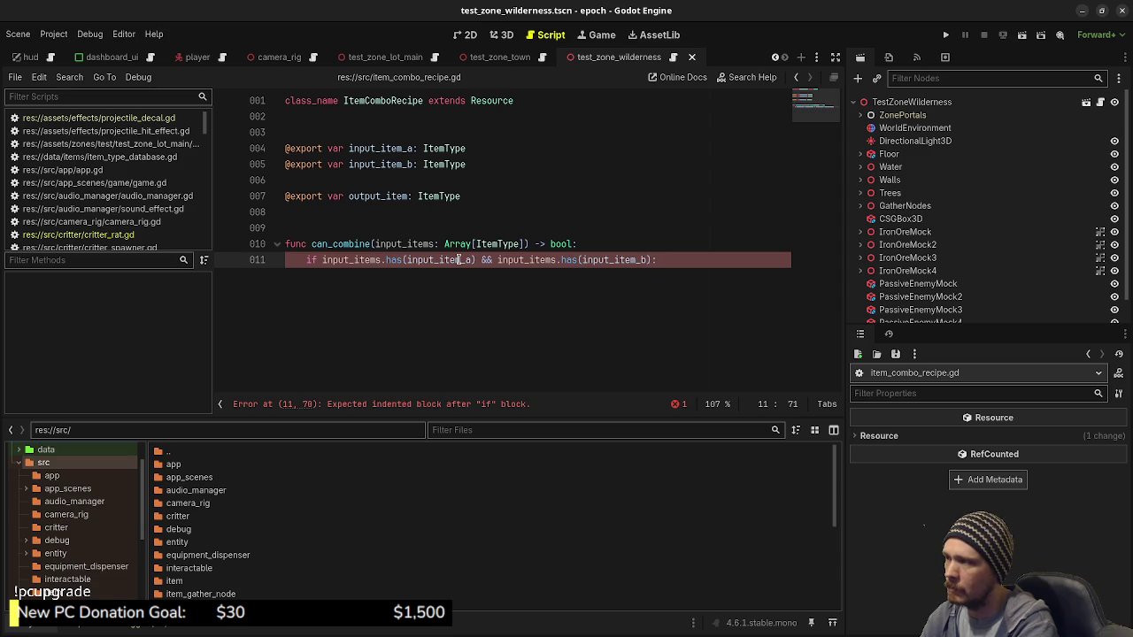
key(Return)
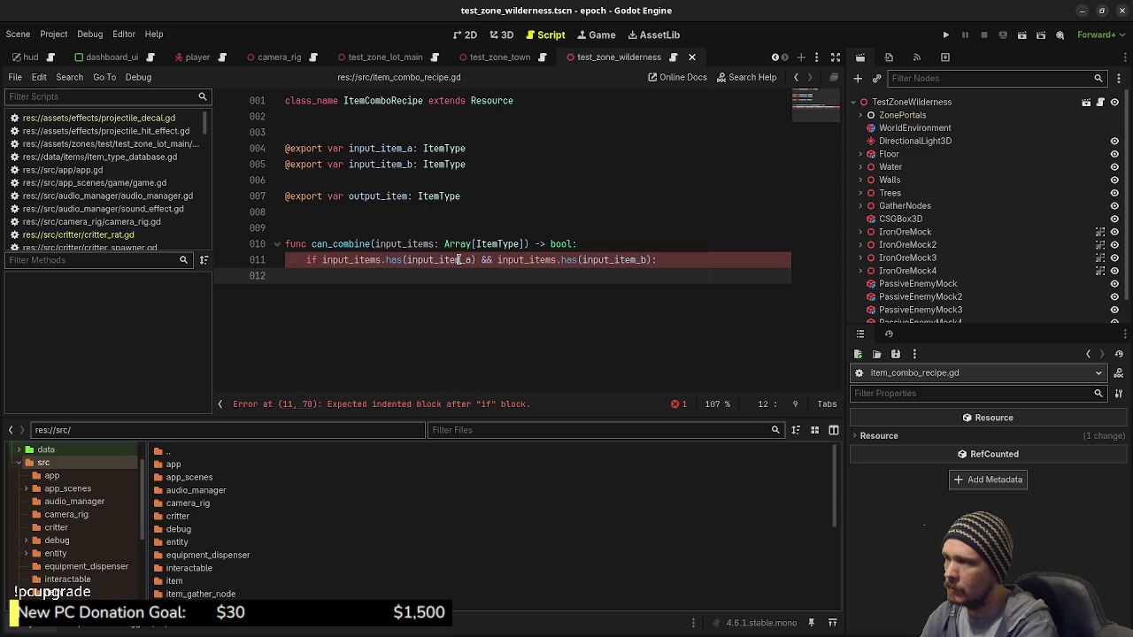
text(return true)
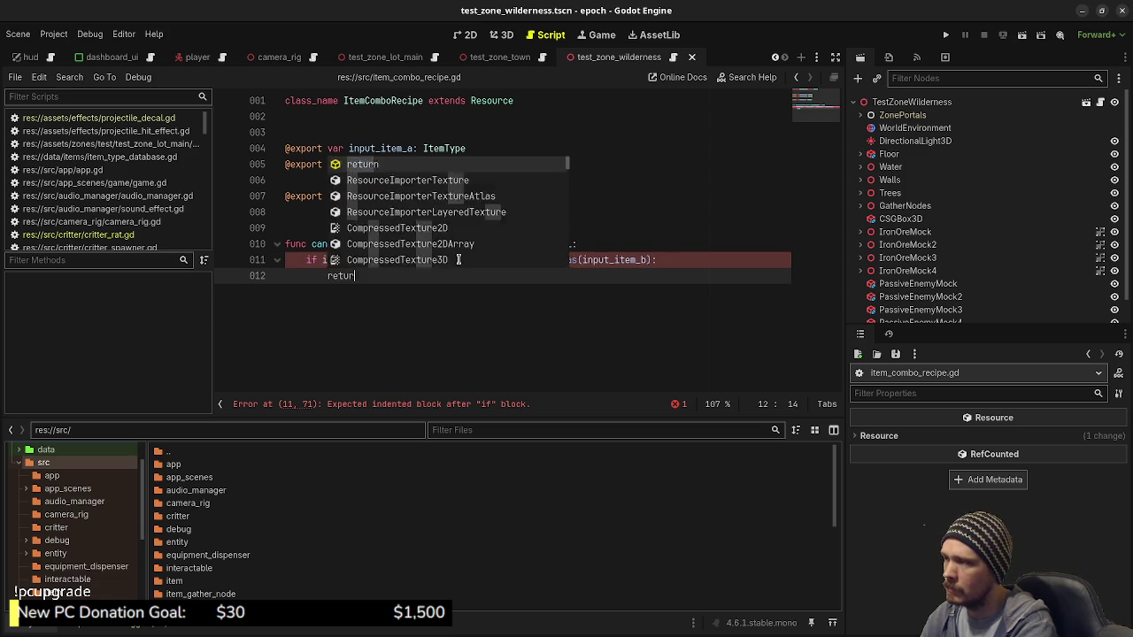
key(Return)
key(Return)
key(BackSpace)
key(BackSpace)
key(BackSpace)
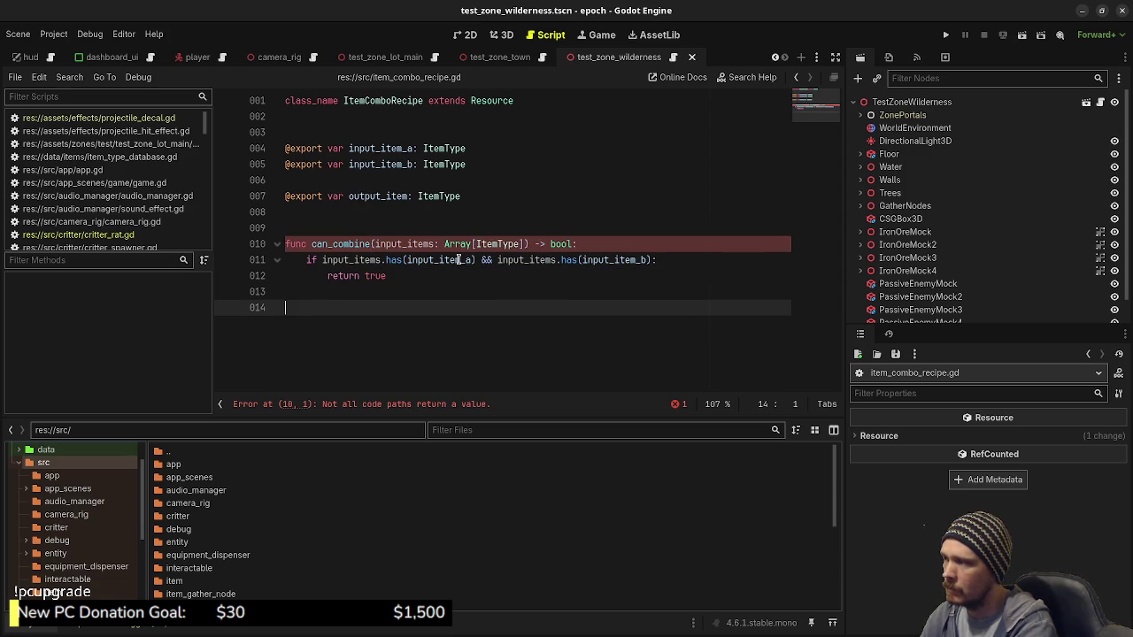
key(Return)
key(BackSpace)
text(return false)
key(ctrl+s)
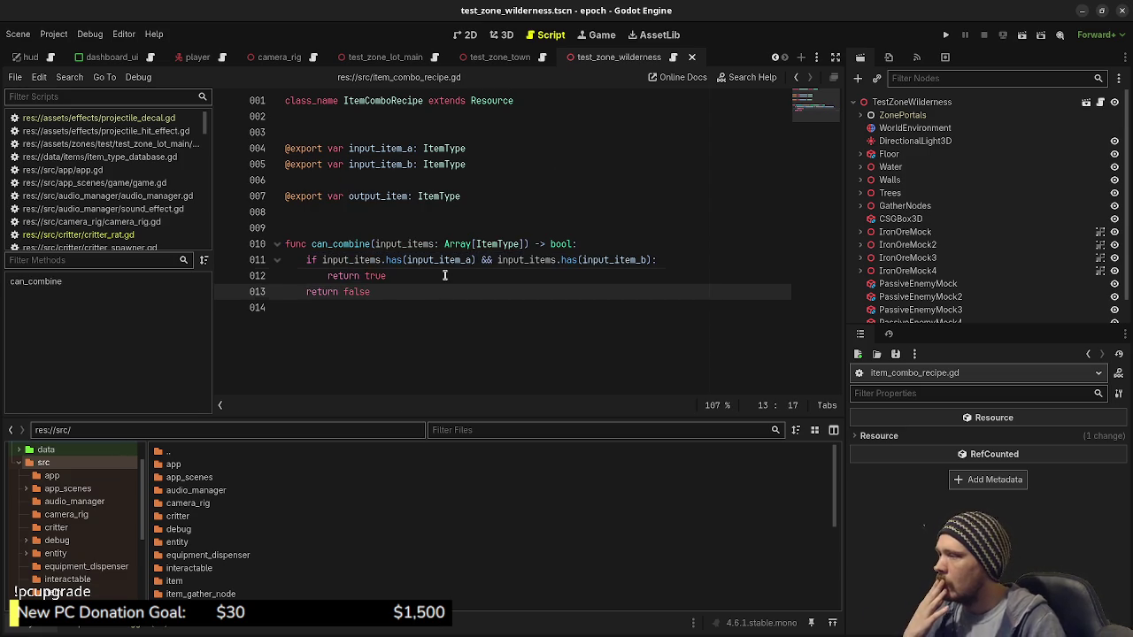
click(445, 276)
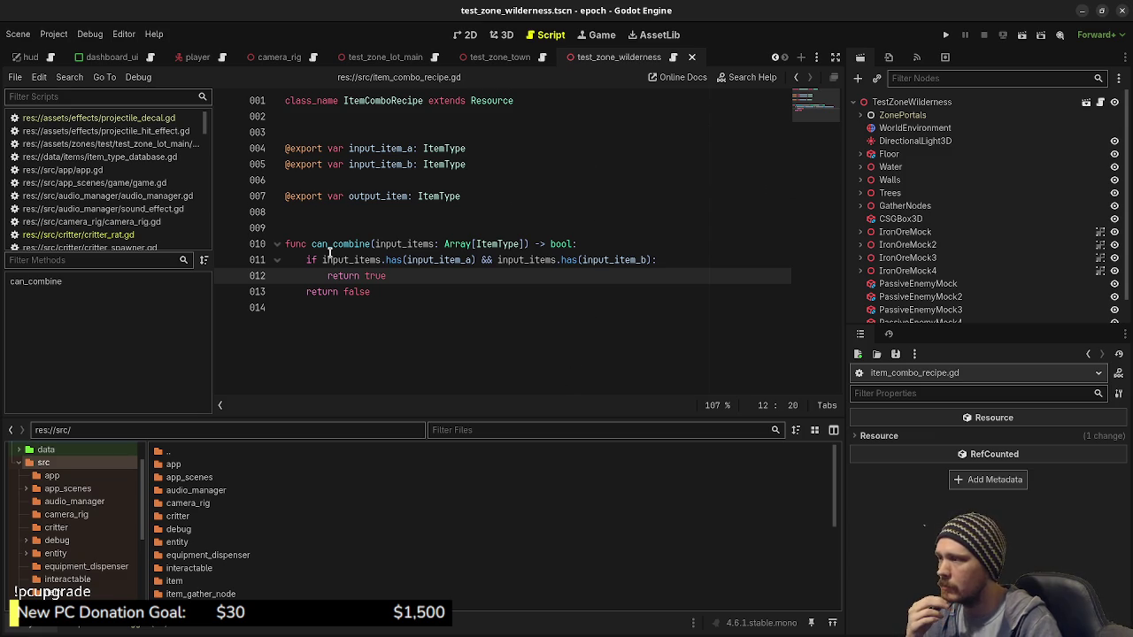
drag(311, 243, 529, 245)
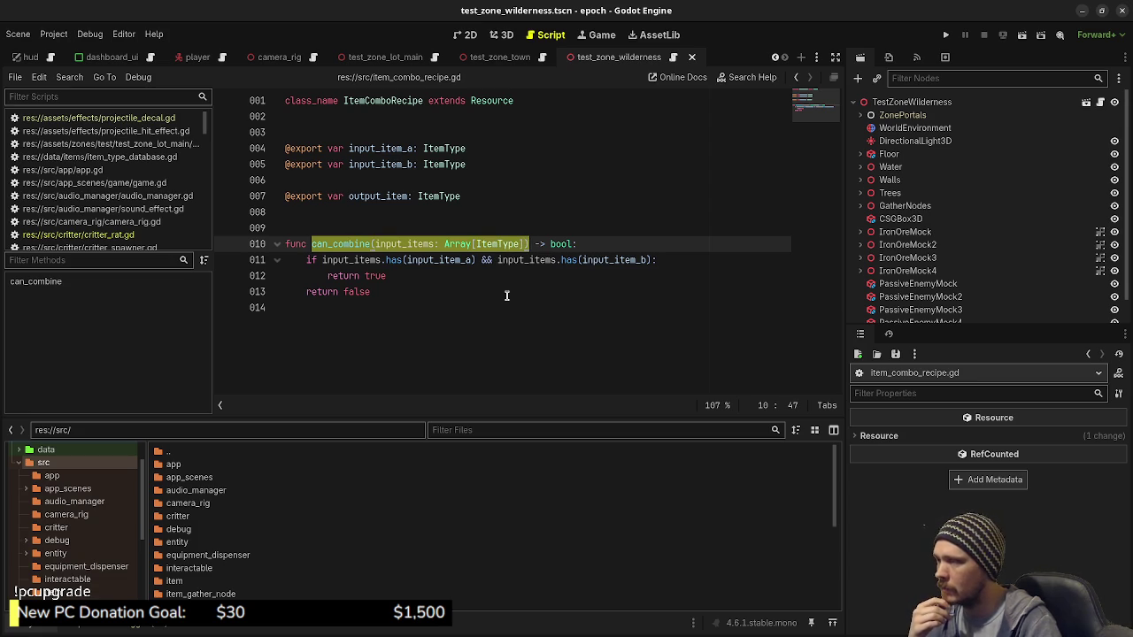
click(430, 292)
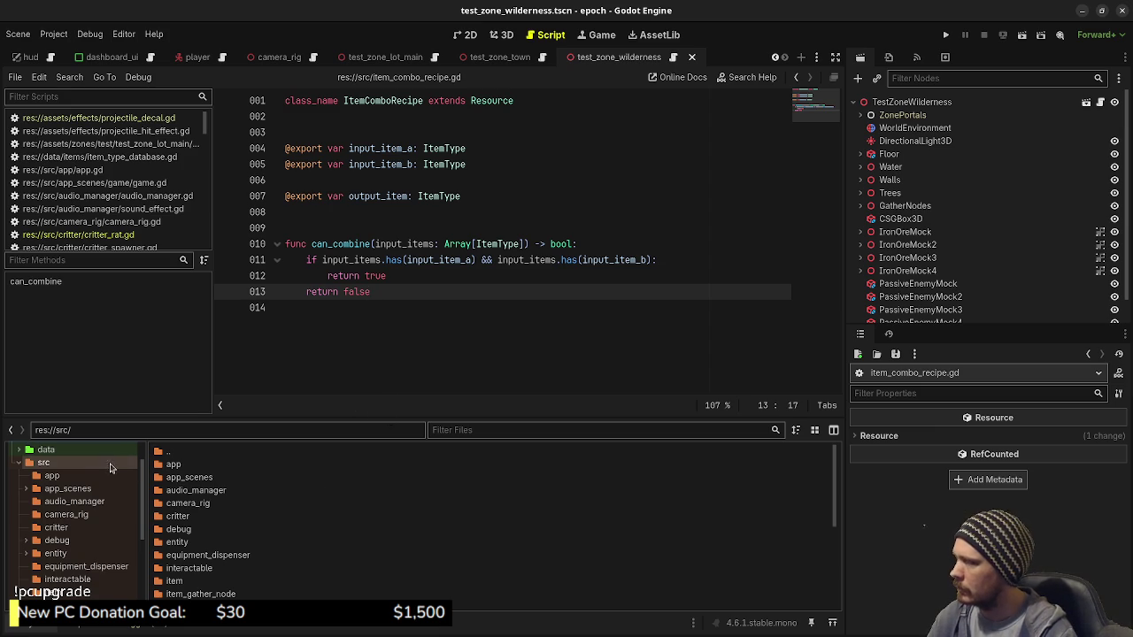
Create a new folder named item_combo inside src
scroll(89, 474, down, 5)
scroll(84, 476, up, 5)
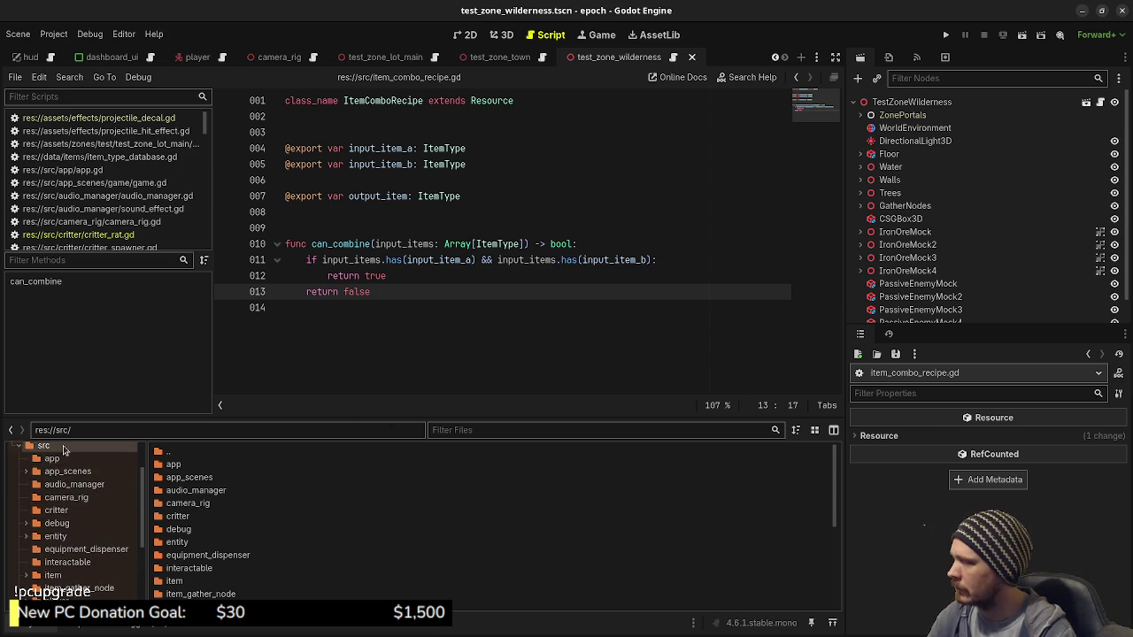
click(52, 458)
click(43, 445)
scroll(223, 520, down, 5)
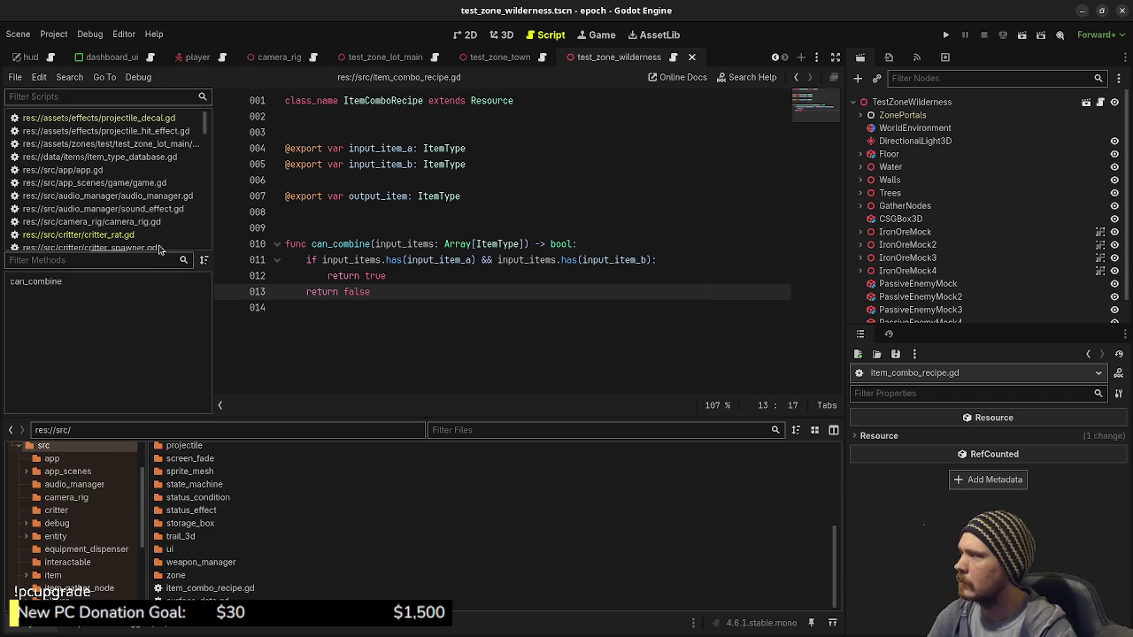
scroll(221, 531, up, 5)
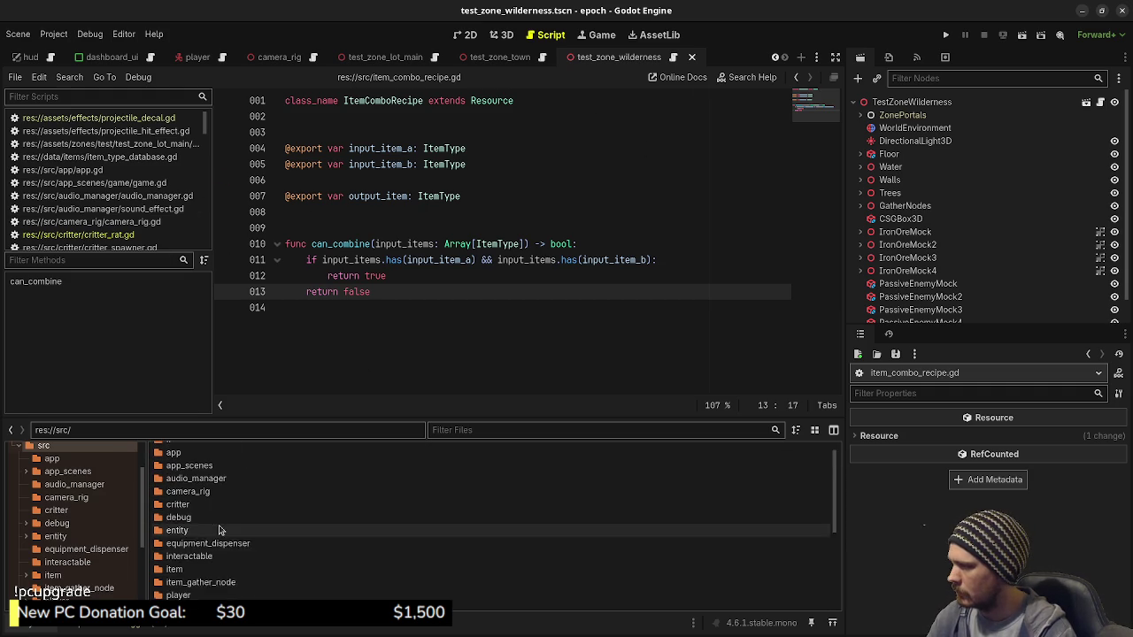
right_click(44, 446)
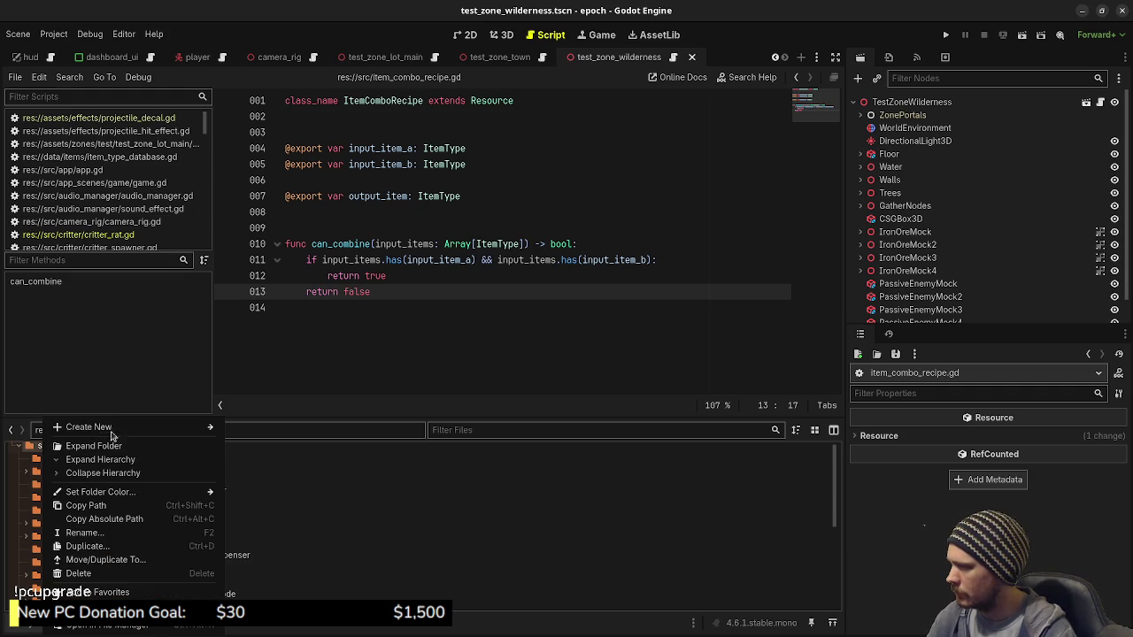
mouse_move(120, 427)
click(262, 428)
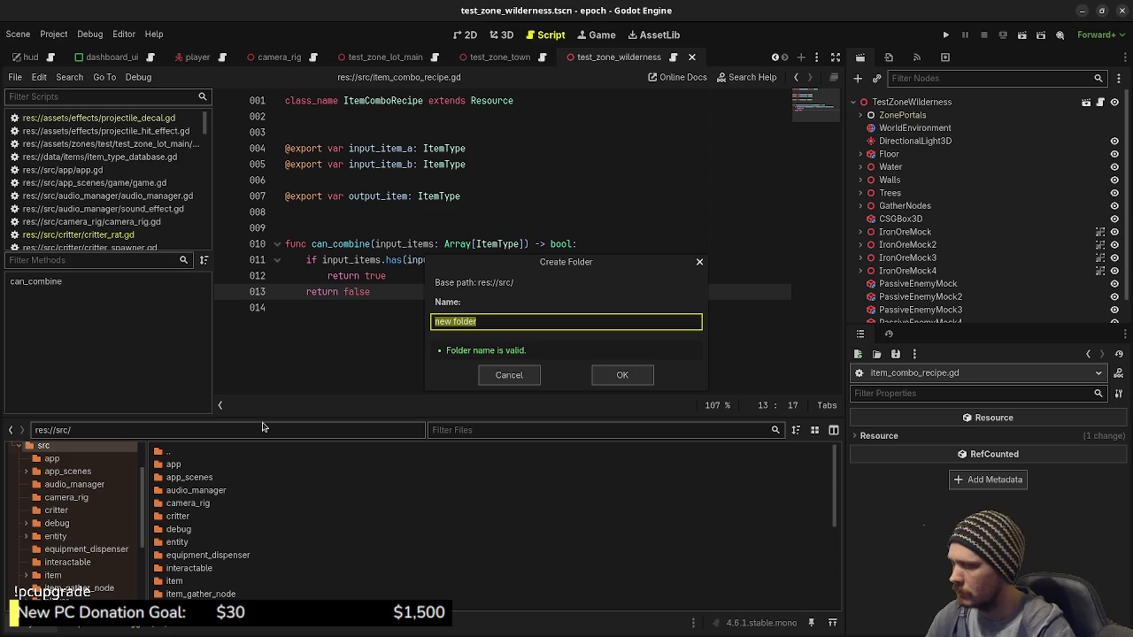
key(BackSpace)
text(item_combo)
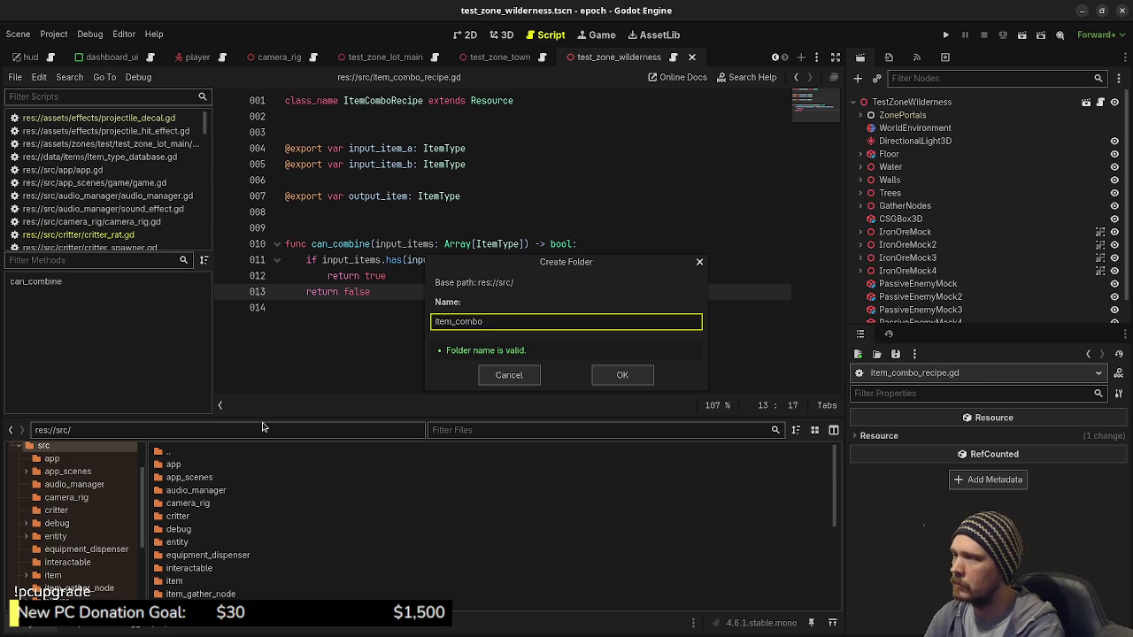
key(Return)
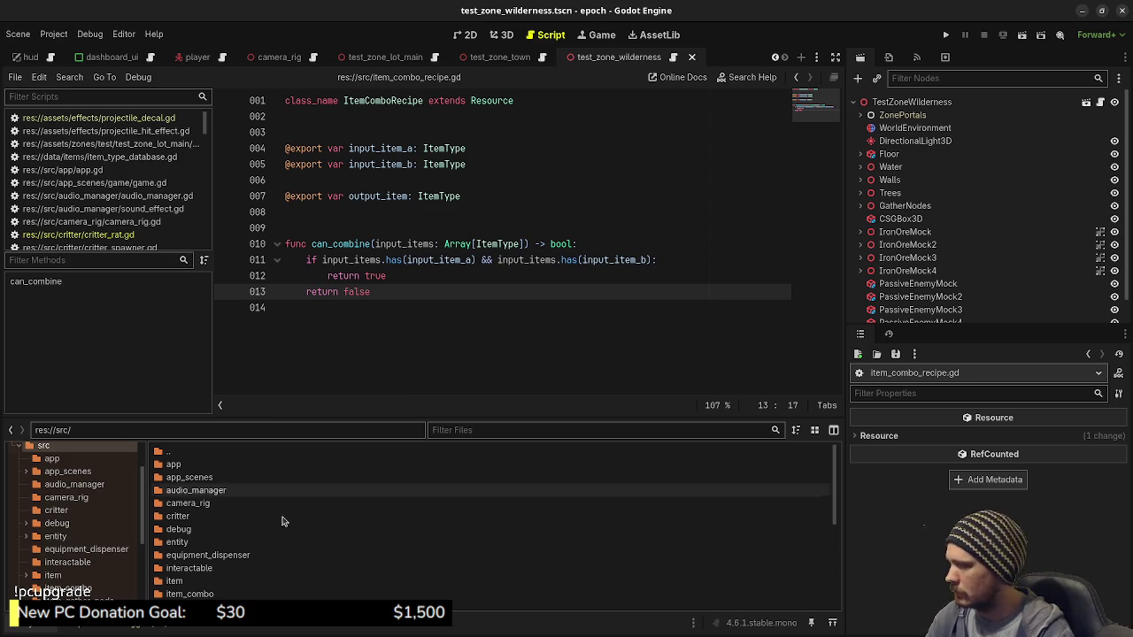
Move item_combo_recipe.gd into the src/item_combo folder
scroll(272, 531, down, 2)
scroll(217, 531, down, 3)
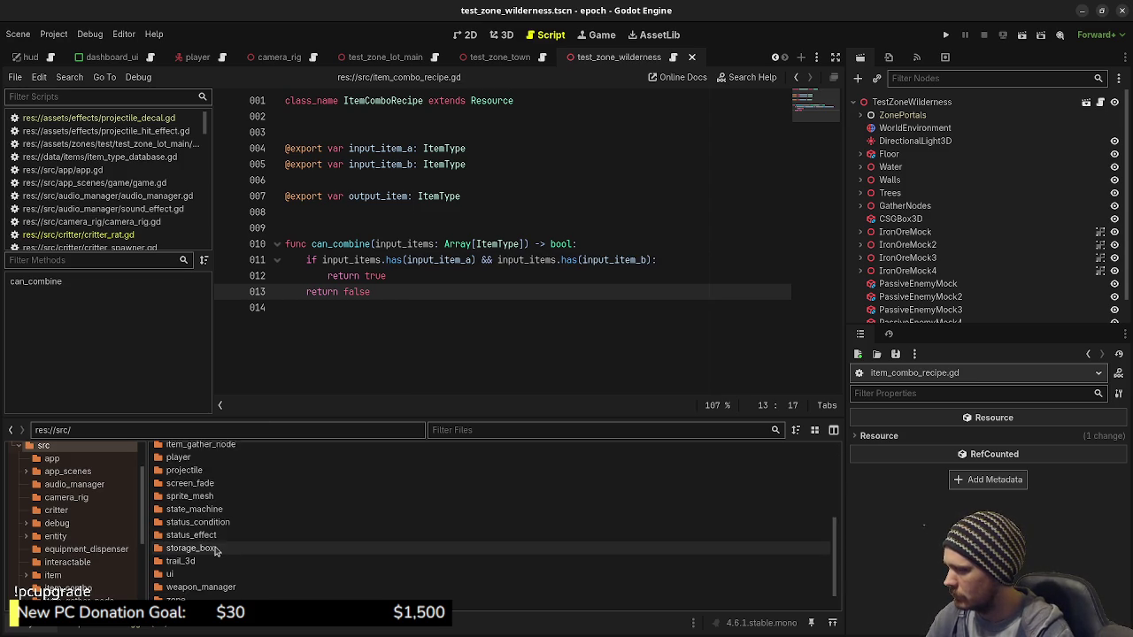
right_click(198, 592)
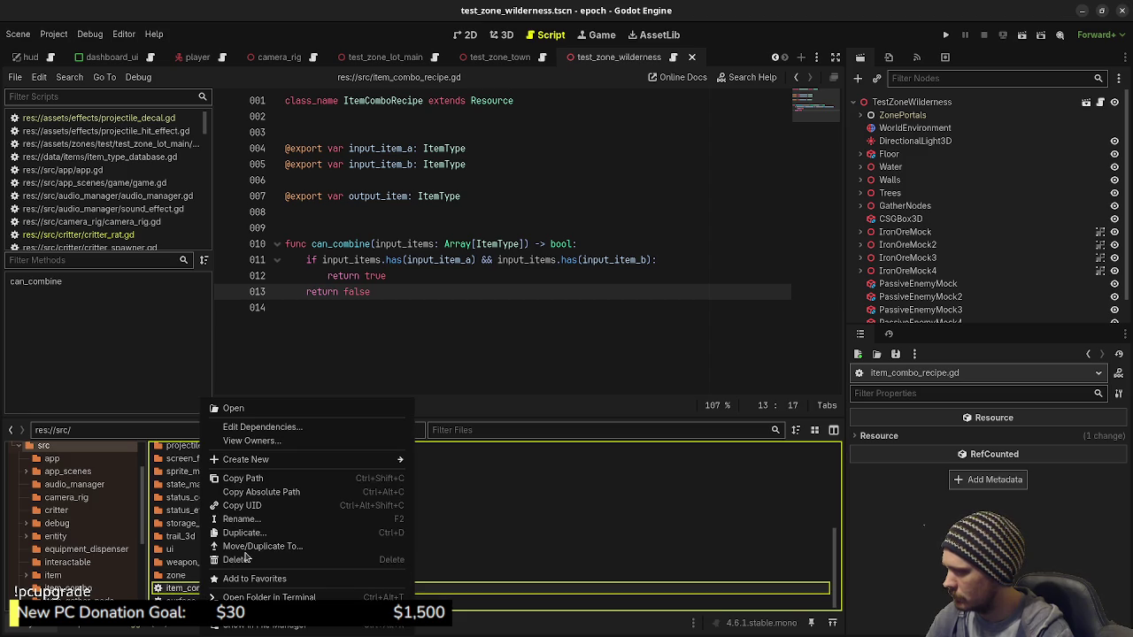
click(247, 551)
click(384, 285)
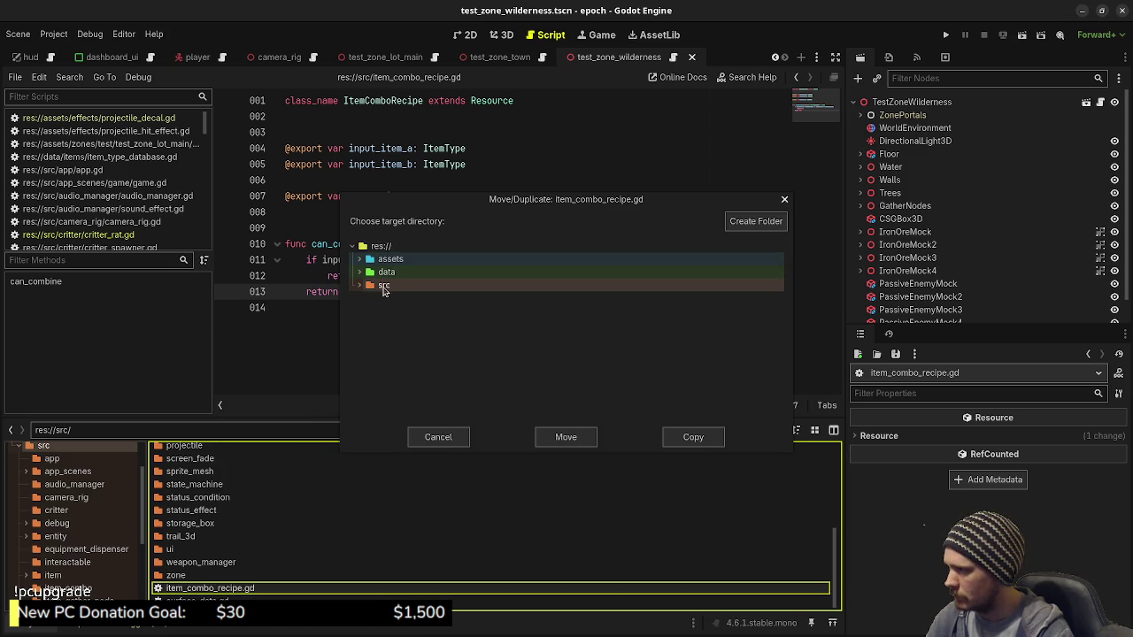
click(362, 287)
scroll(386, 371, down, 1)
click(407, 384)
click(566, 437)
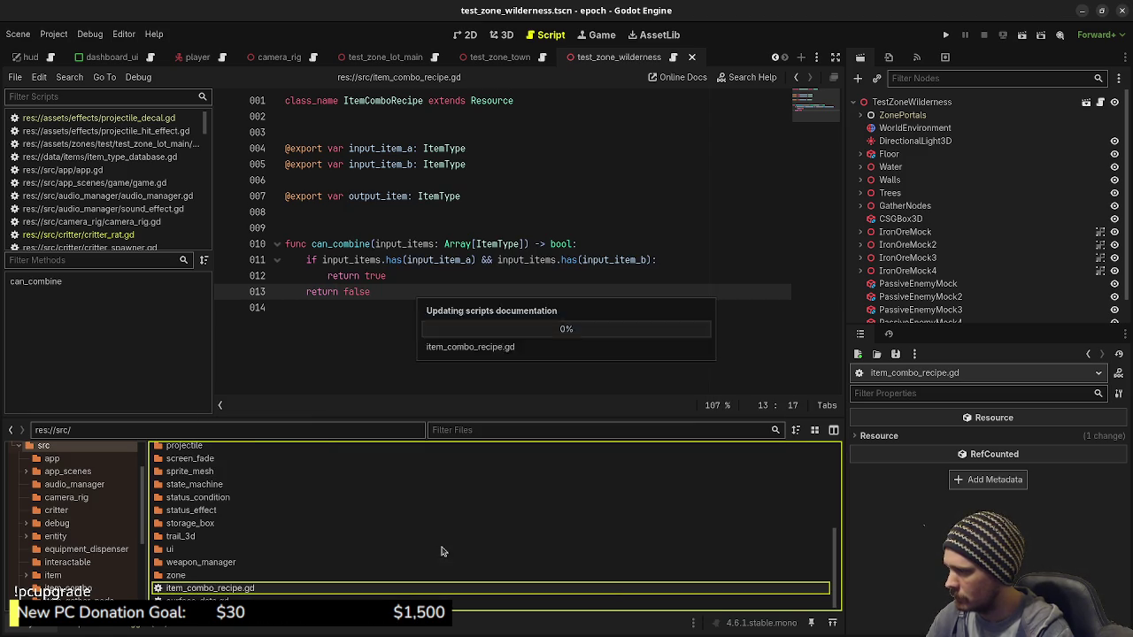
Create the script item_combo_recipe_database.gd inside the item_combo folder
right_click(232, 500)
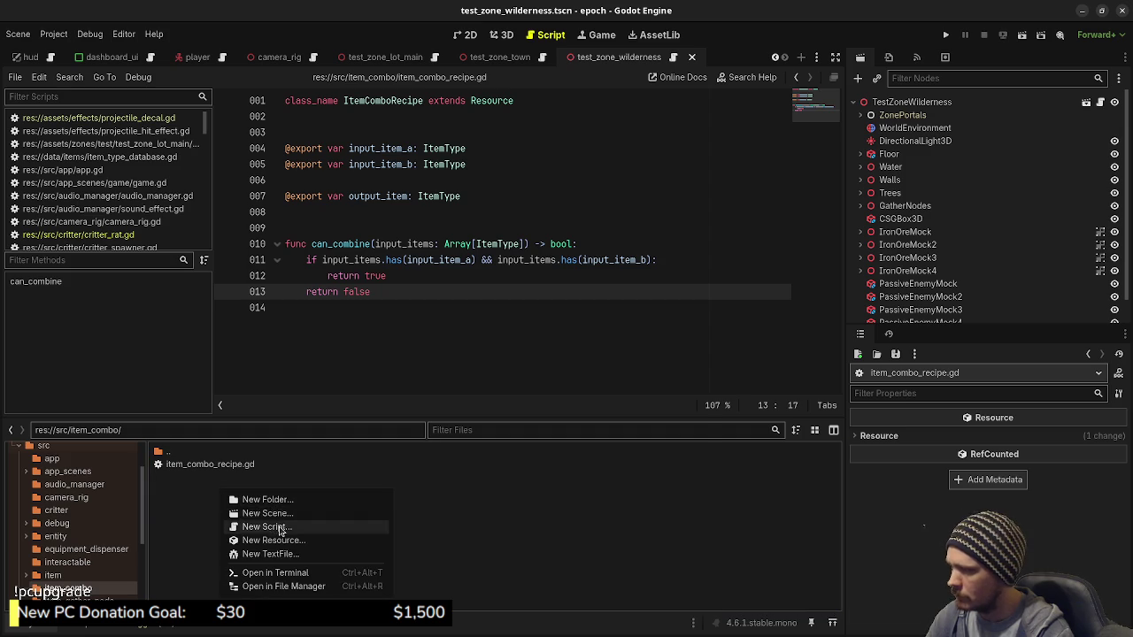
click(266, 532)
text(item_co)
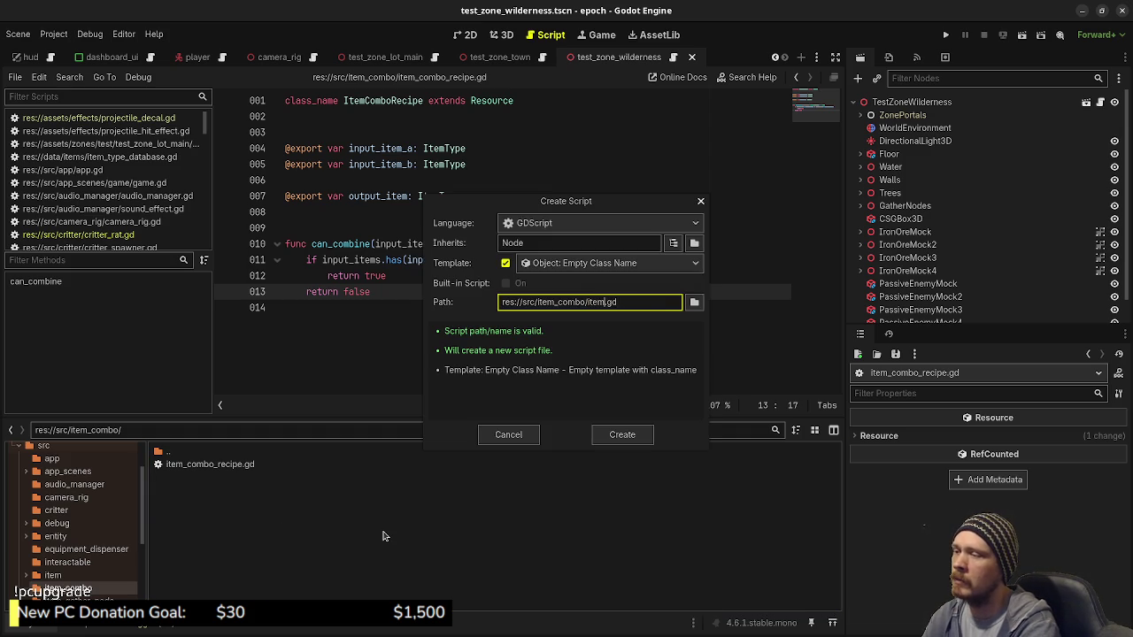
text(mbo_recipe_)
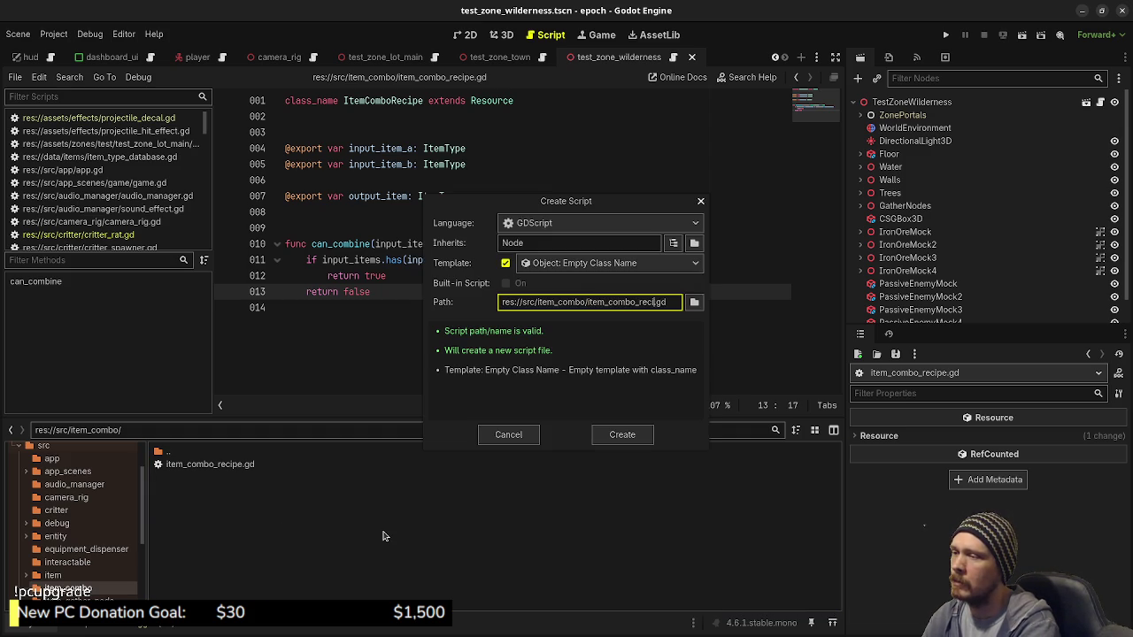
text(database)
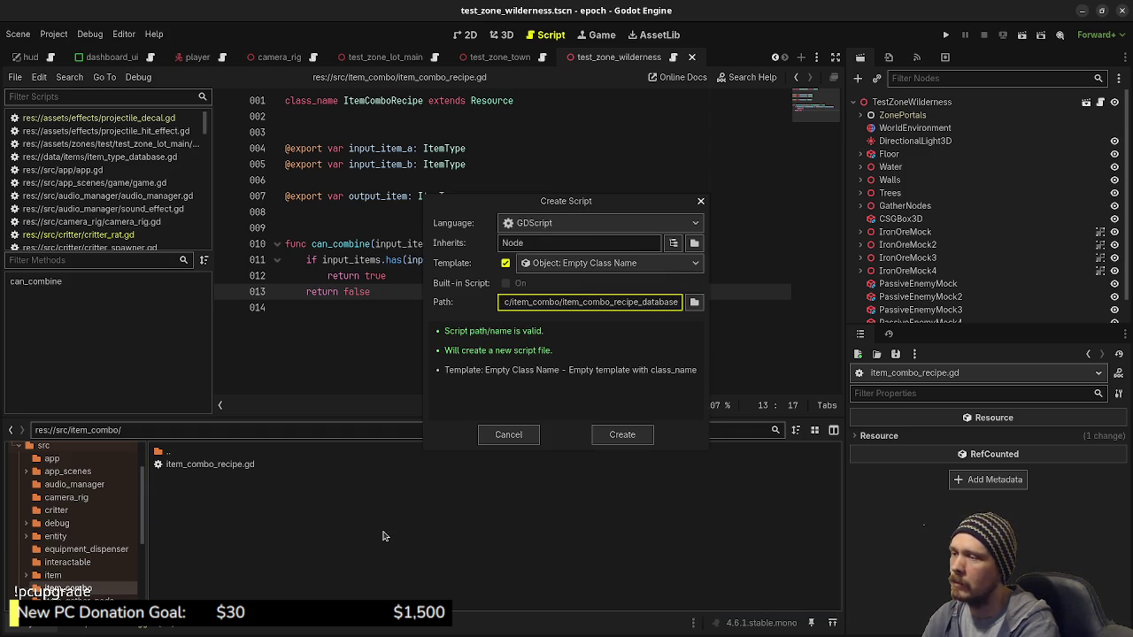
key(Return)
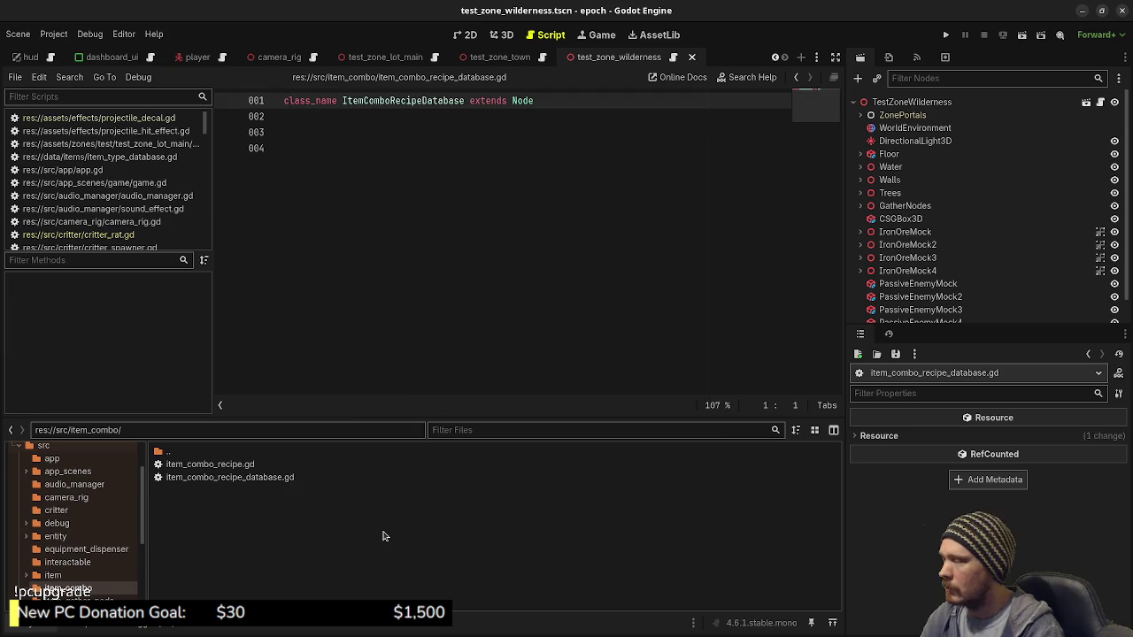
click(448, 233)
text(@export var)
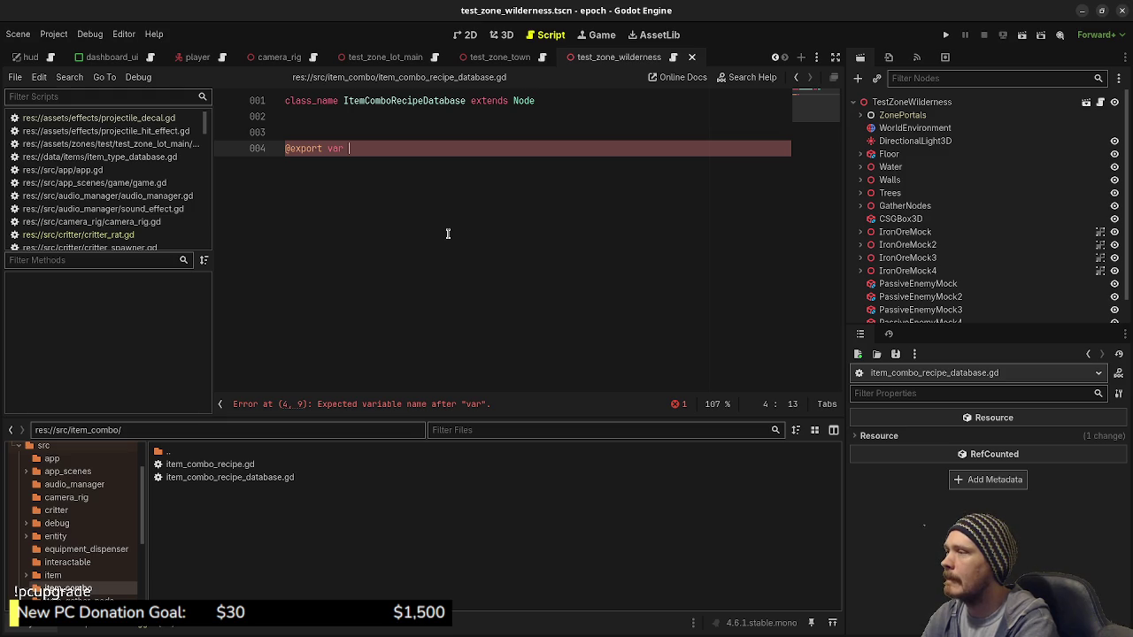
text(recipes)
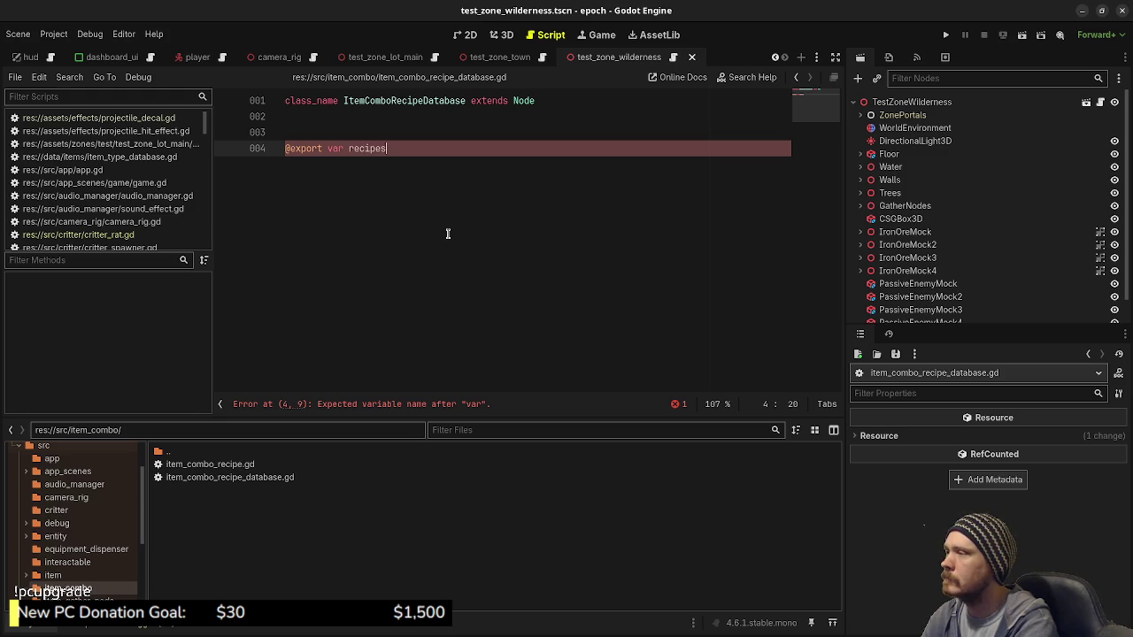
text(: A)
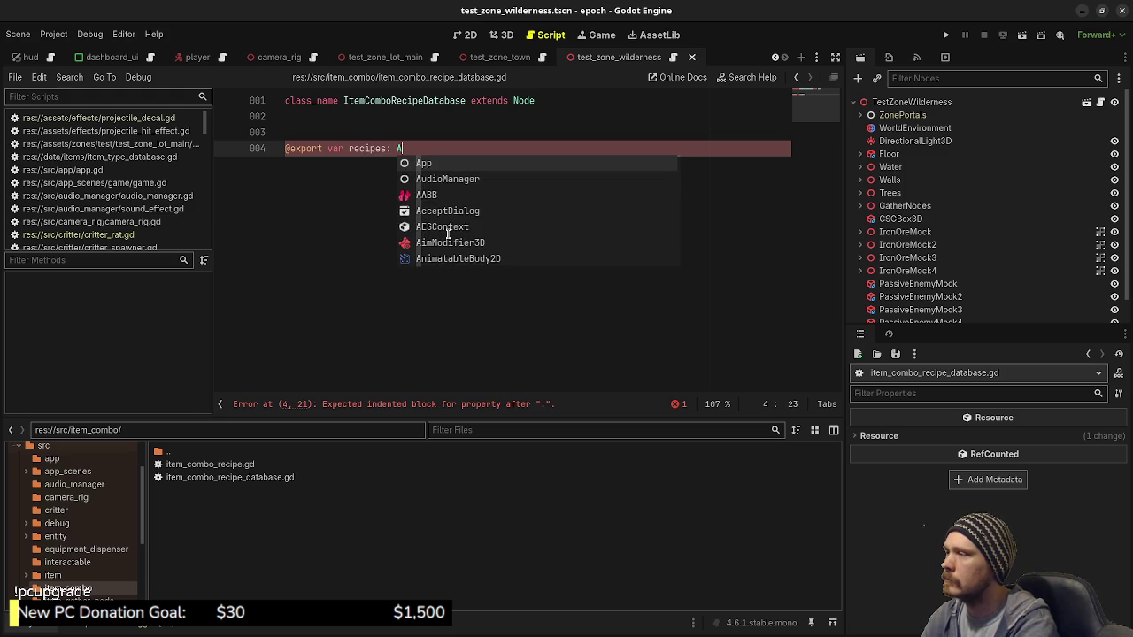
text(rray[ItemComboRecipe)
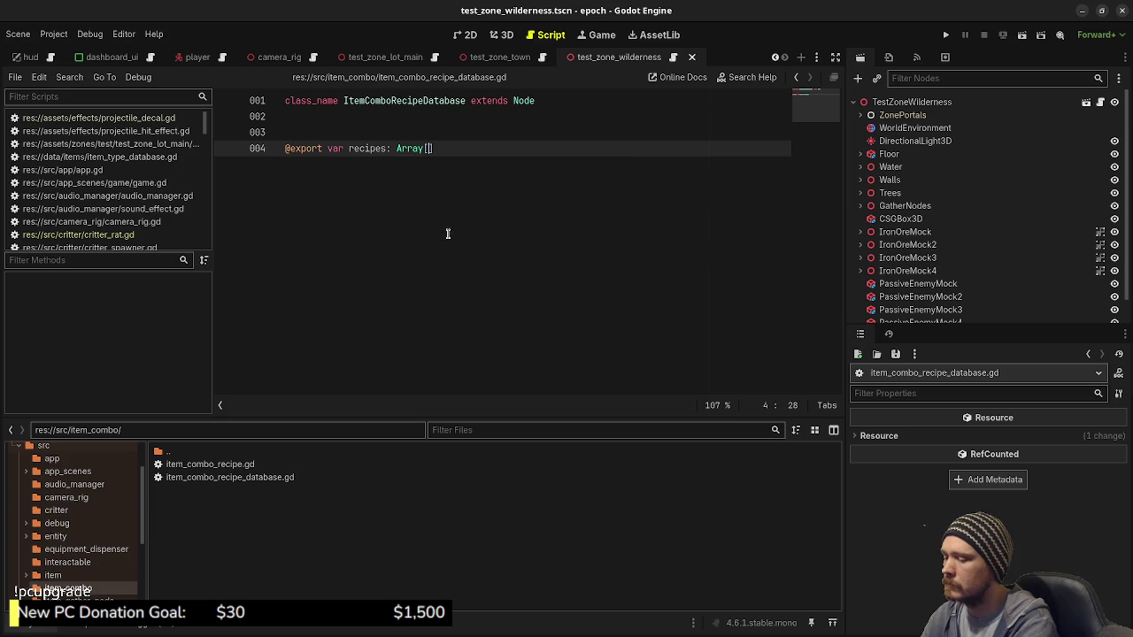
text(])
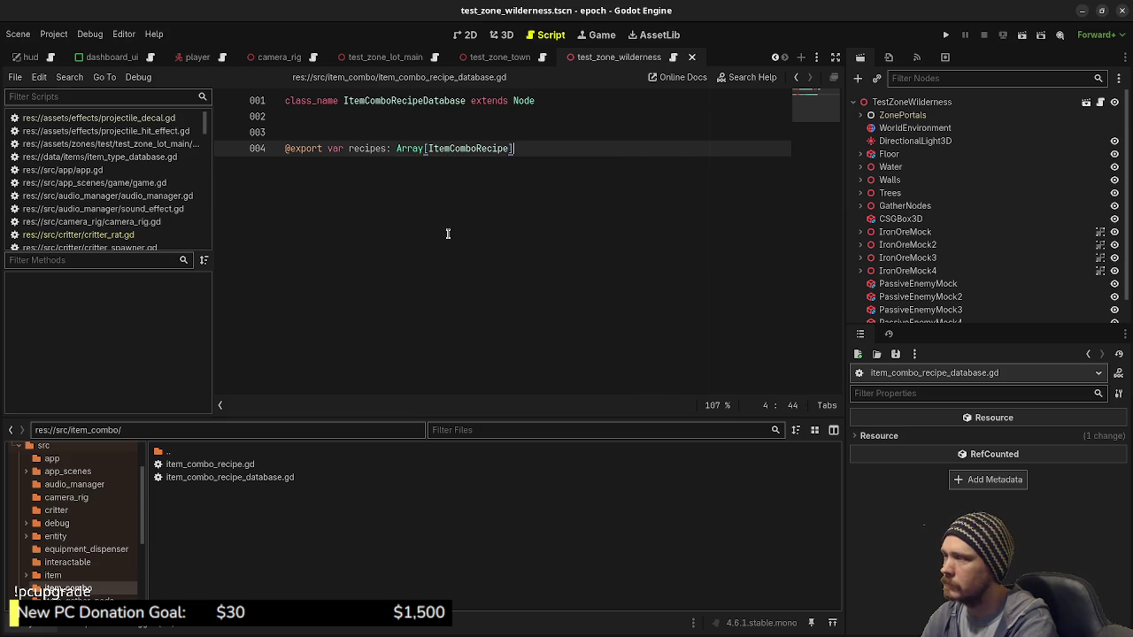
key(Return)
key(Return)
key(Return)
text(func)
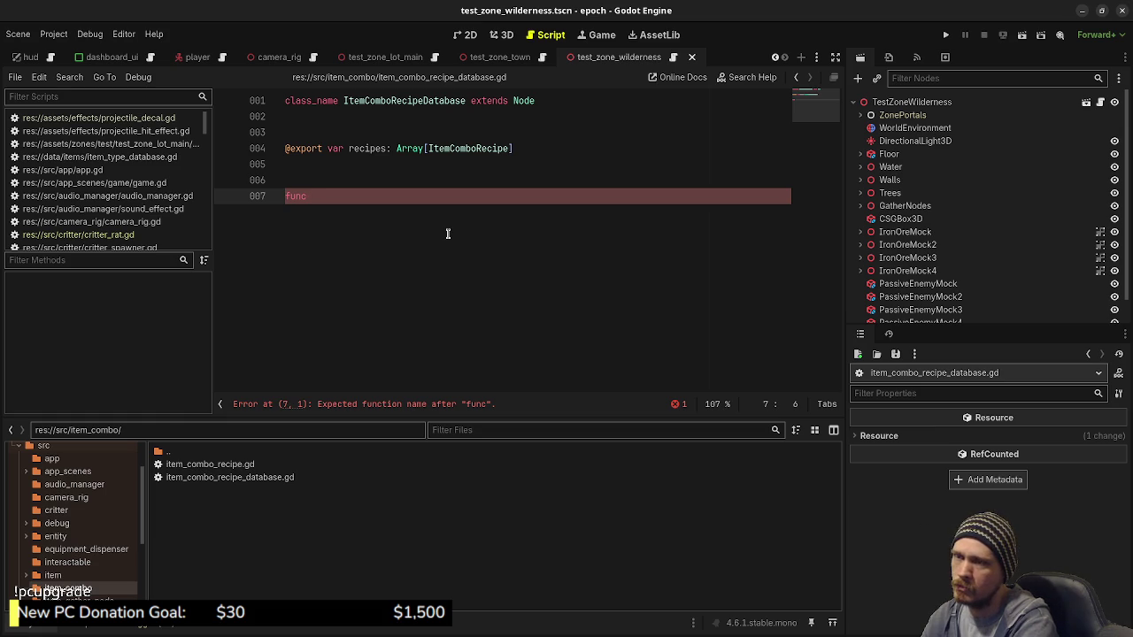
text(get_recipe_)
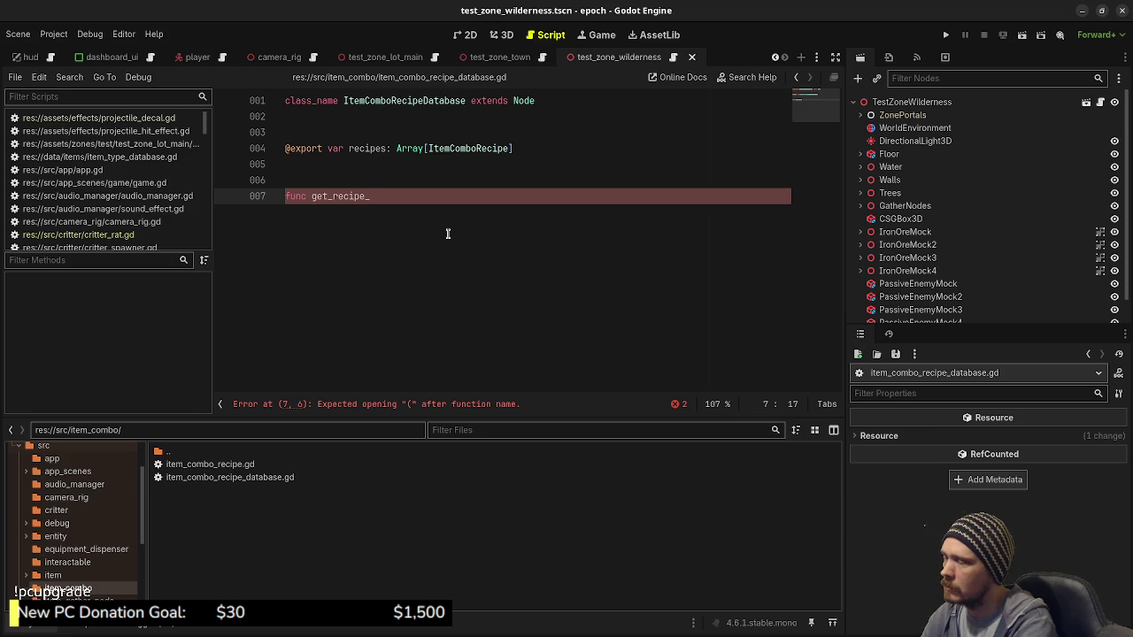
key(BackSpace)
key(BackSpace)
key(BackSpace)
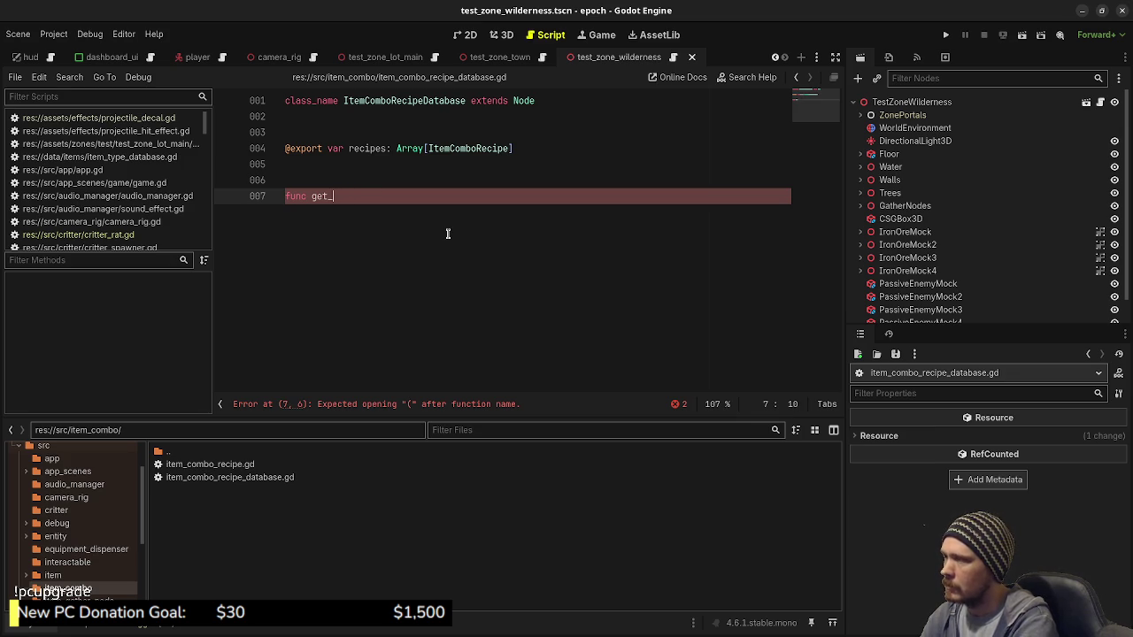
key(BackSpace)
key(BackSpace)
key(BackSpace)
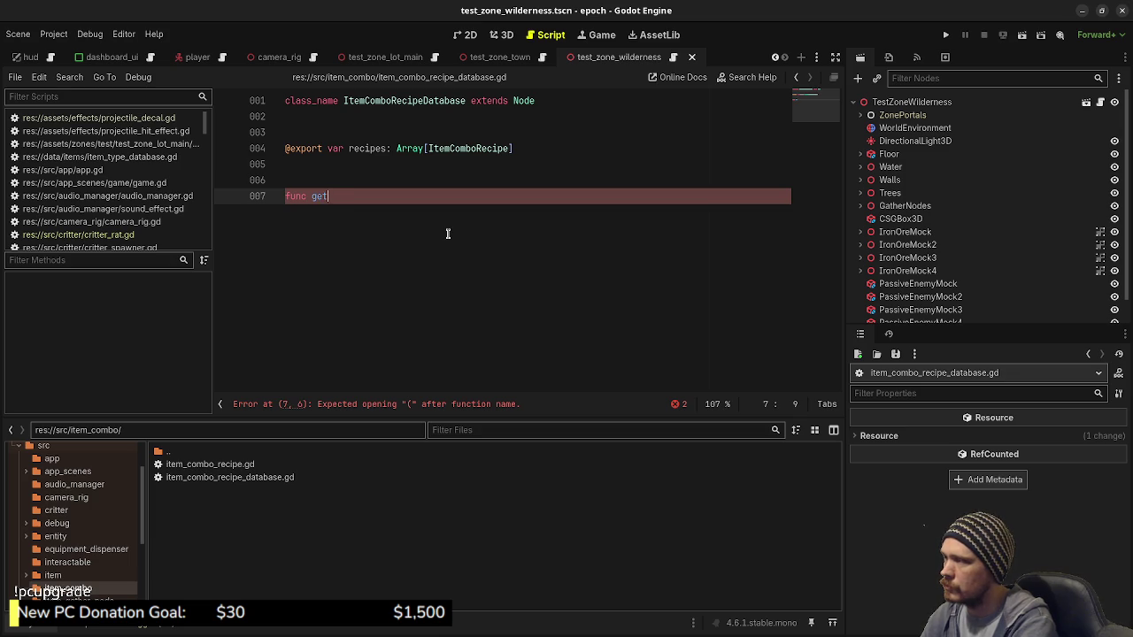
key(ctrl+s)
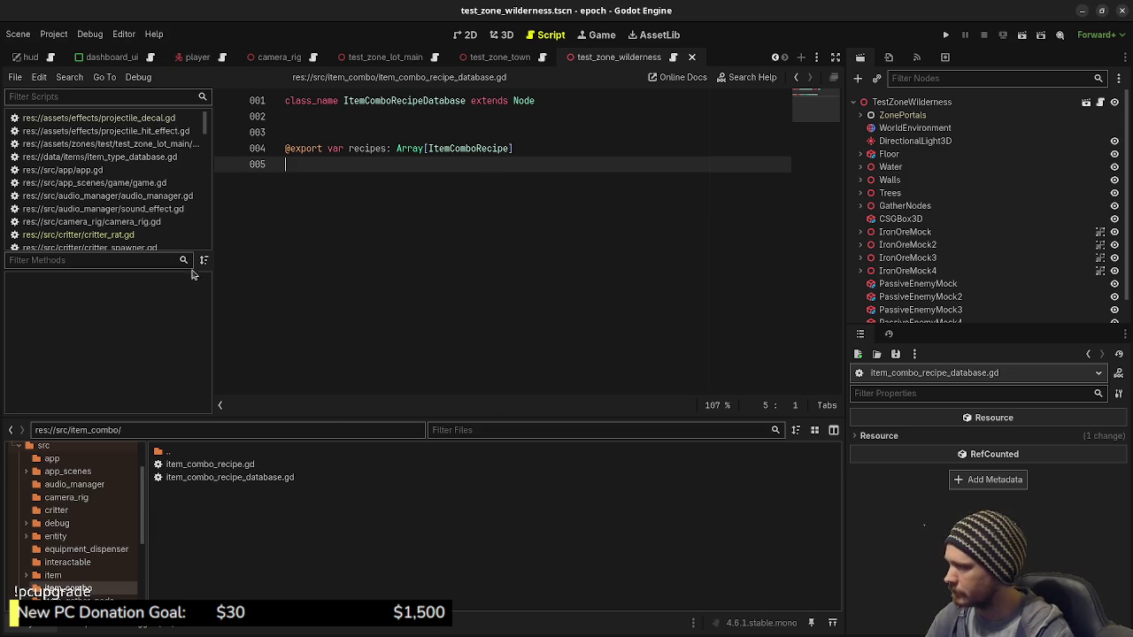
mouse_move(187, 64)
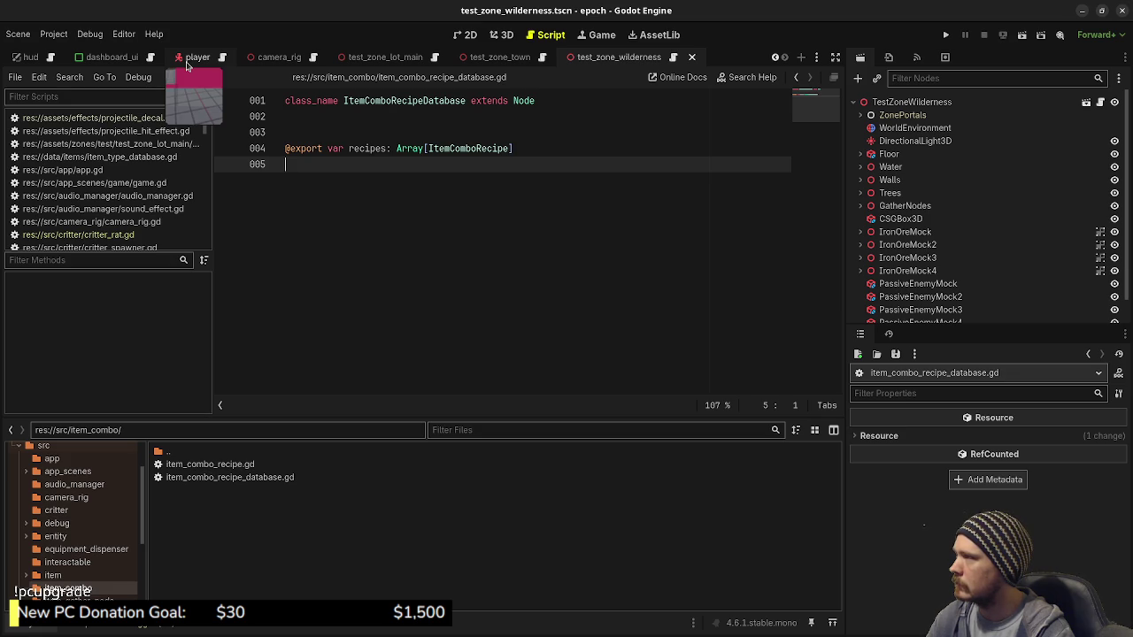
click(186, 64)
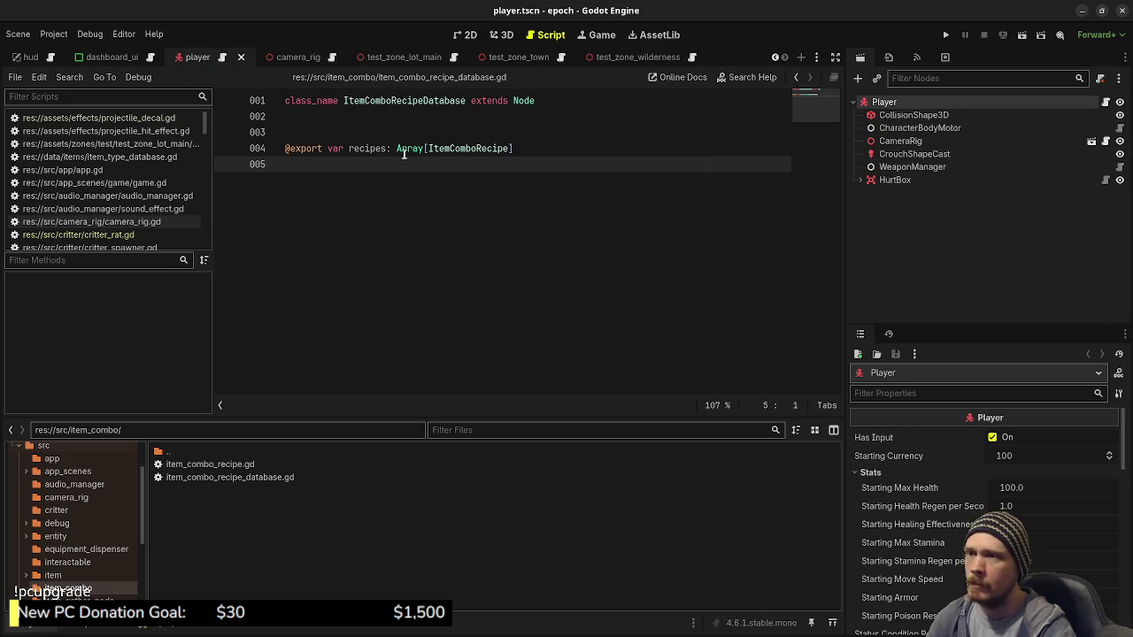
Switch to the game scene and open the Game node's script game.gd
scroll(141, 55, up, 2)
click(138, 56)
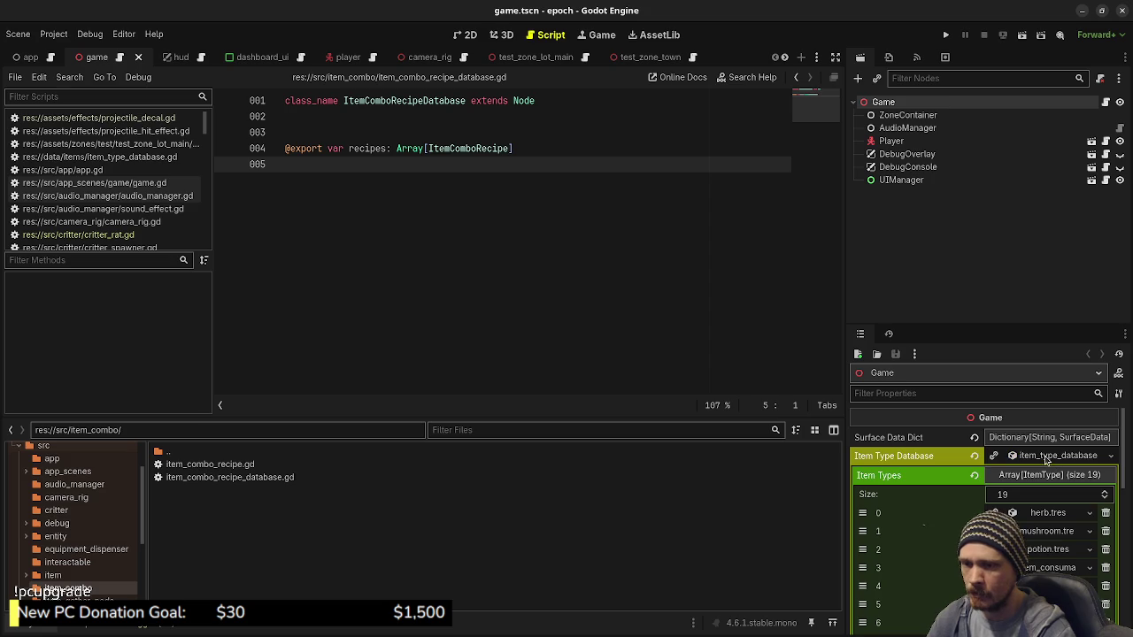
click(1049, 456)
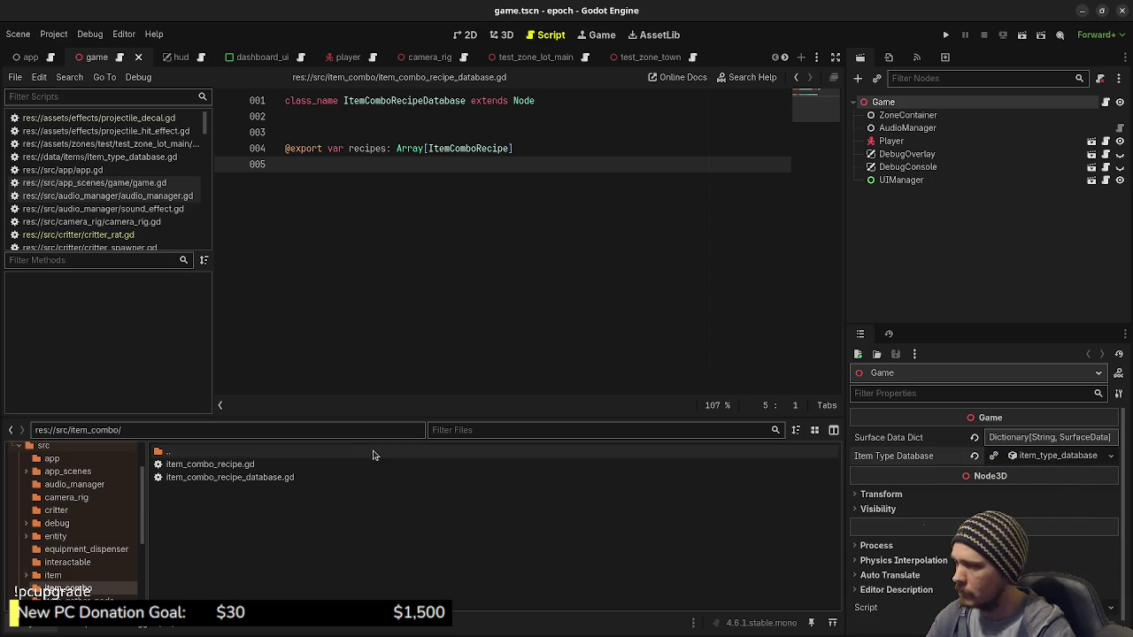
click(1105, 104)
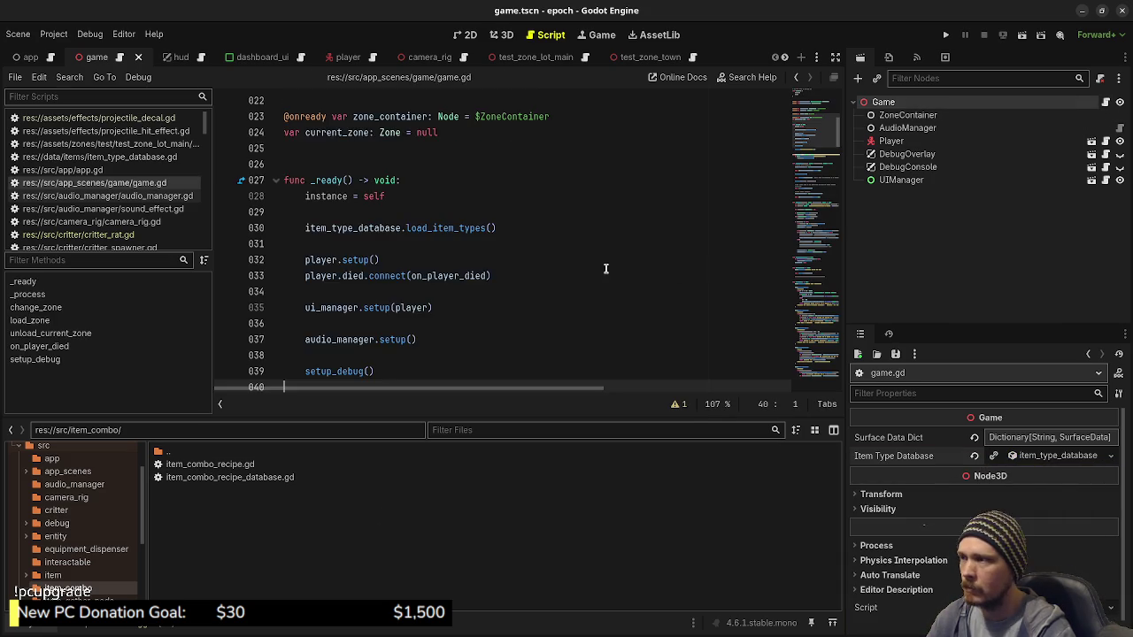
scroll(442, 275, up, 3)
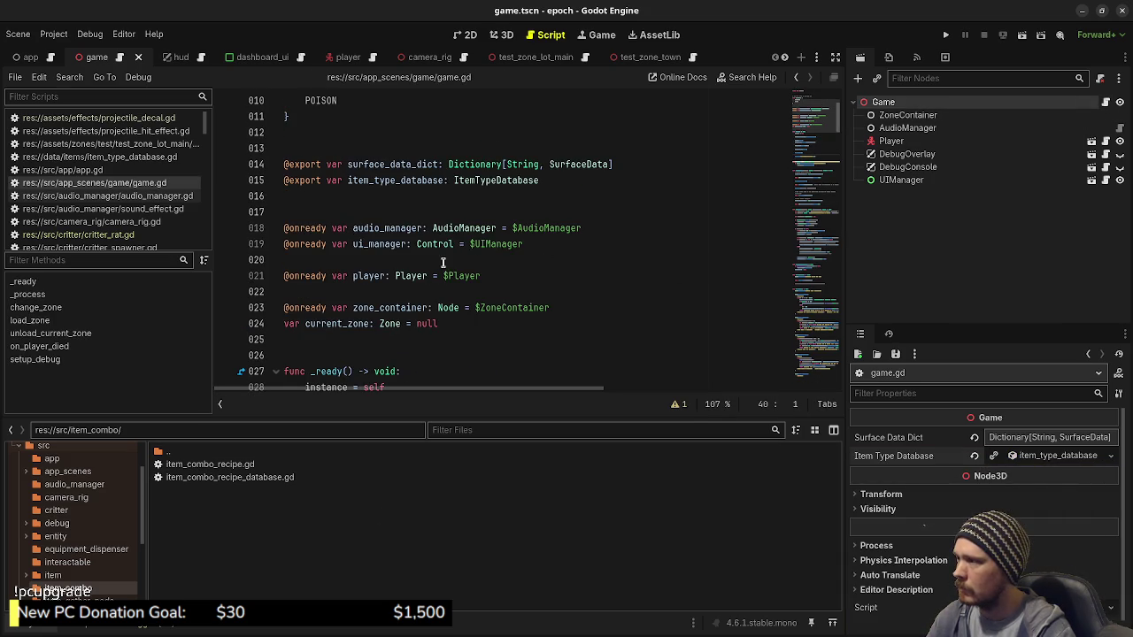
scroll(447, 295, up, 2)
click(536, 280)
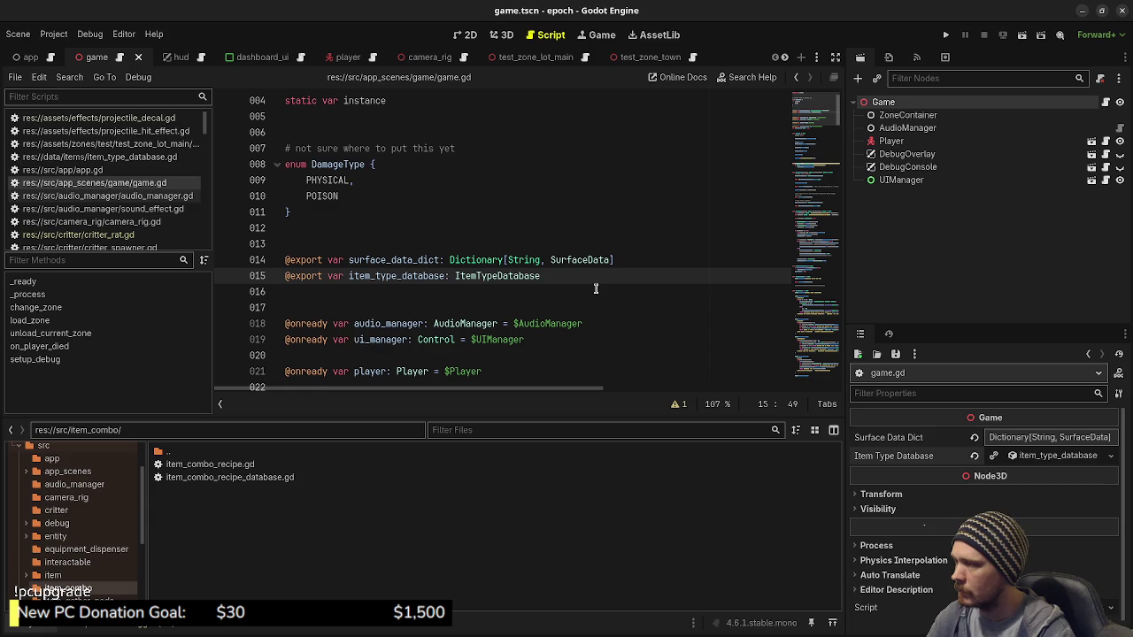
key(Return)
text(@expor)
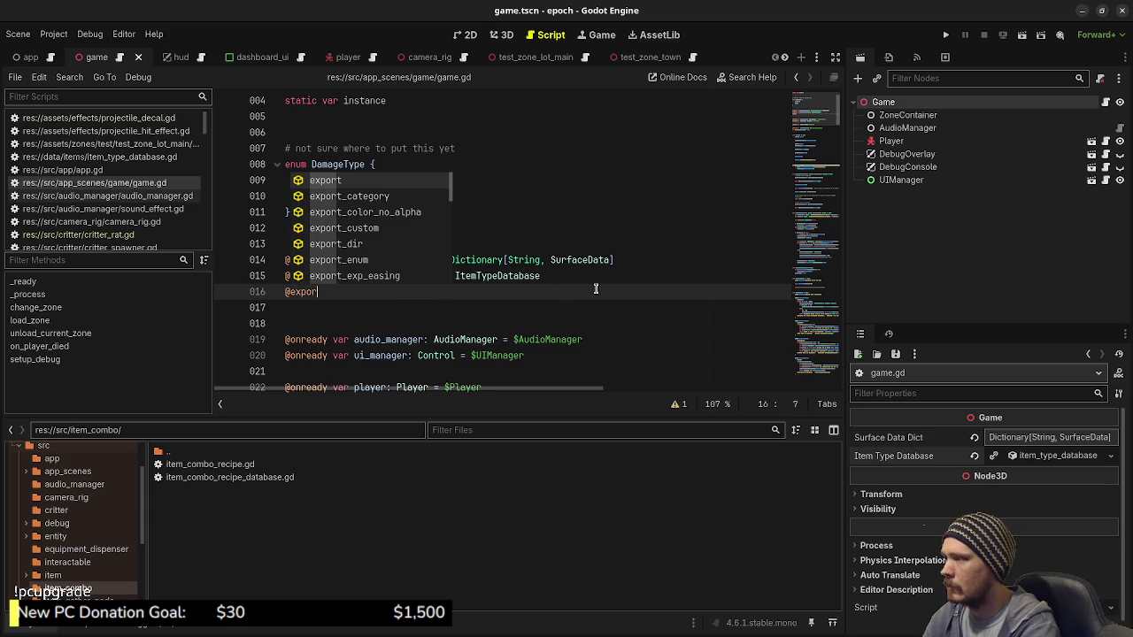
text(t var item-com)
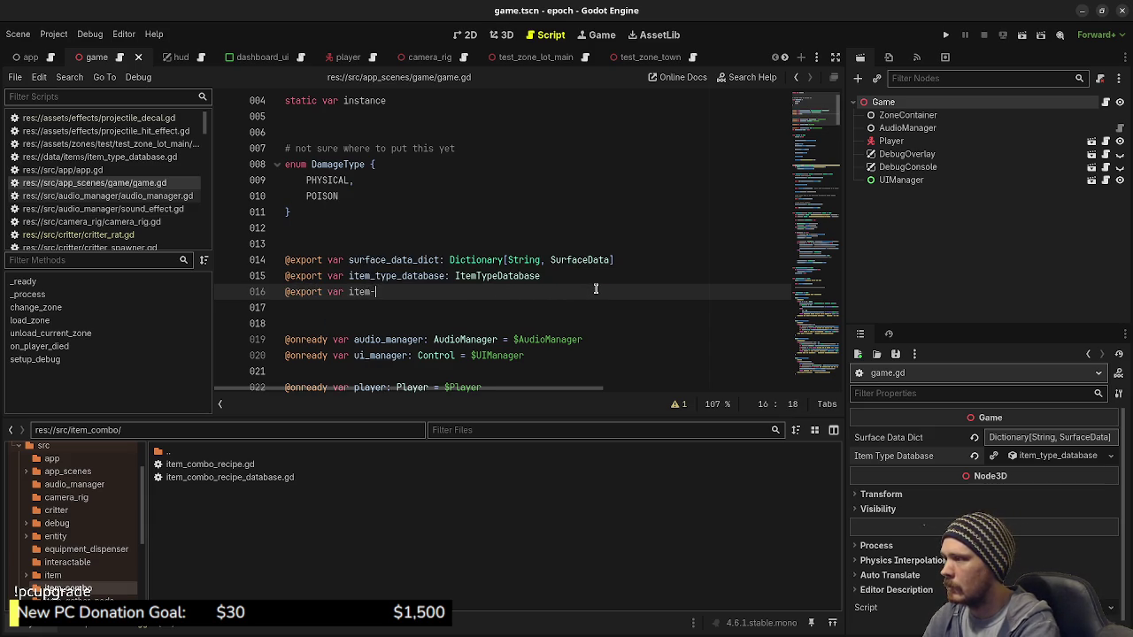
key(BackSpace)
key(BackSpace)
key(BackSpace)
text(_co)
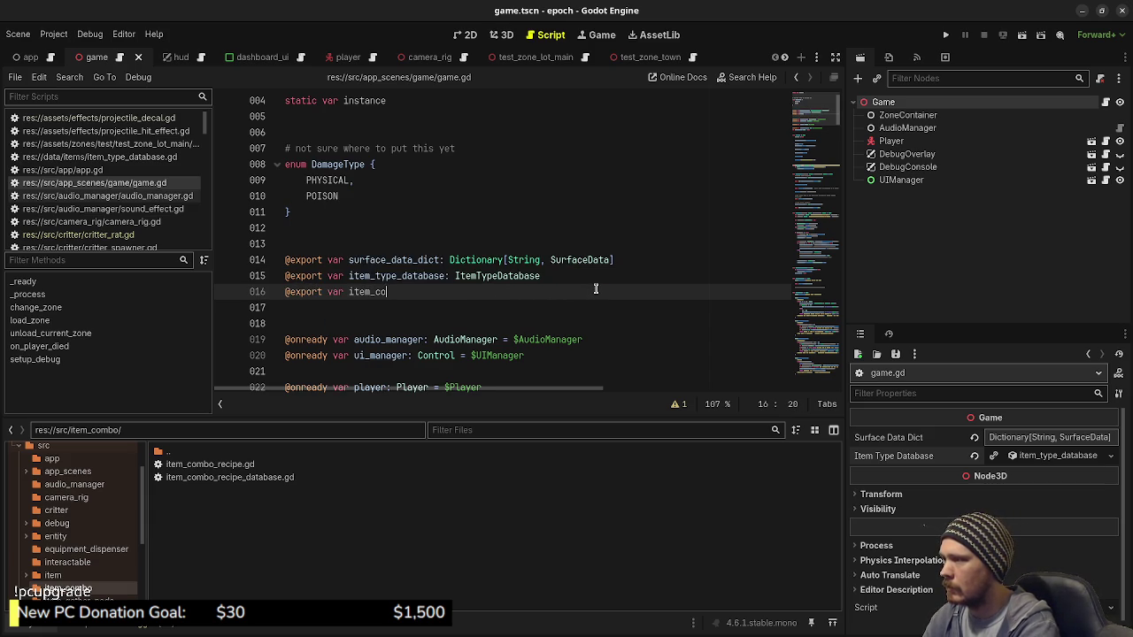
text(mbo_recipe_d)
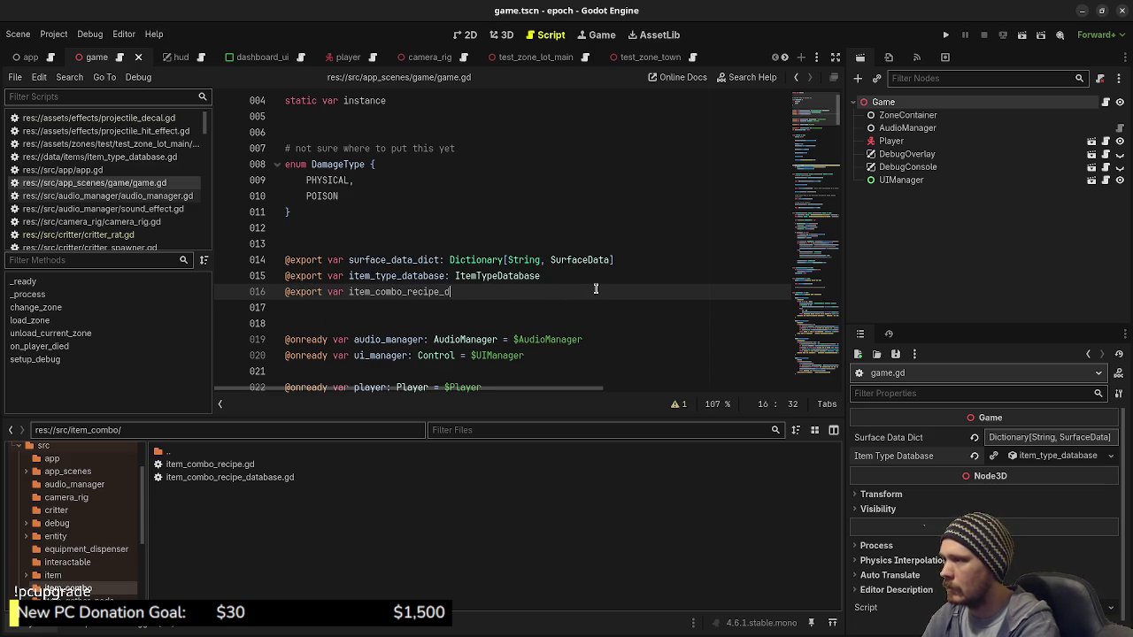
text(atabase: Item)
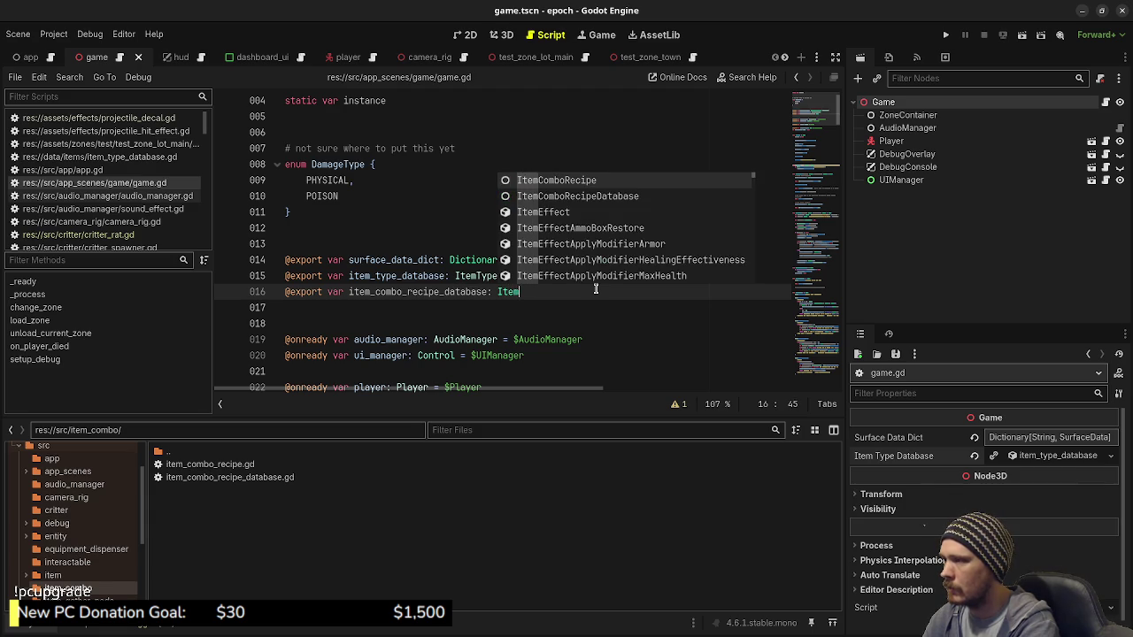
text(Com)
key(Down)
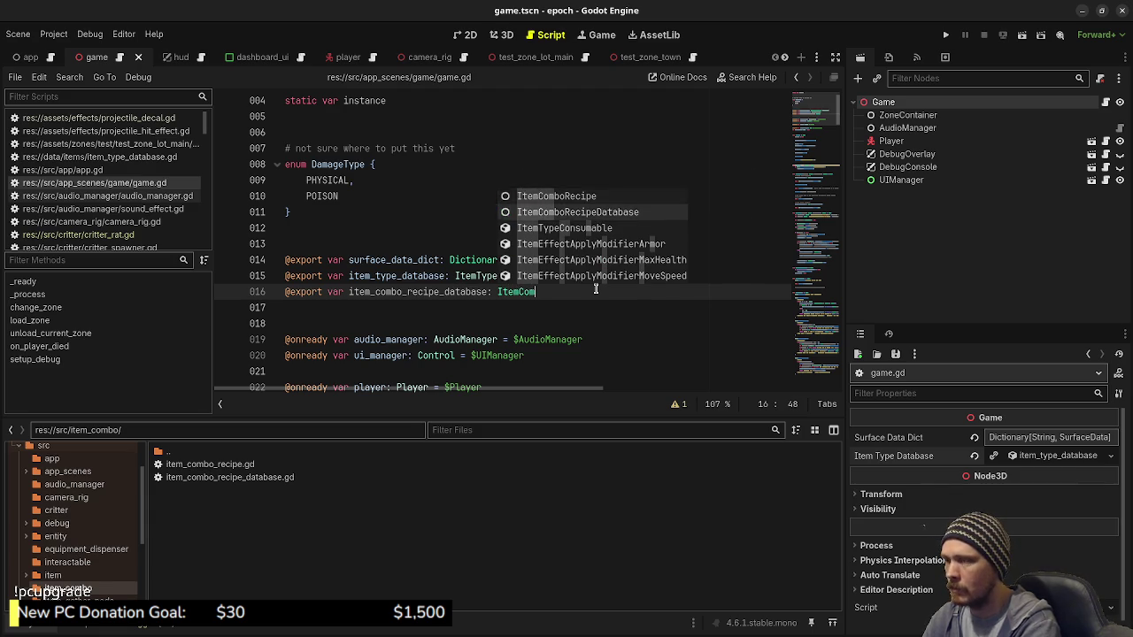
key(Return)
key(ctrl+s)
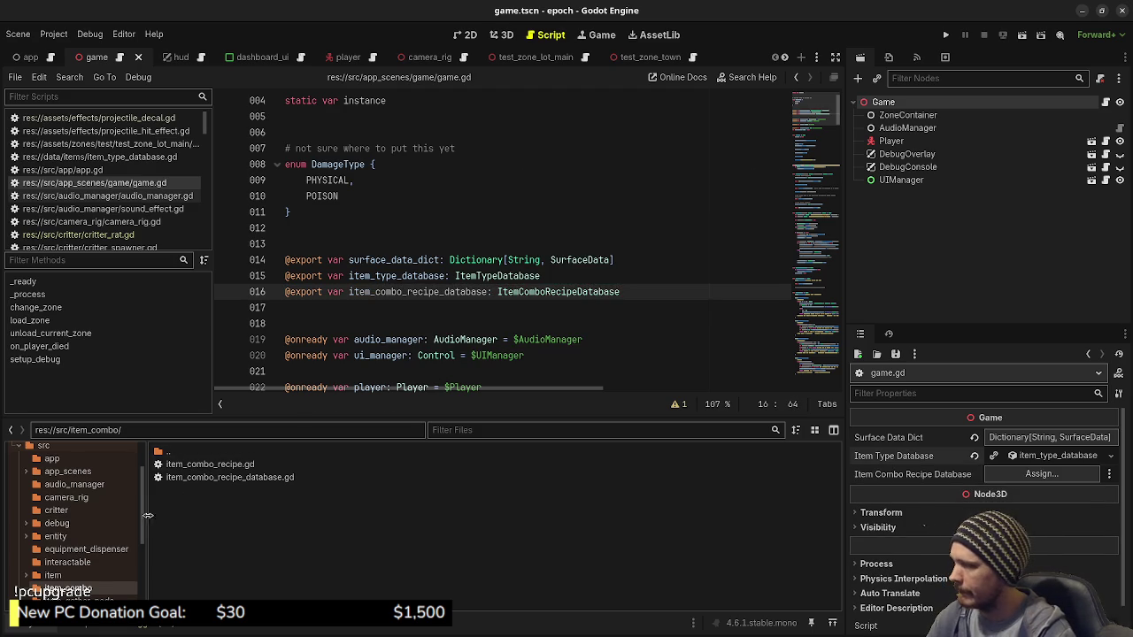
scroll(66, 539, up, 5)
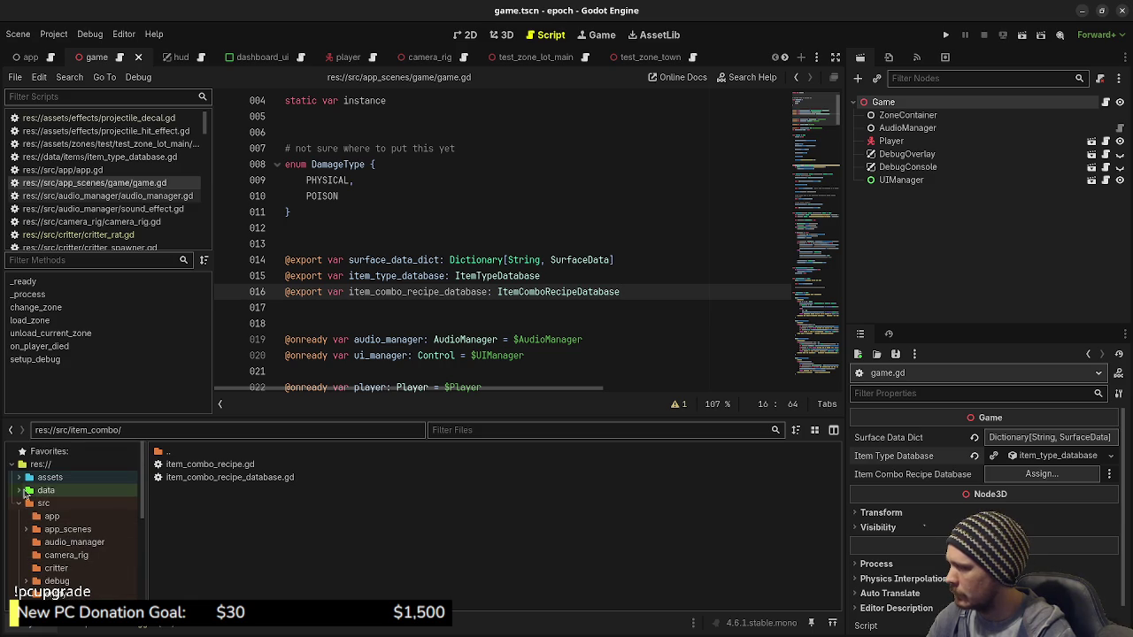
Create an item_combo_recipes folder under data and open it
click(20, 491)
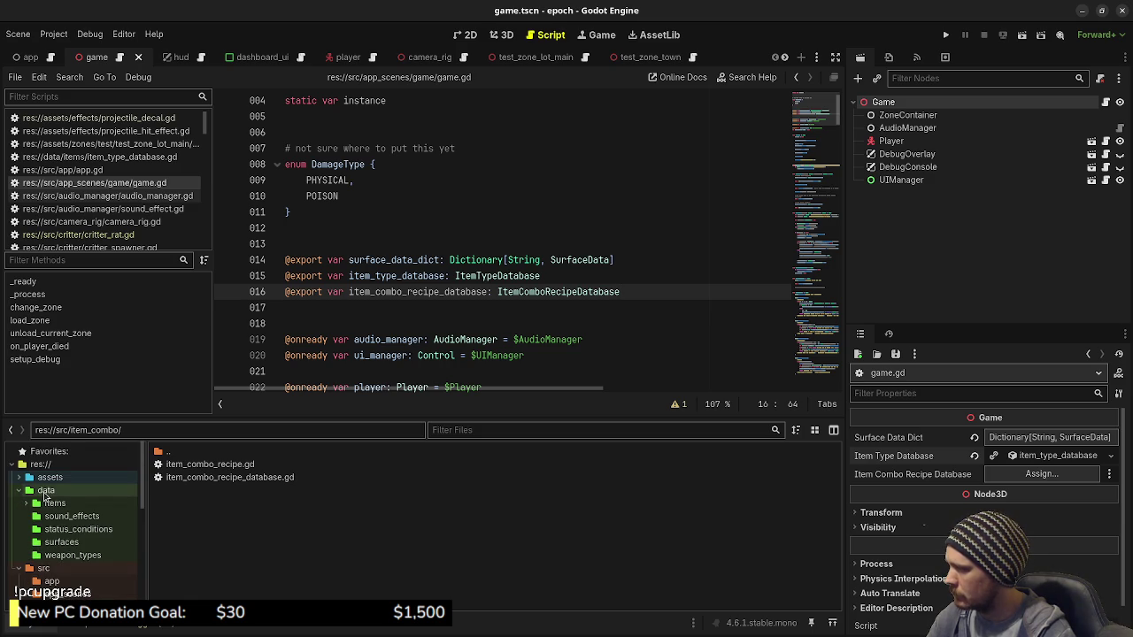
right_click(48, 495)
mouse_move(112, 427)
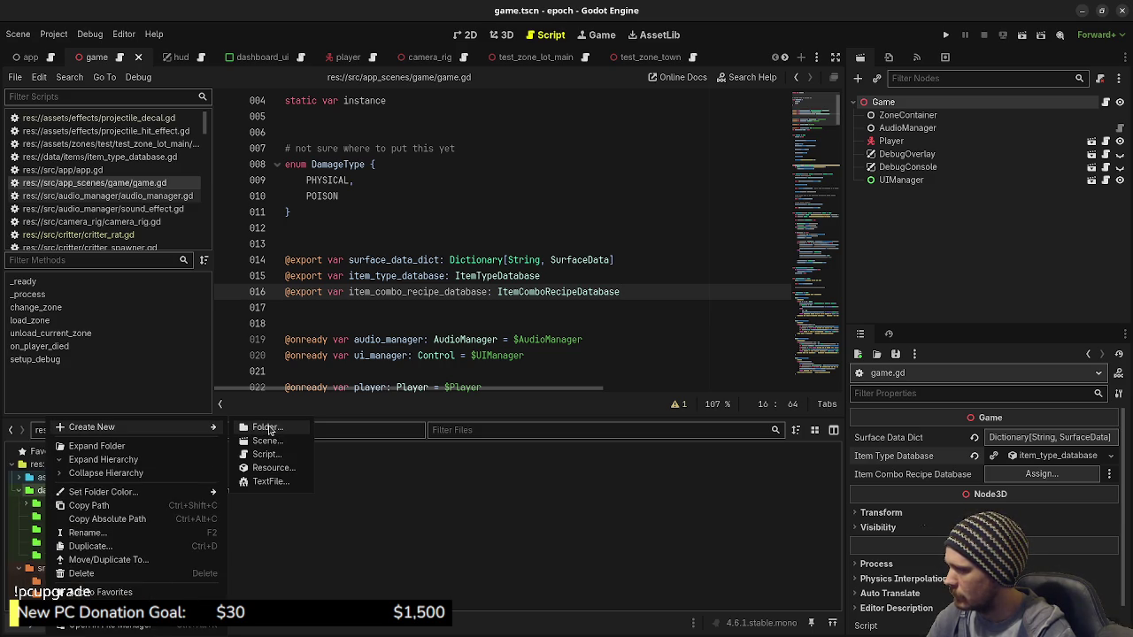
click(269, 427)
text(item_)
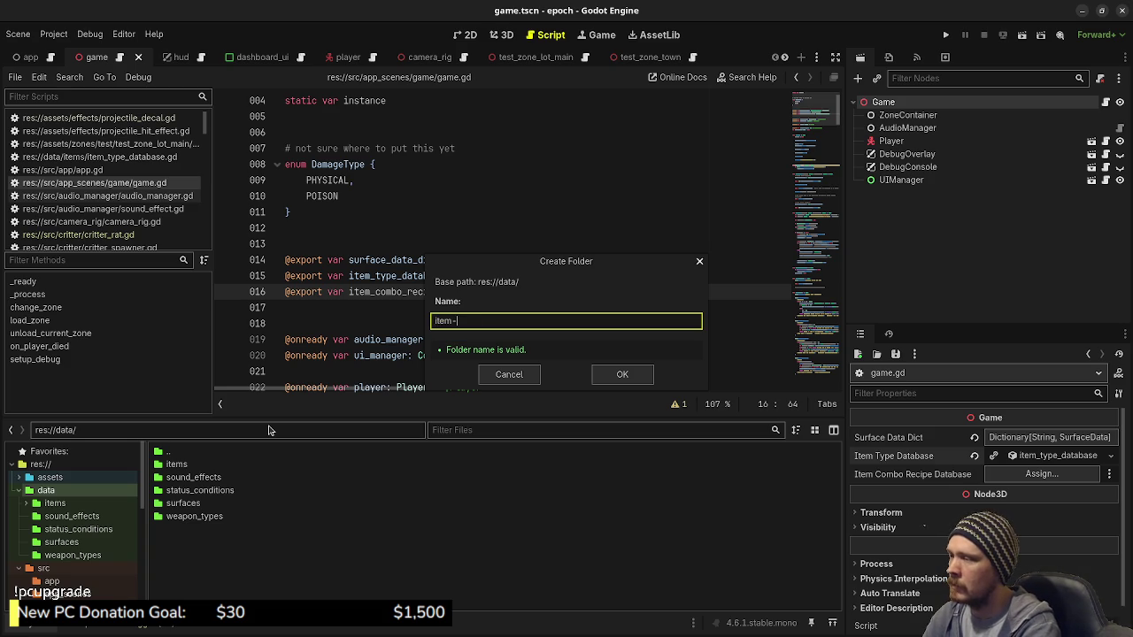
text(combo_recipes)
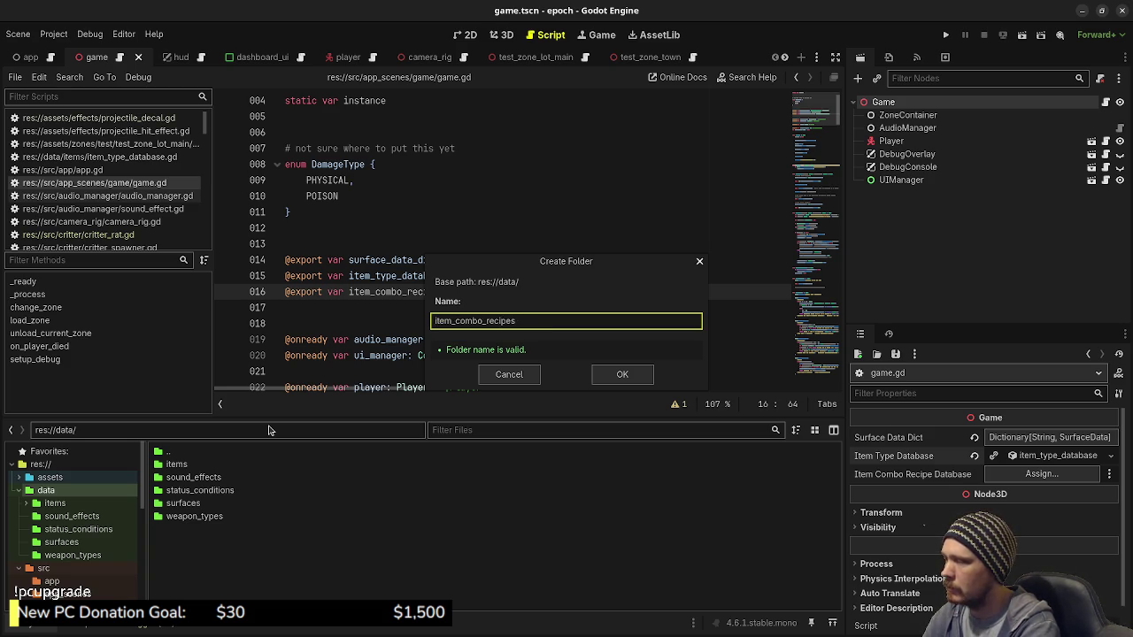
key(Return)
click(71, 516)
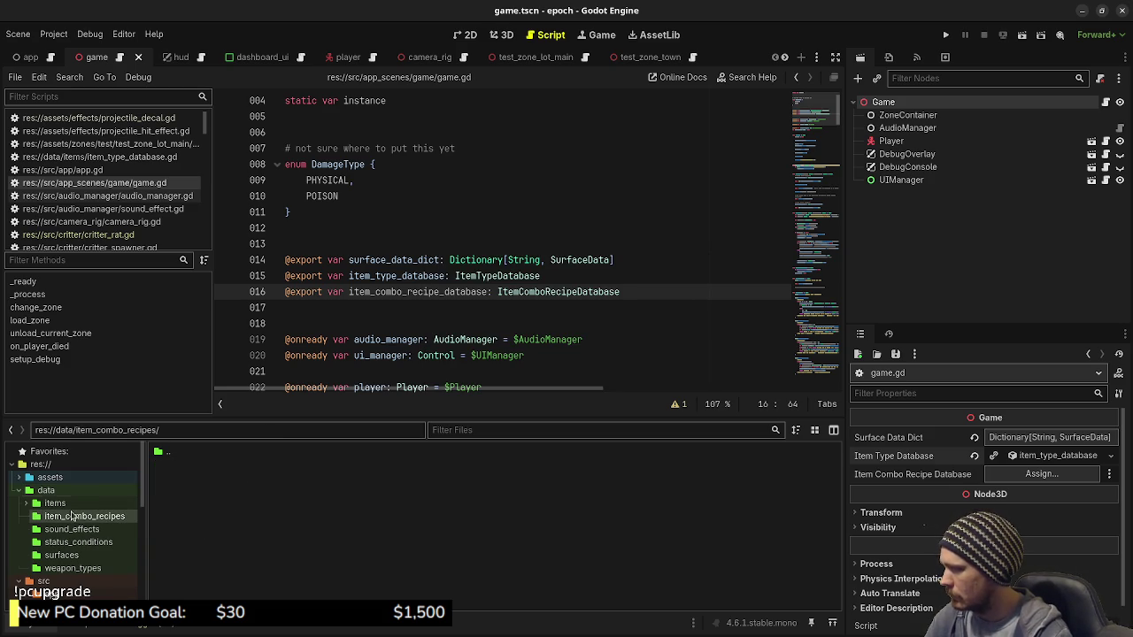
right_click(189, 495)
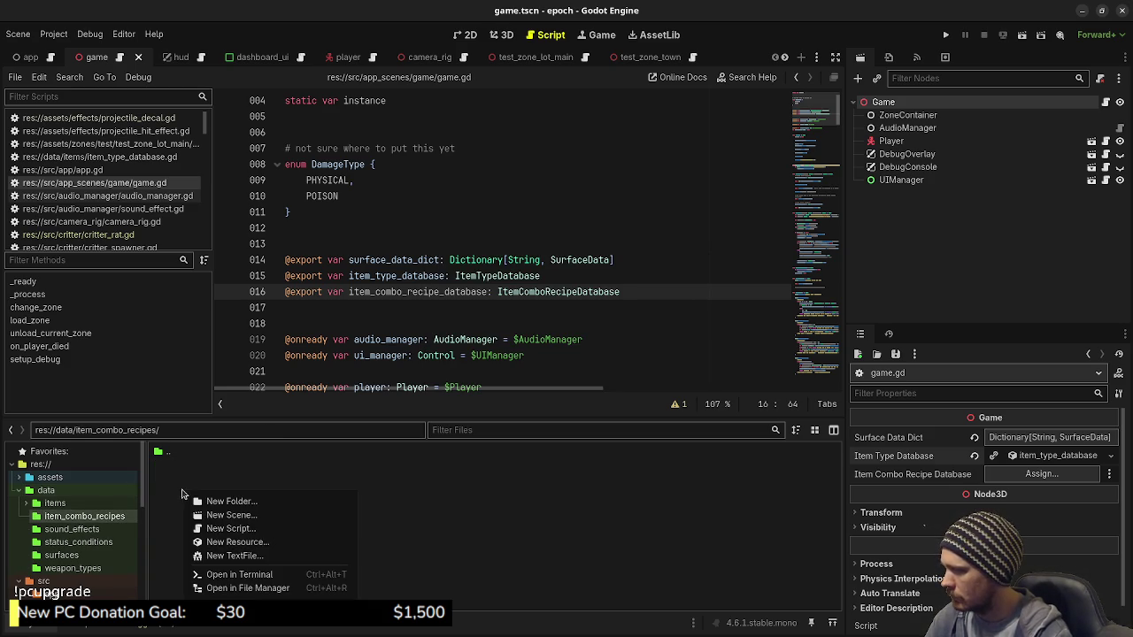
Create an ItemComboRecipe resource and save it as item_combo_recipe_potion.tres
click(244, 543)
text(itemcombo)
key(Return)
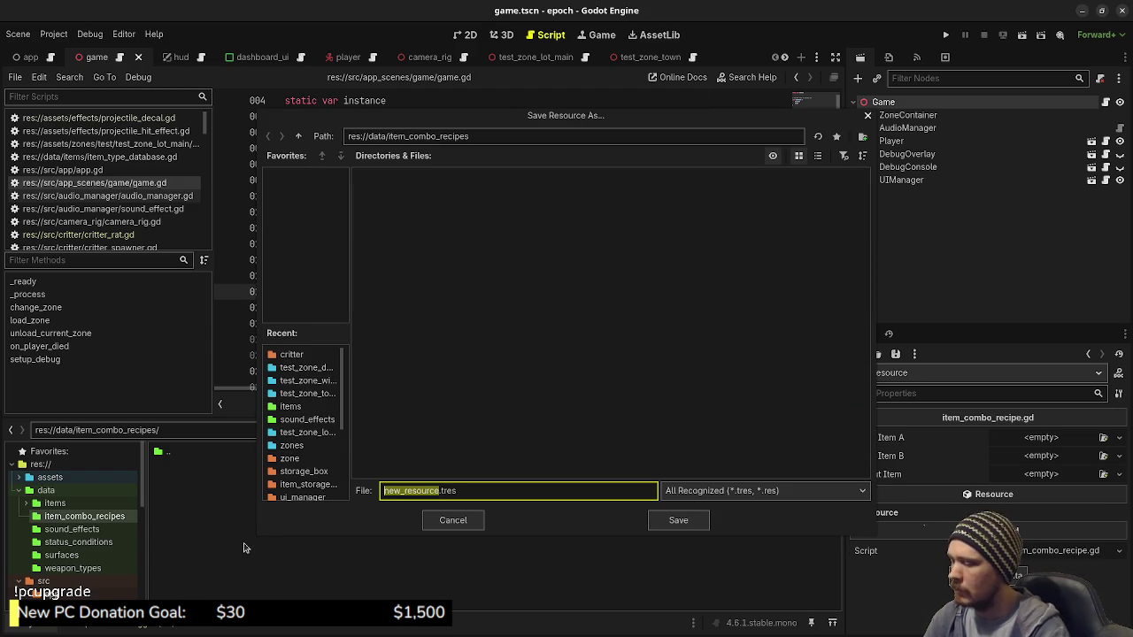
text(item_)
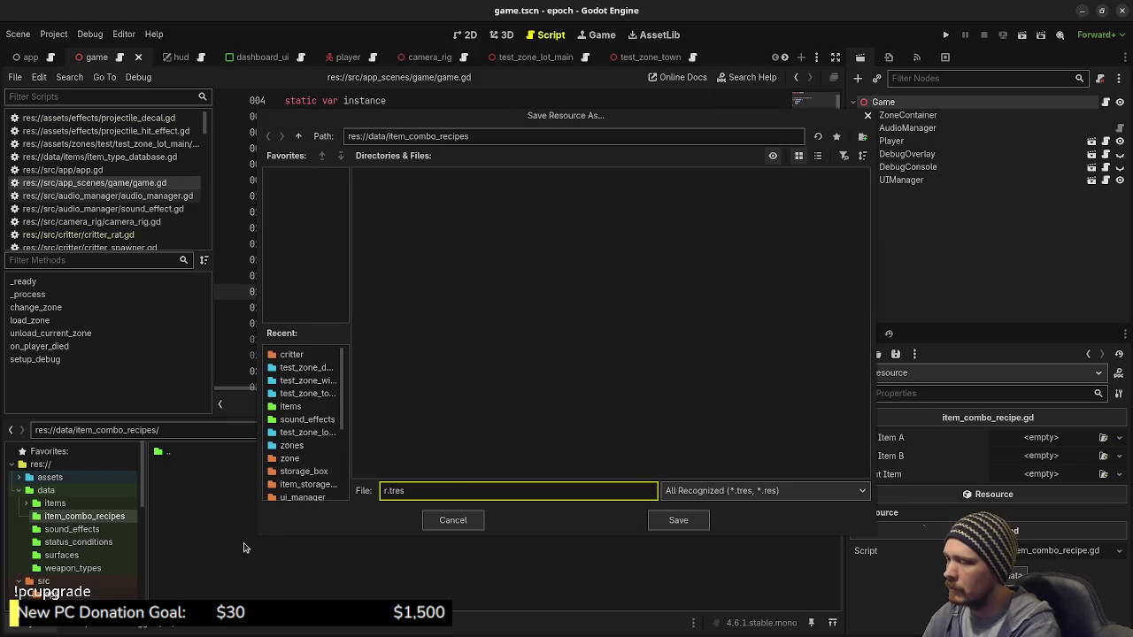
text(combo_rece)
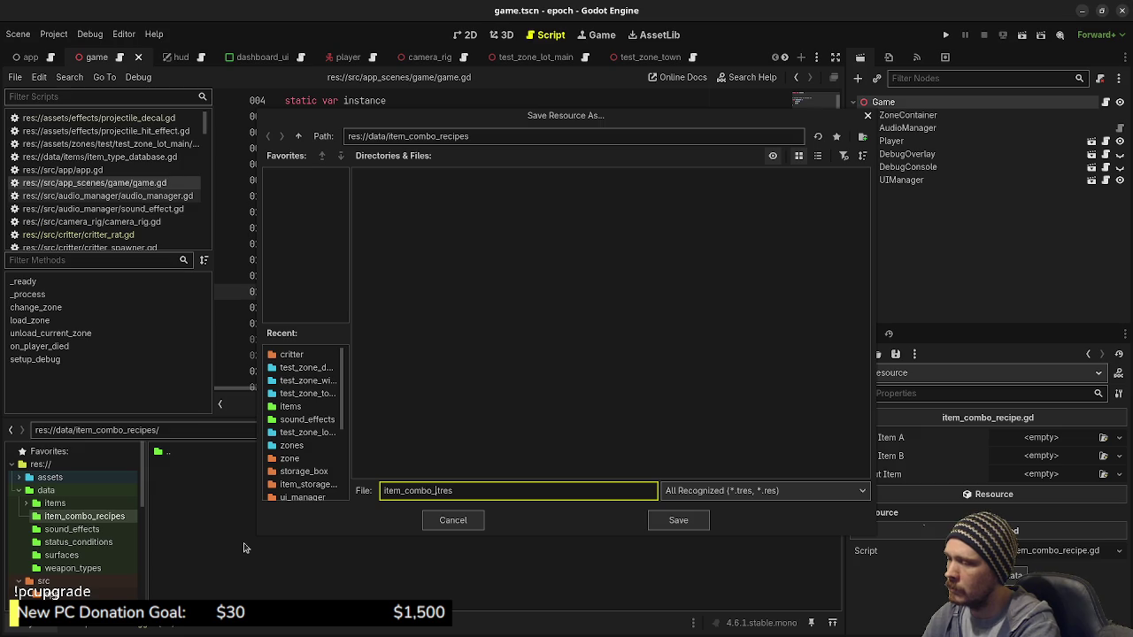
key(BackSpace)
text(ipe)
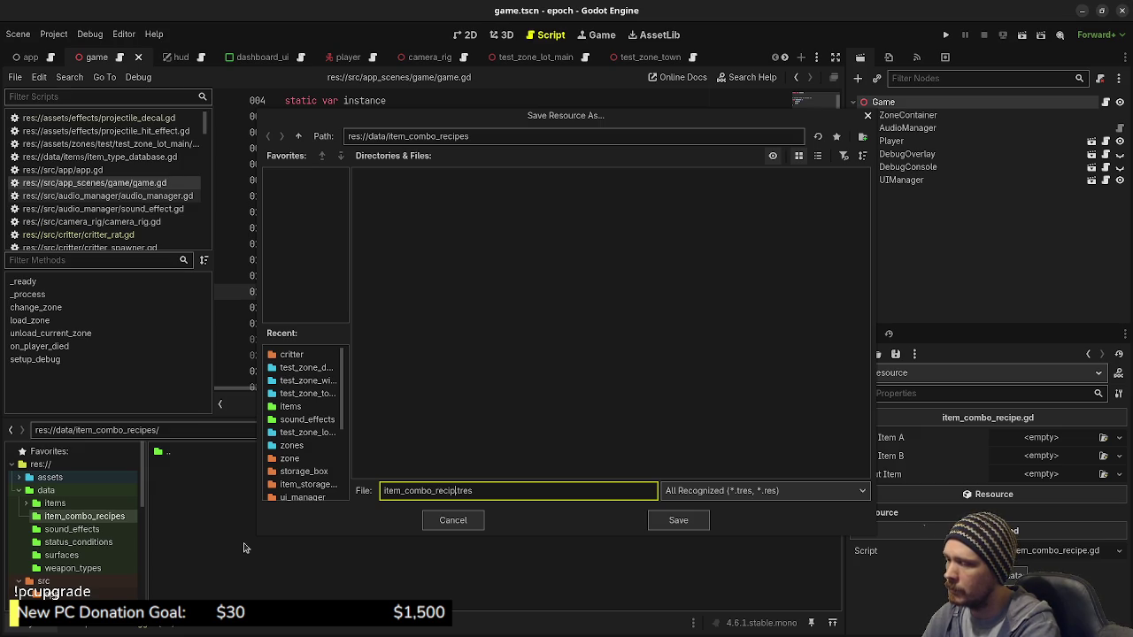
text(_potion)
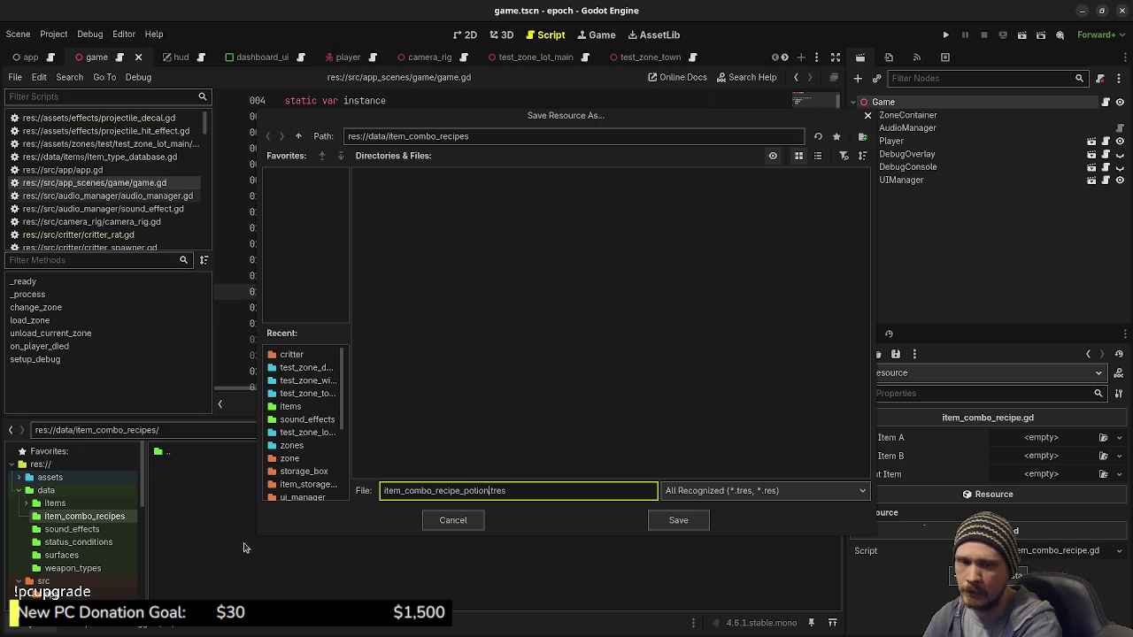
key(Return)
click(1041, 437)
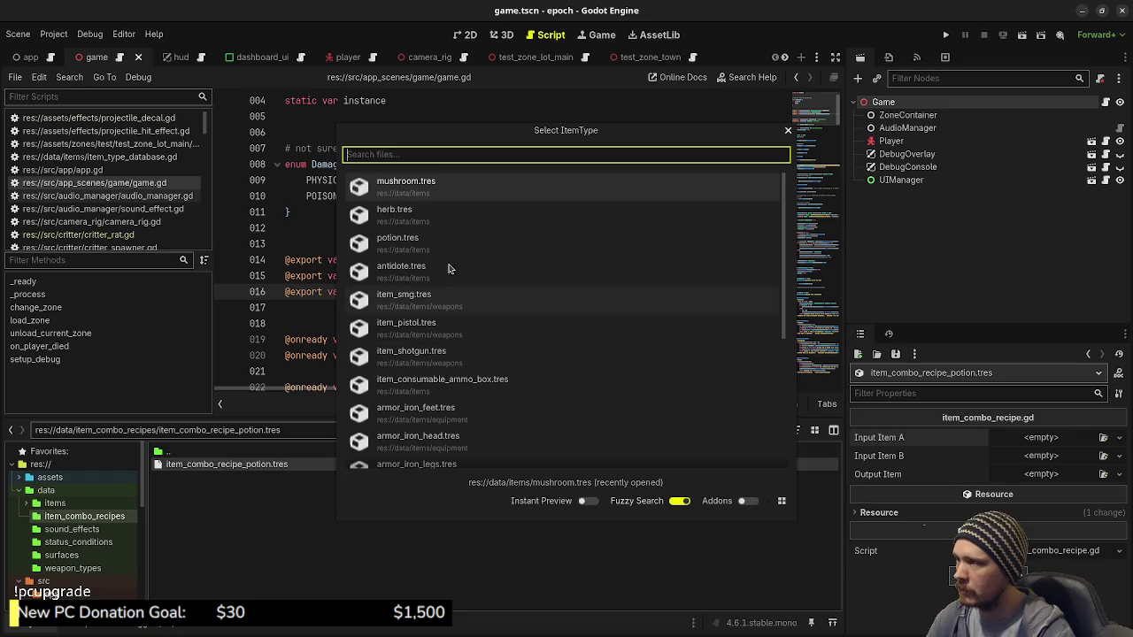
Set the recipe's inputs to herb.tres and mushroom.tres and its output to potion.tres
click(434, 216)
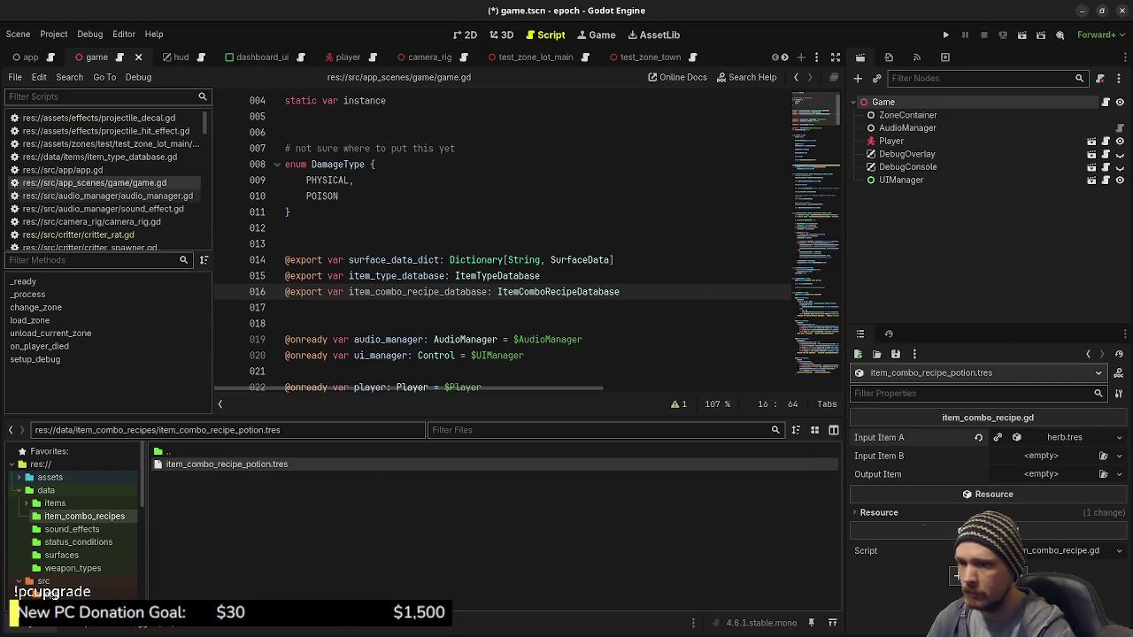
click(1097, 459)
click(474, 225)
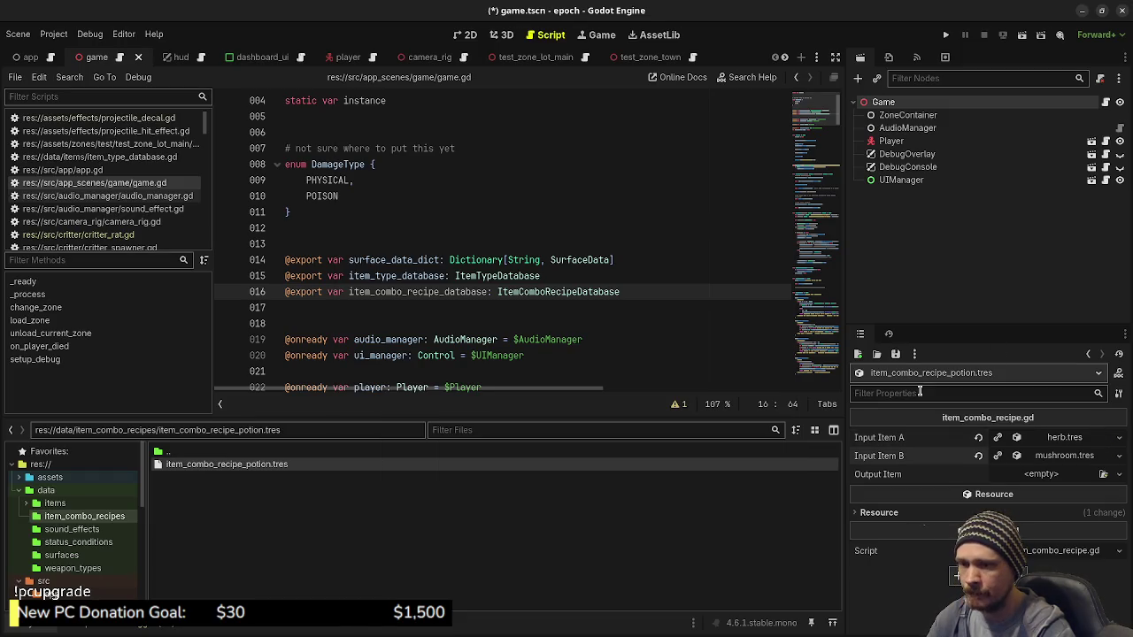
click(1102, 474)
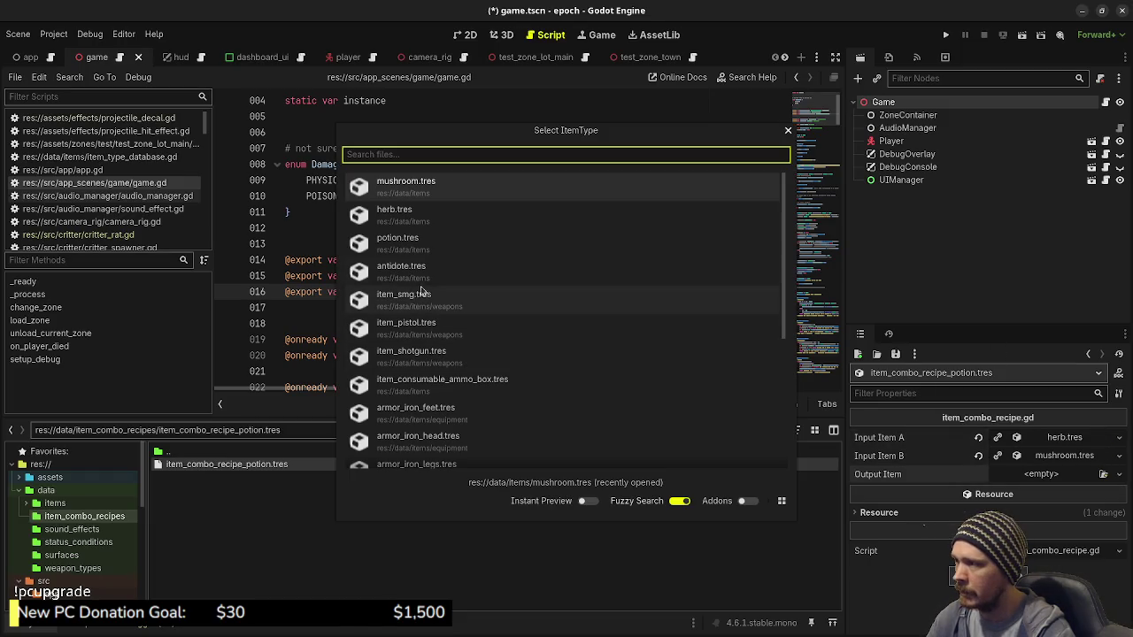
click(397, 239)
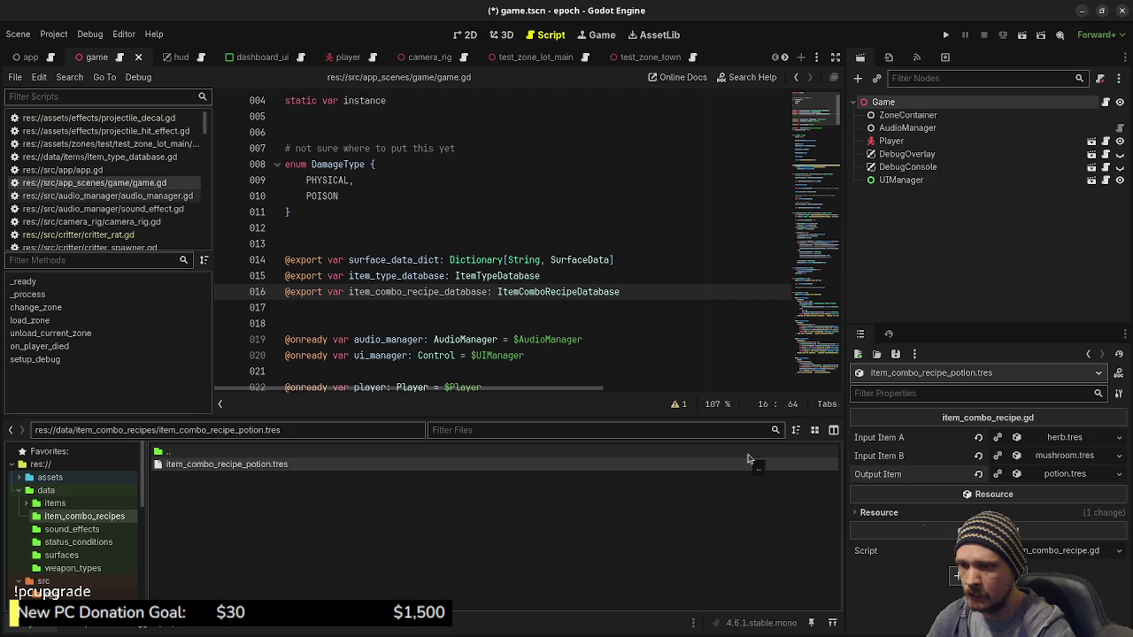
Save the scene and switch over to the Obsidian task board
click(682, 323)
key(ctrl+s)
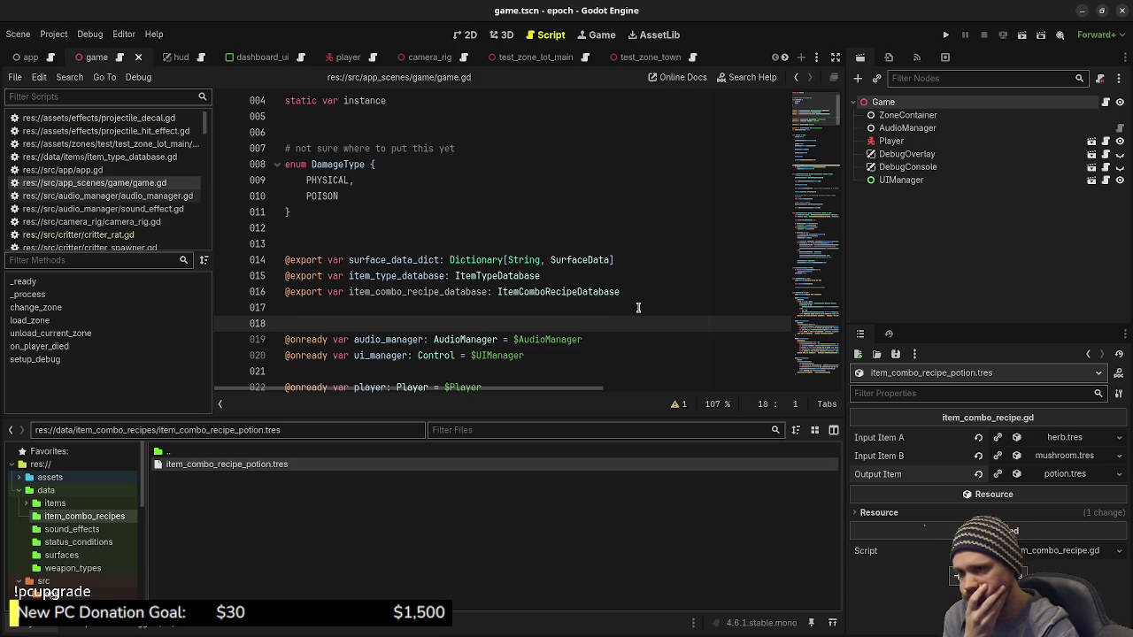
key(alt+Tab)
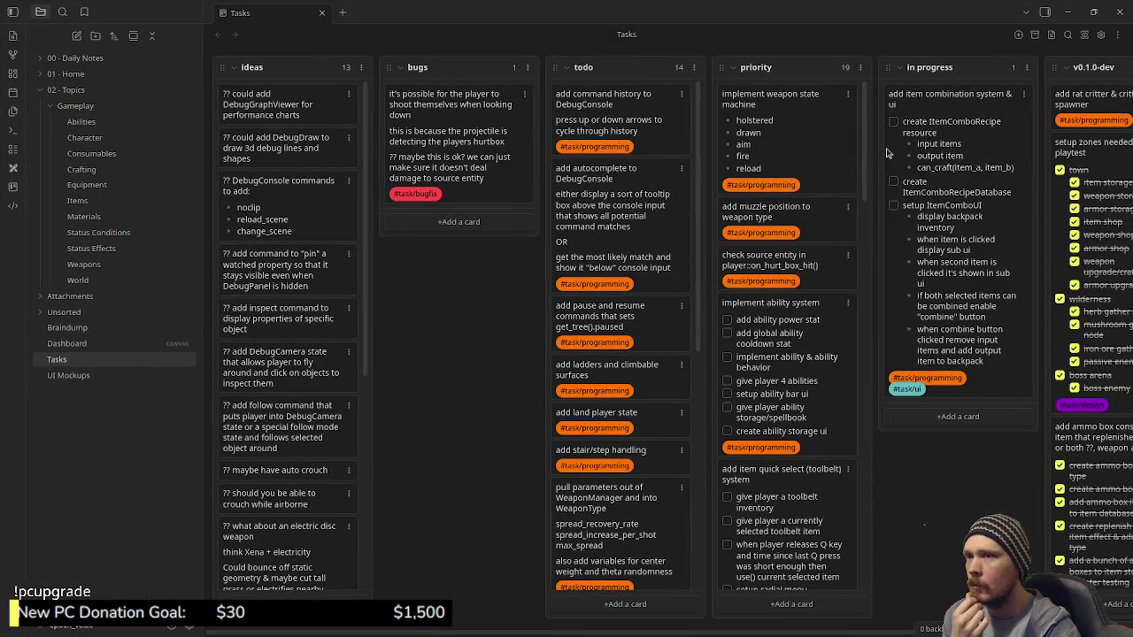
Tick off the ItemComboRecipe resource and ItemComboRecipeDatabase tasks, then minimize Obsidian
click(893, 123)
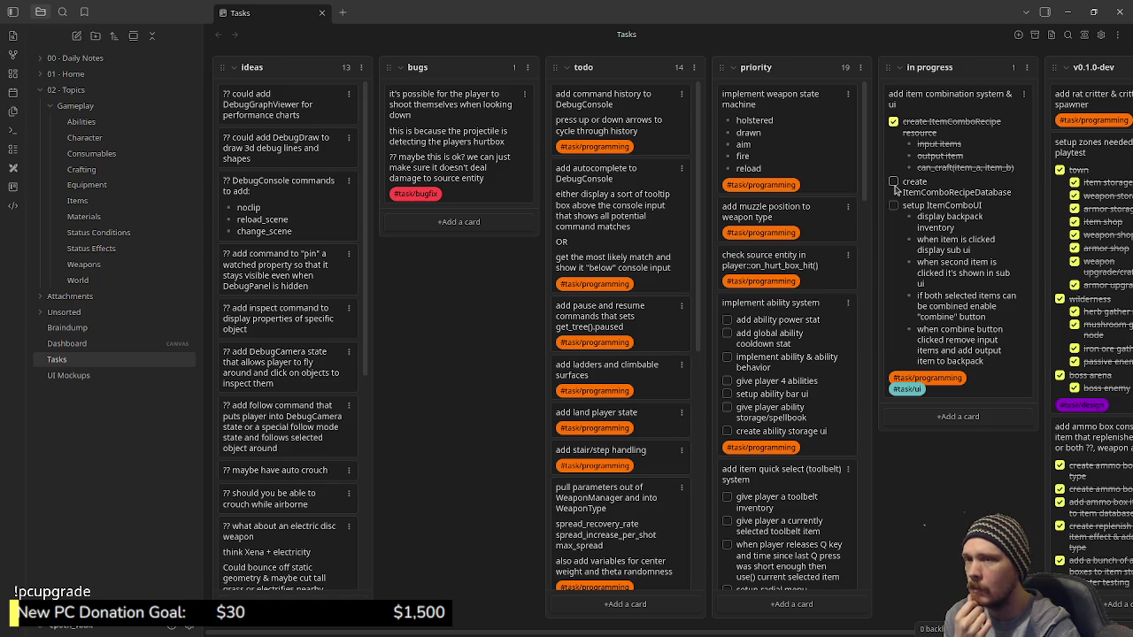
click(893, 183)
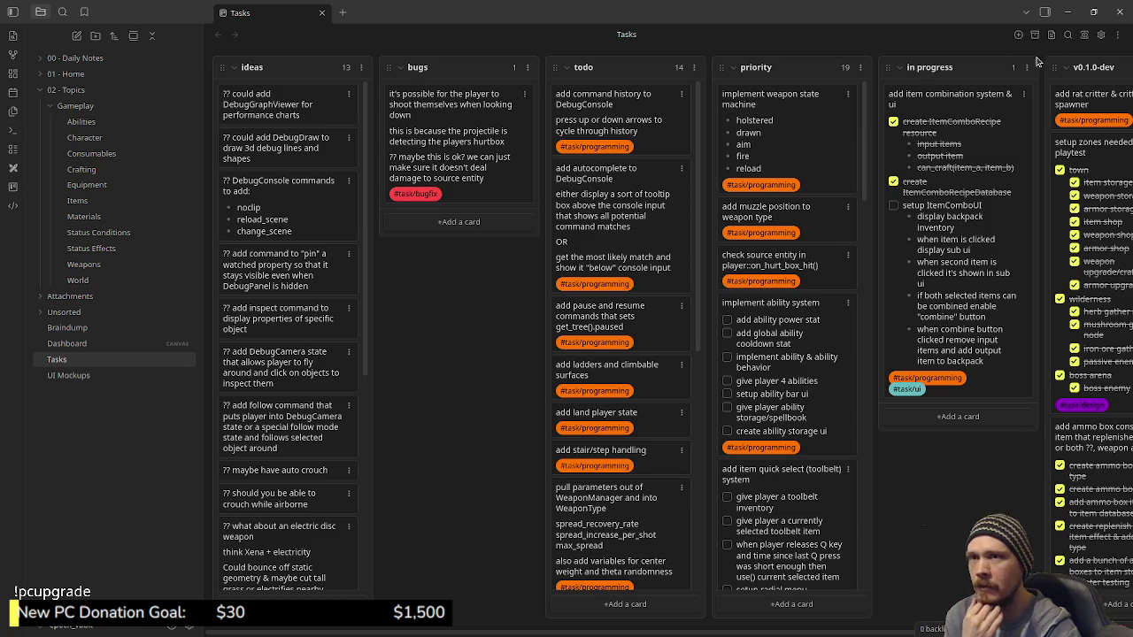
click(1069, 16)
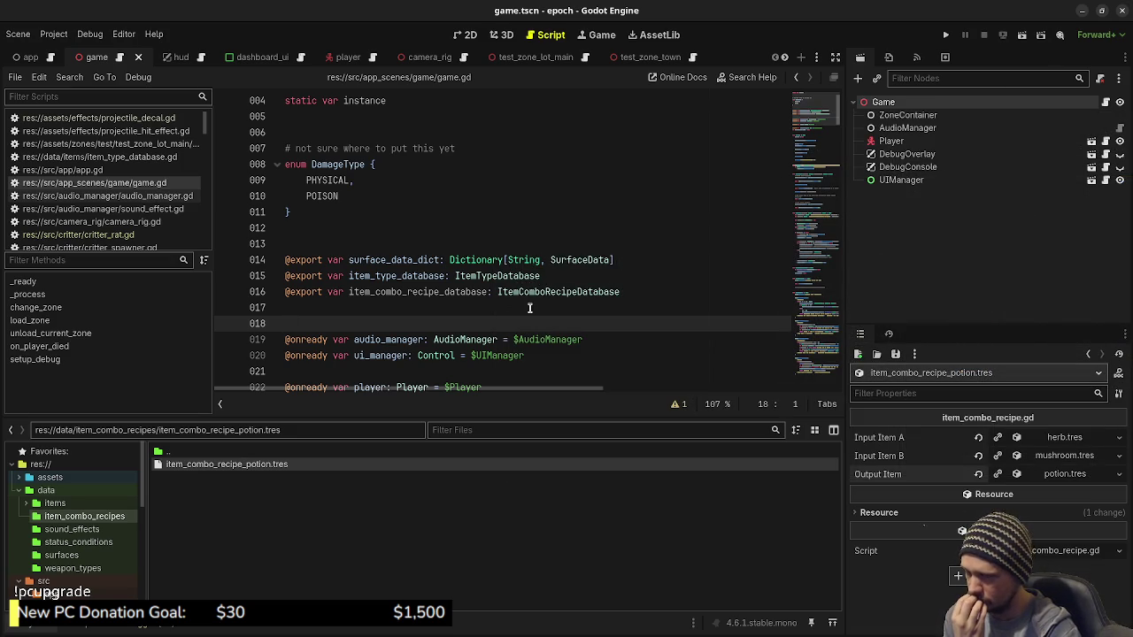
Run the project, open the in-game inventory with Tab, then stop the test run
scroll(530, 308, down, 7)
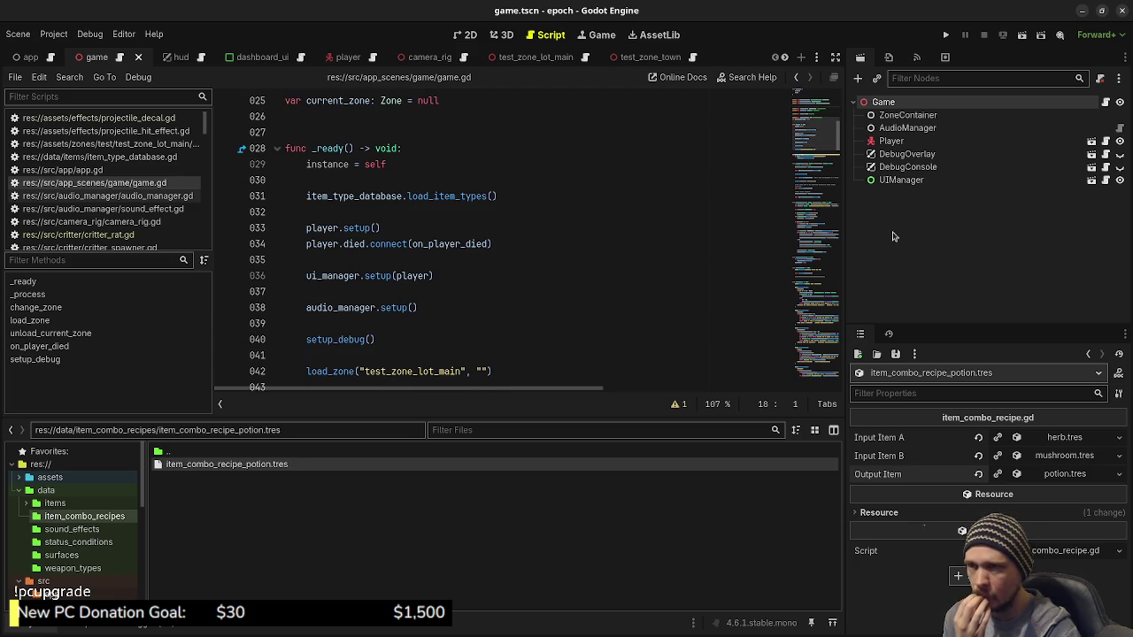
click(946, 37)
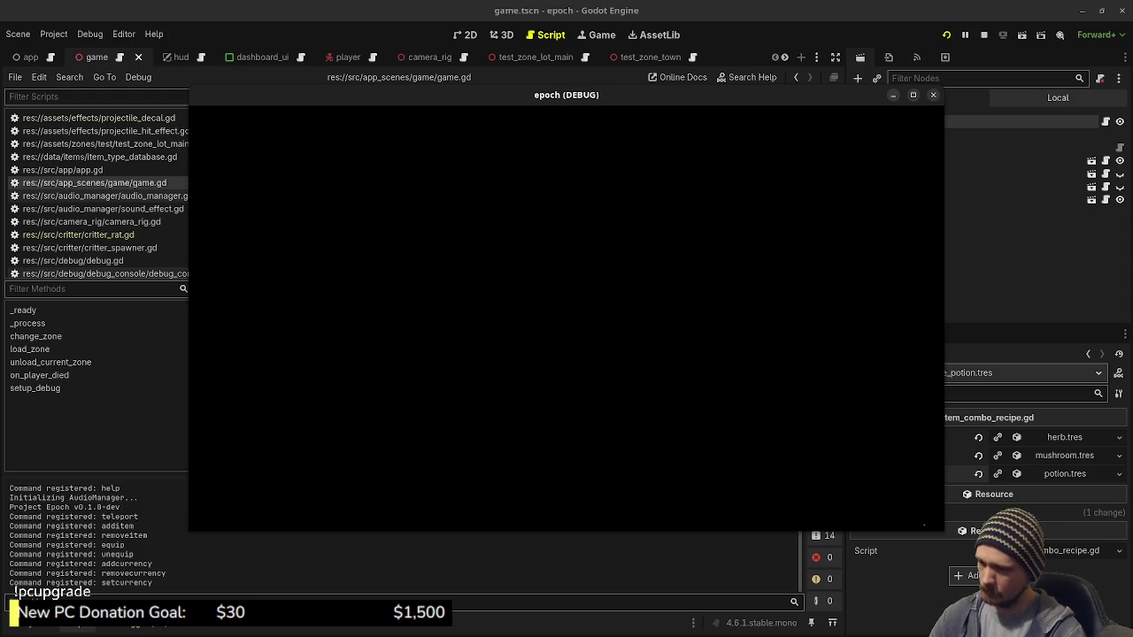
key(Tab)
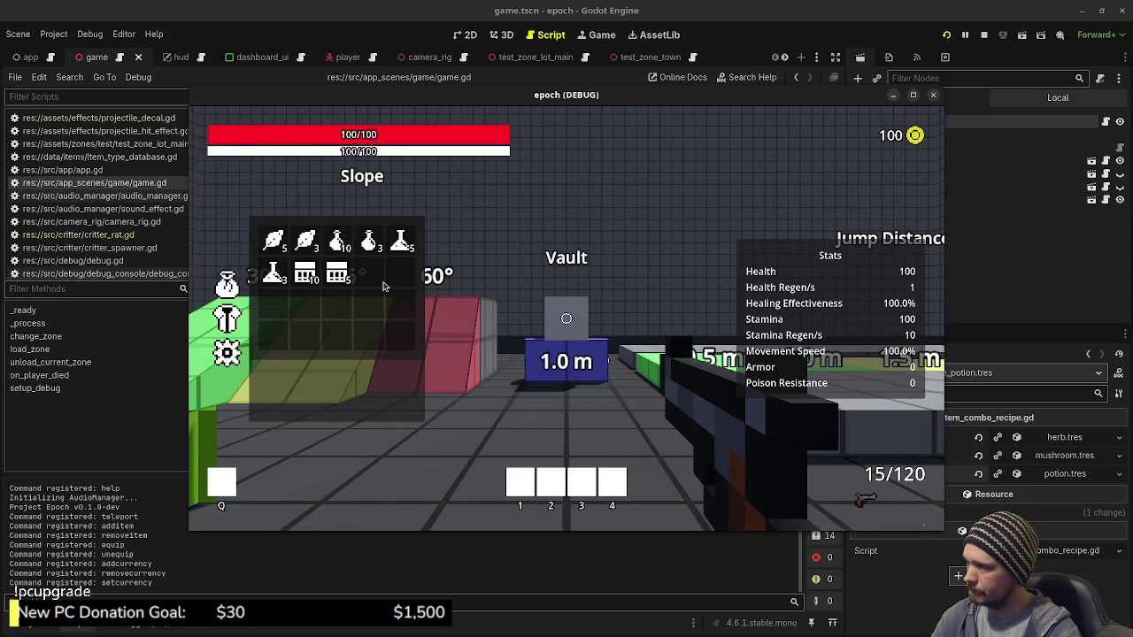
click(983, 33)
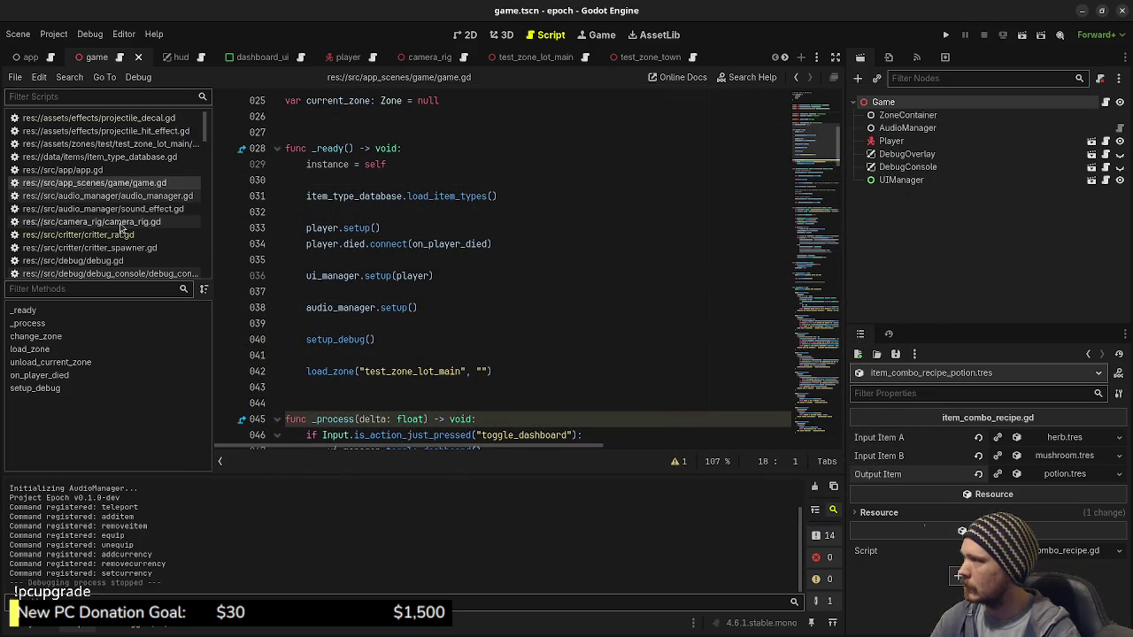
scroll(129, 230, down, 2)
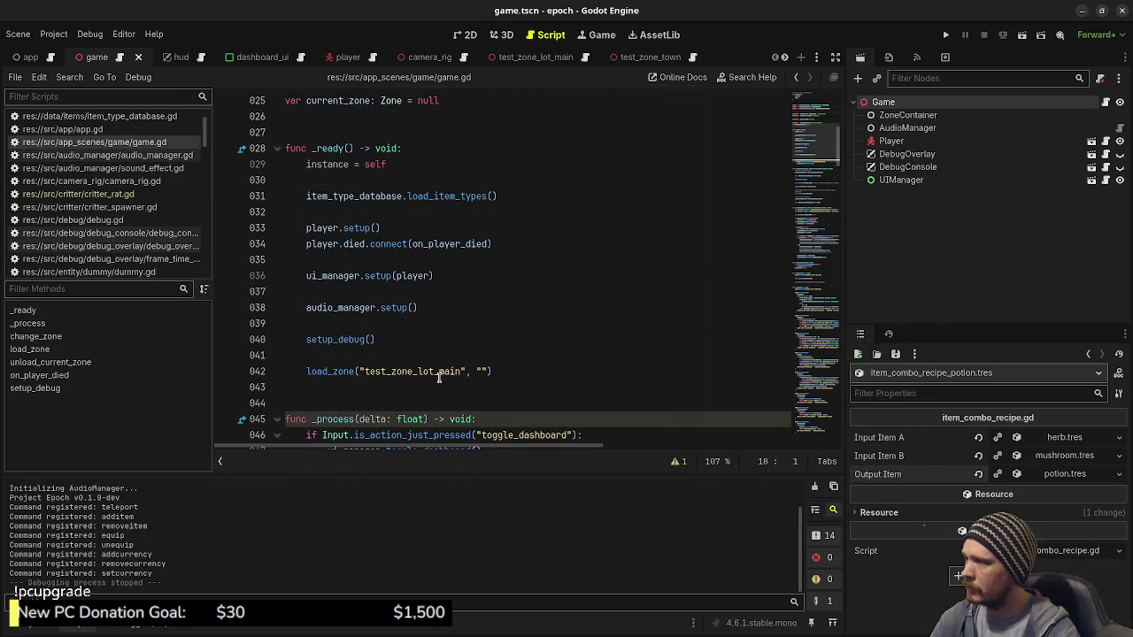
Below load_zone, declare item_a and item_b fetched as "herb" and "mushroom" via get_item_type
click(520, 375)
key(Return)
key(Return)
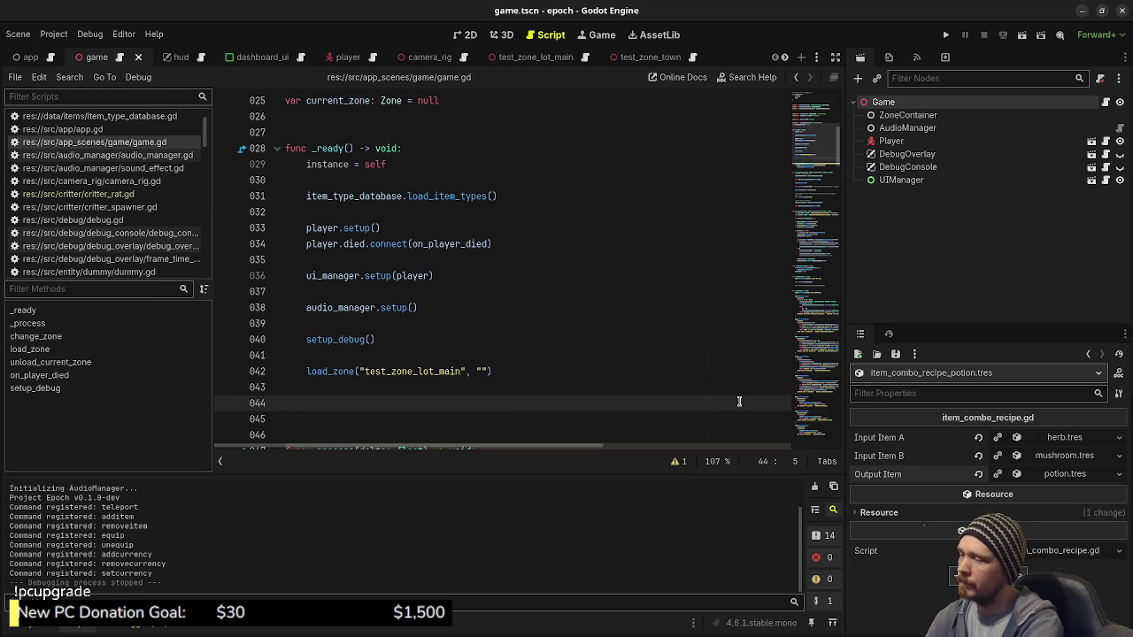
text(var )
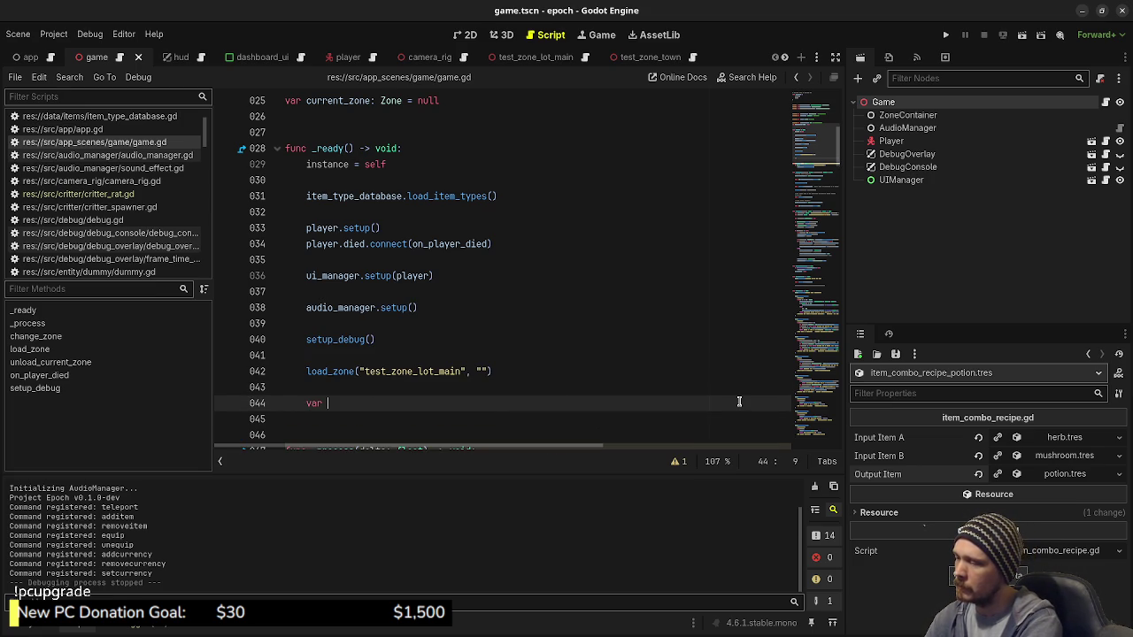
text(item)
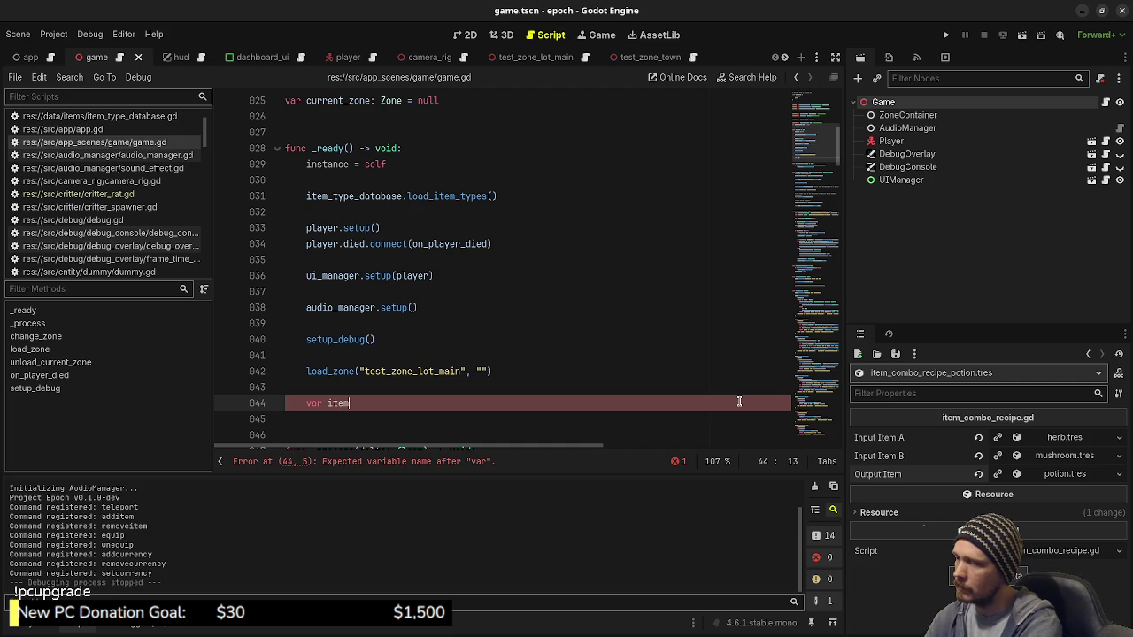
text(_a: ItemType =)
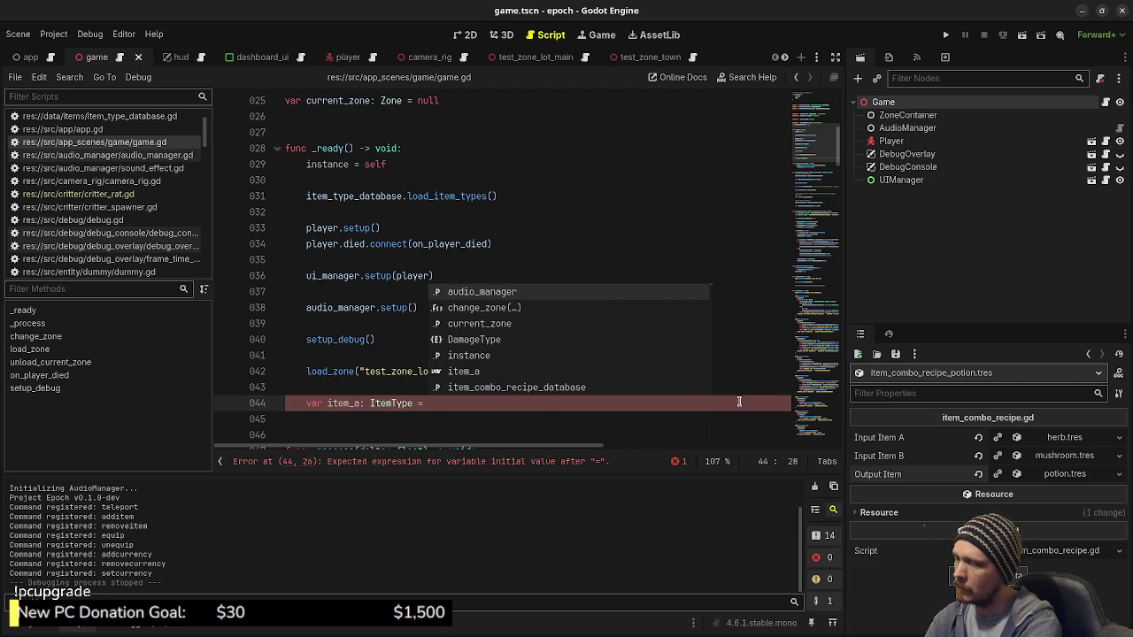
text( g)
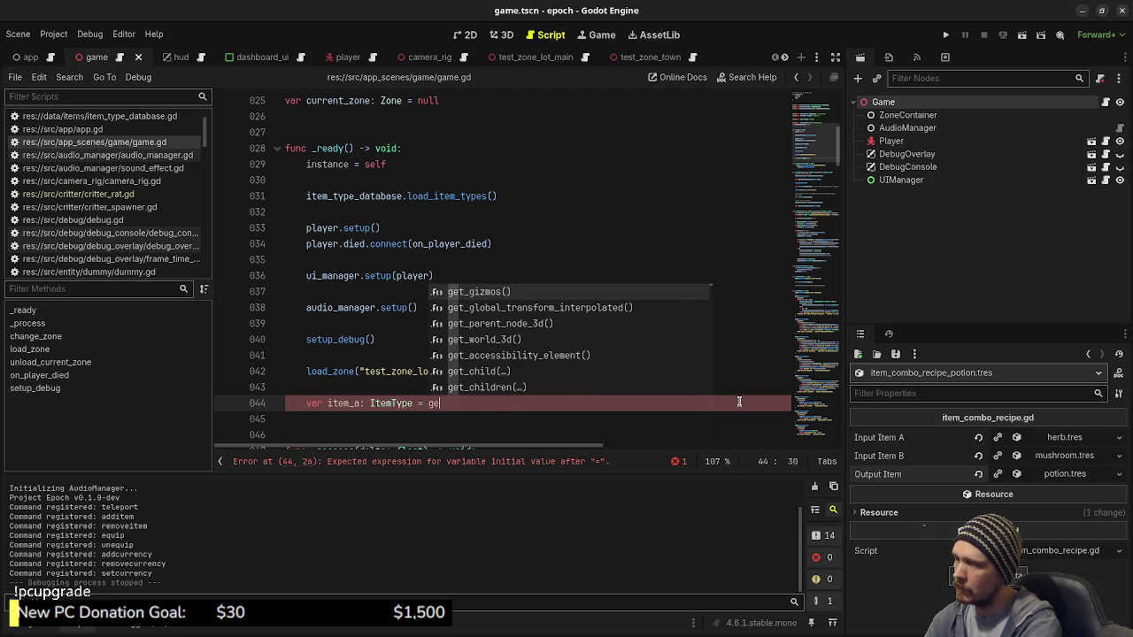
key(BackSpace)
text(item_ty)
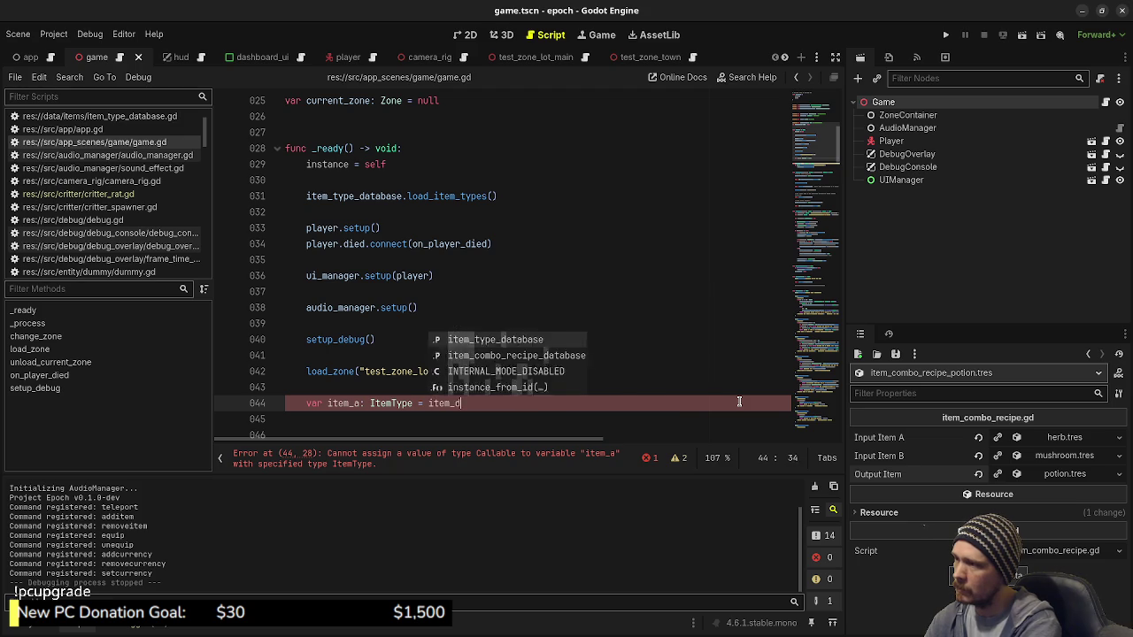
key(Return)
text(.get_i)
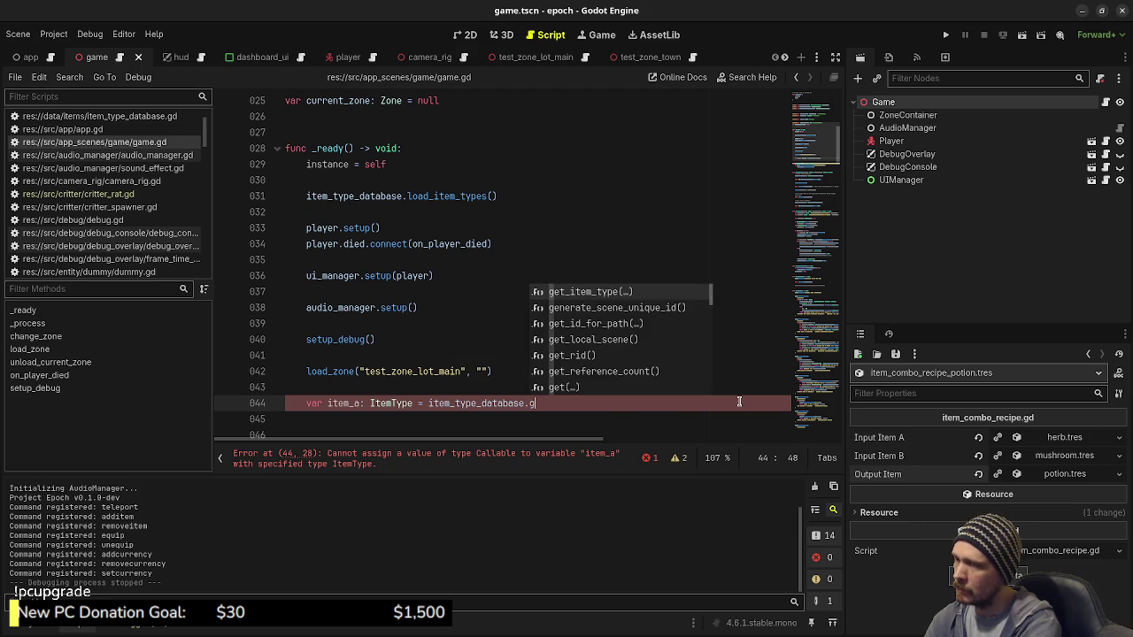
key(Return)
text(")
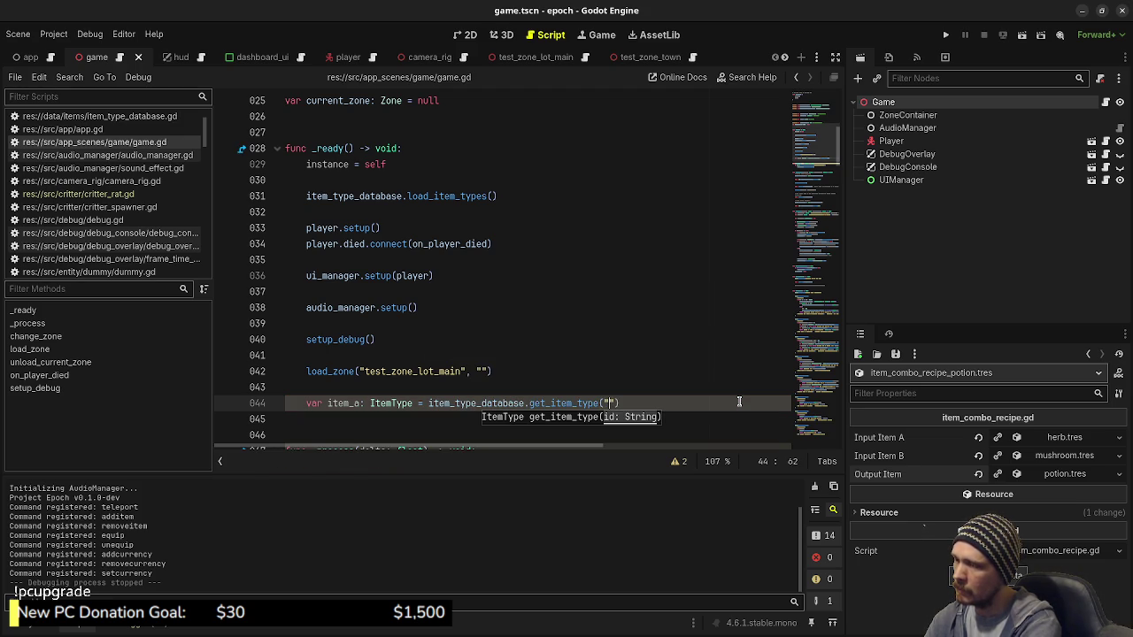
text(herb)
key(End)
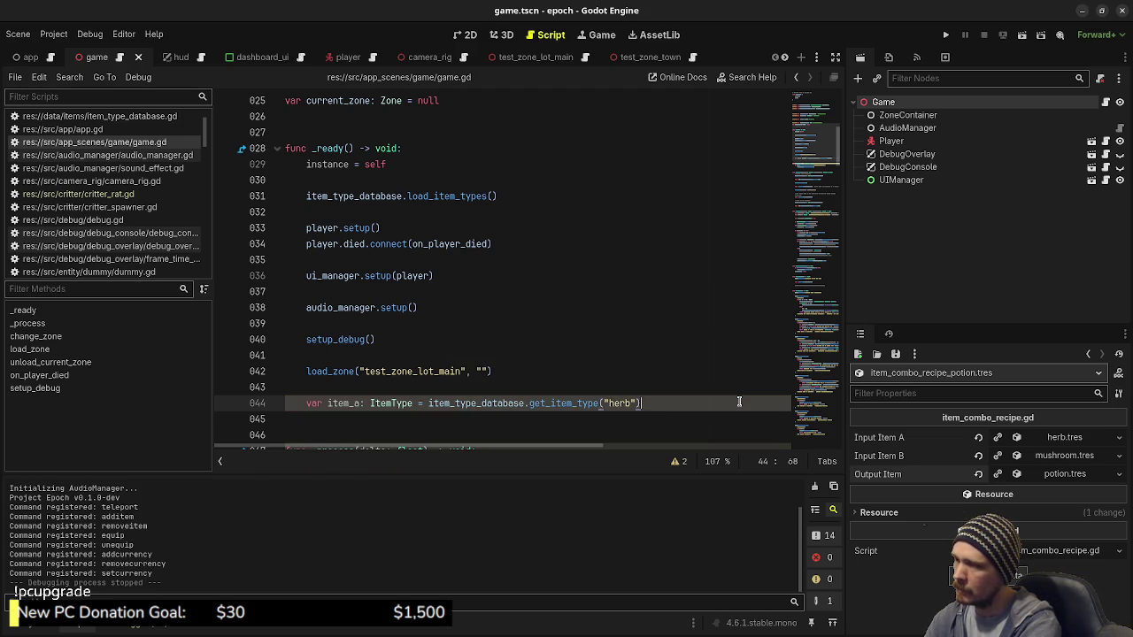
key(Return)
text(var item_)
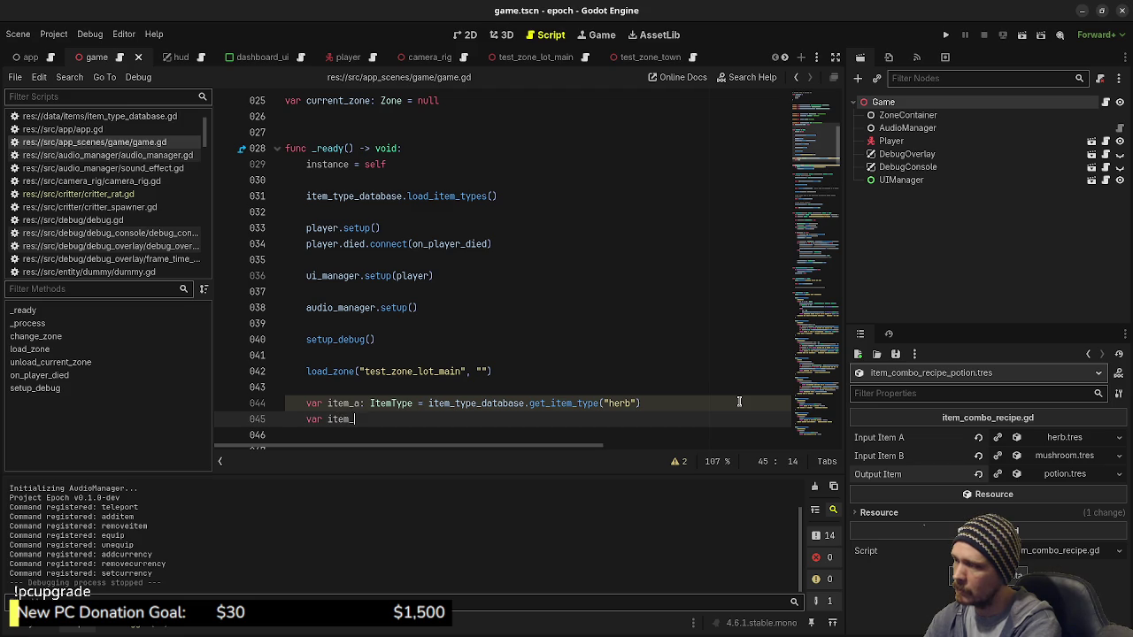
text(b: Item)
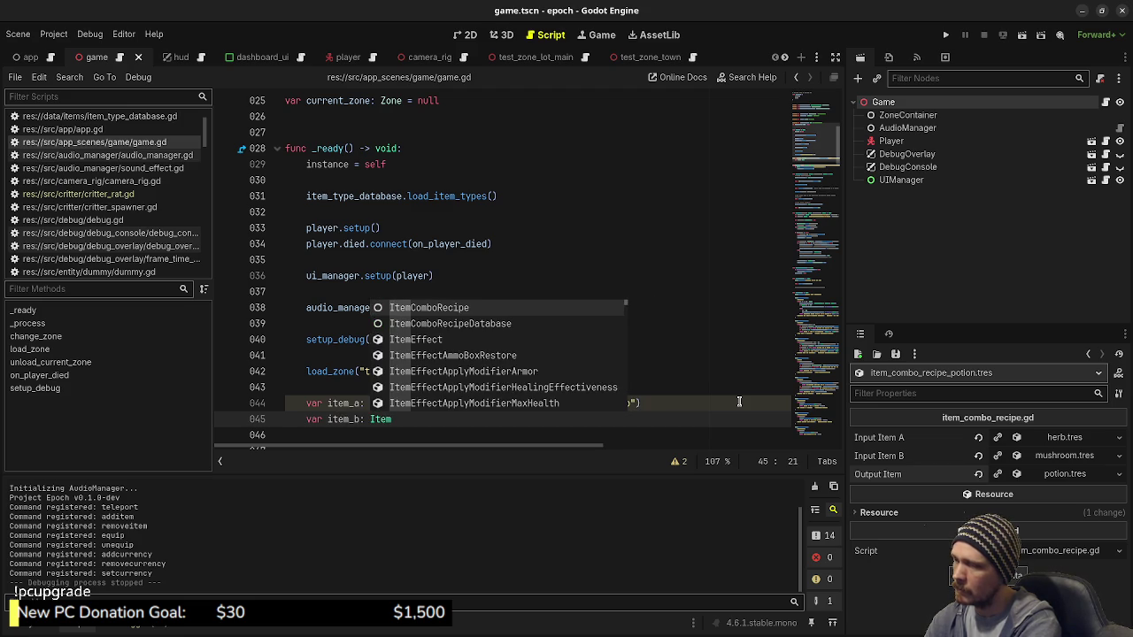
text(Type = )
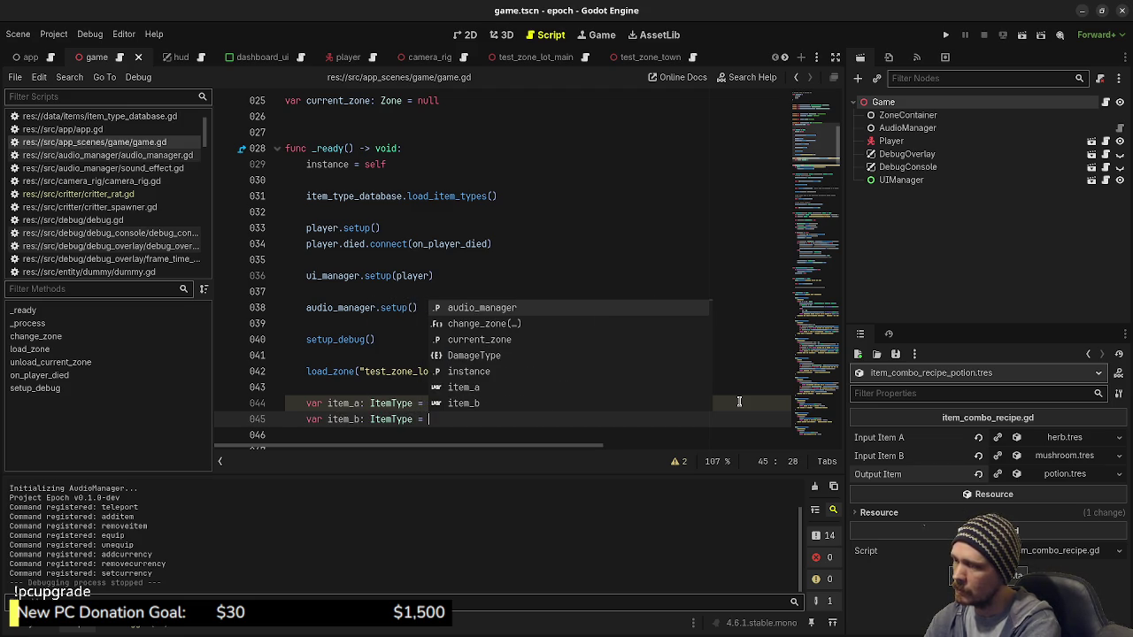
text(item_data)
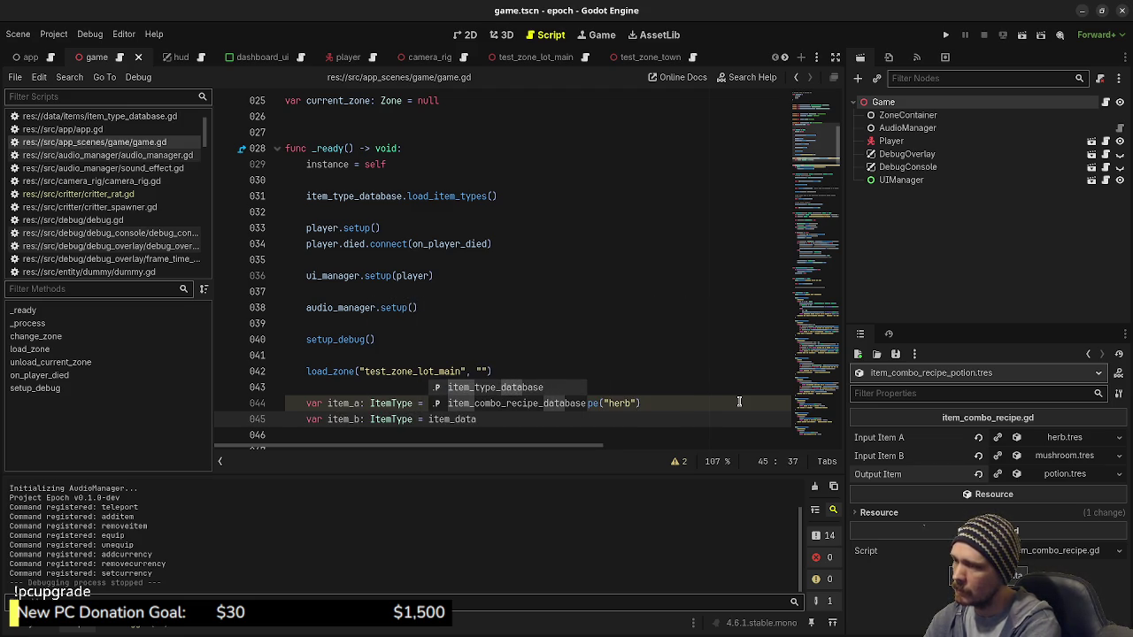
key(Return)
text(.get_ite)
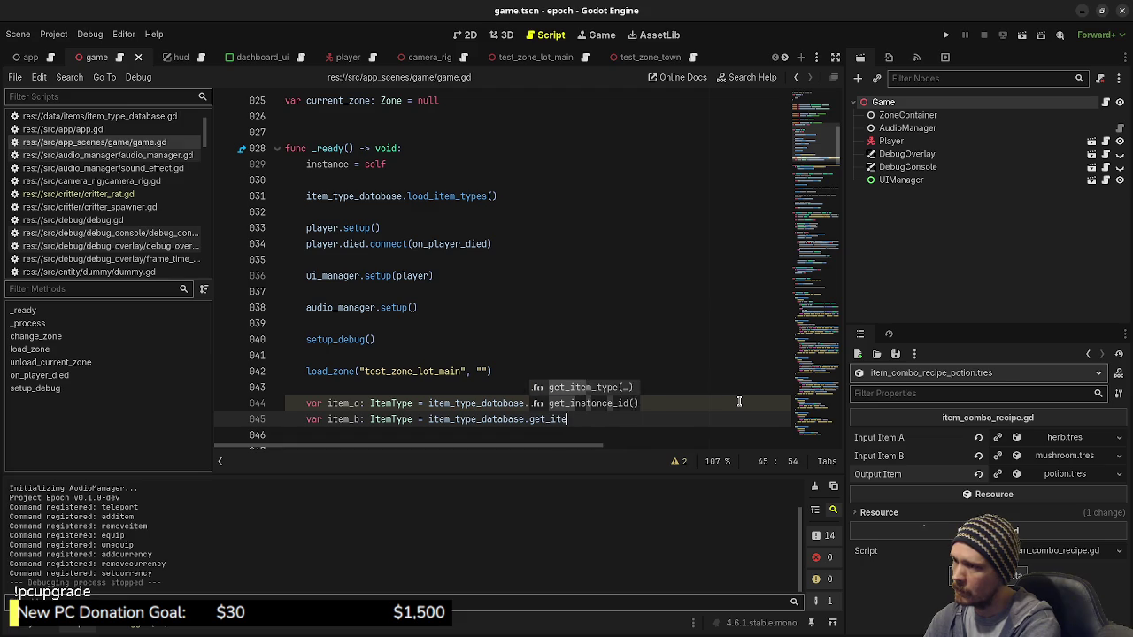
key(Return)
text(")
text(mushroom)
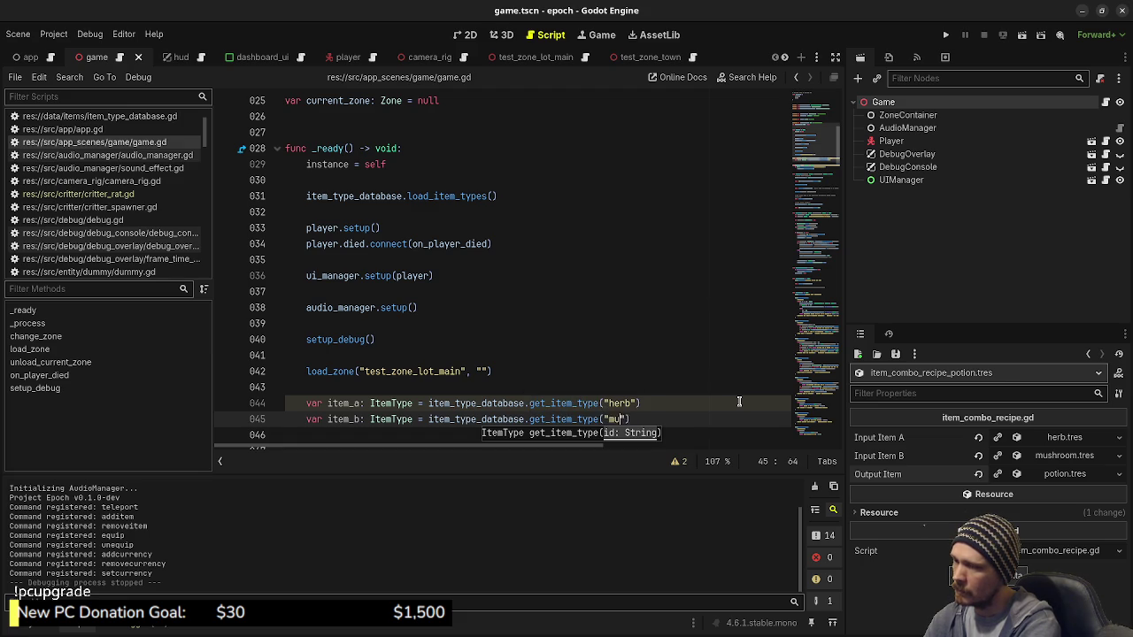
key(End)
Add a for i in item_combo_recipe_database.recipes loop
key(Return)
key(Return)
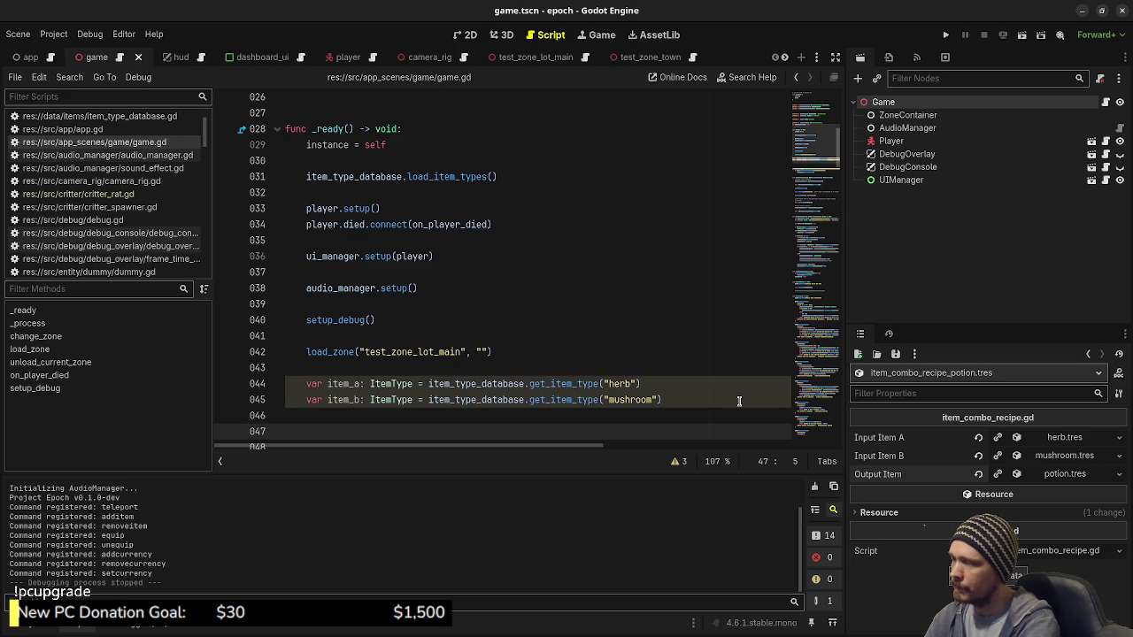
text(for)
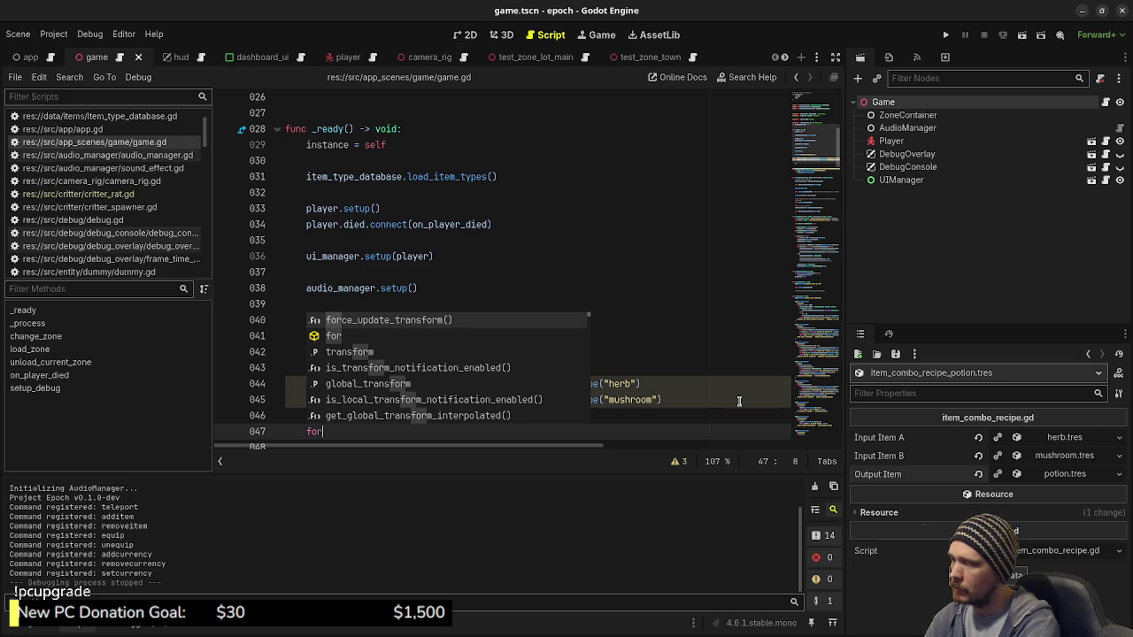
text( i i n)
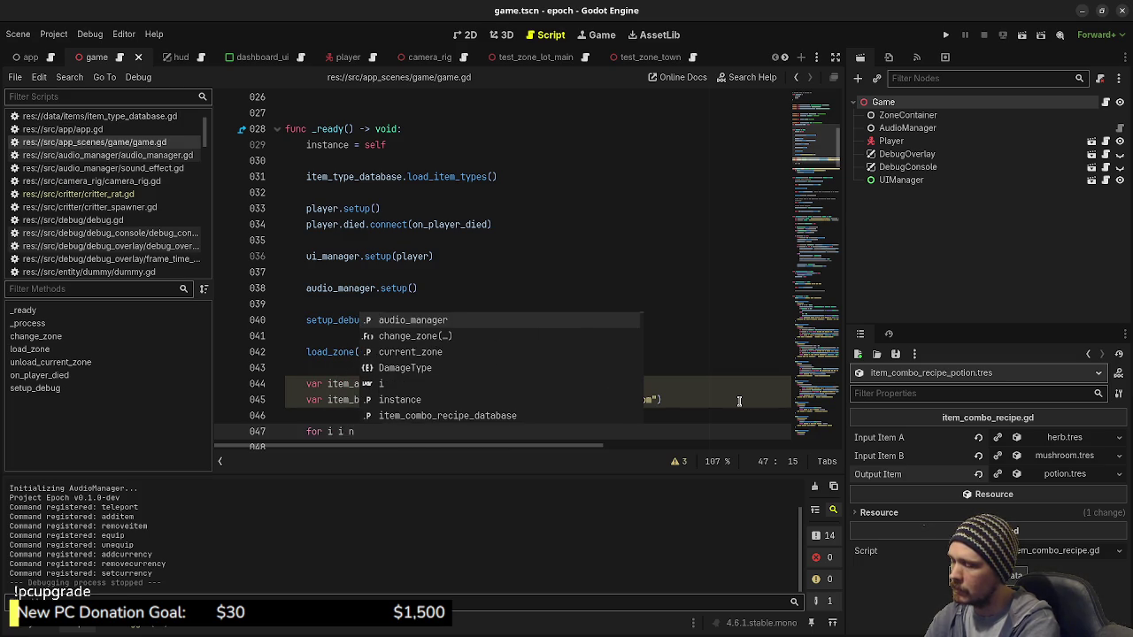
key(BackSpace)
key(BackSpace)
key(BackSpace)
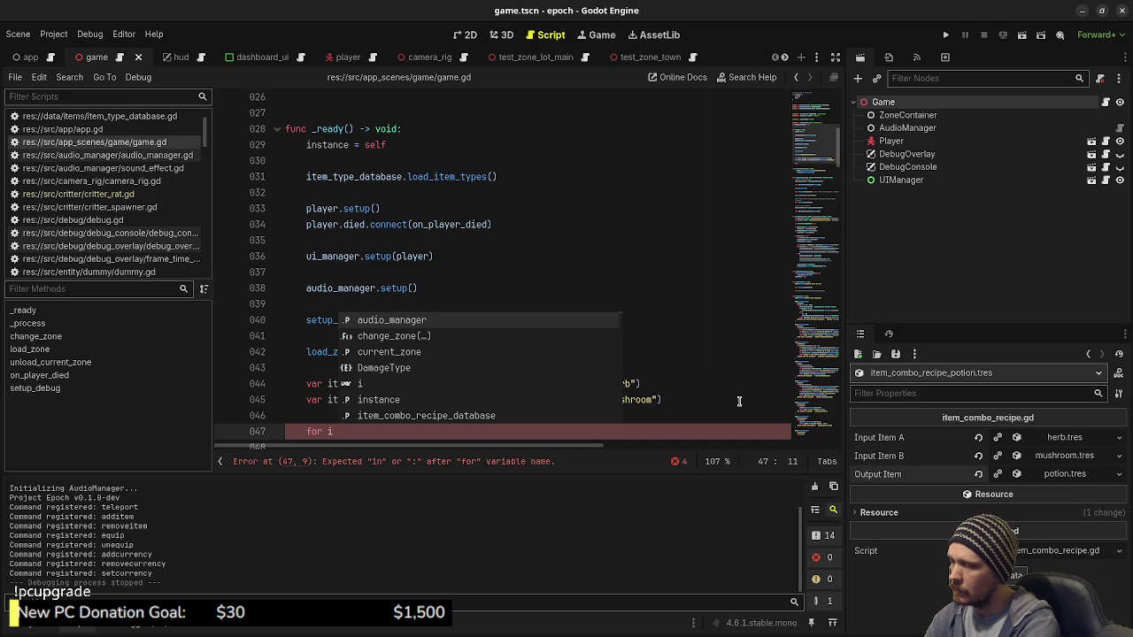
text(in )
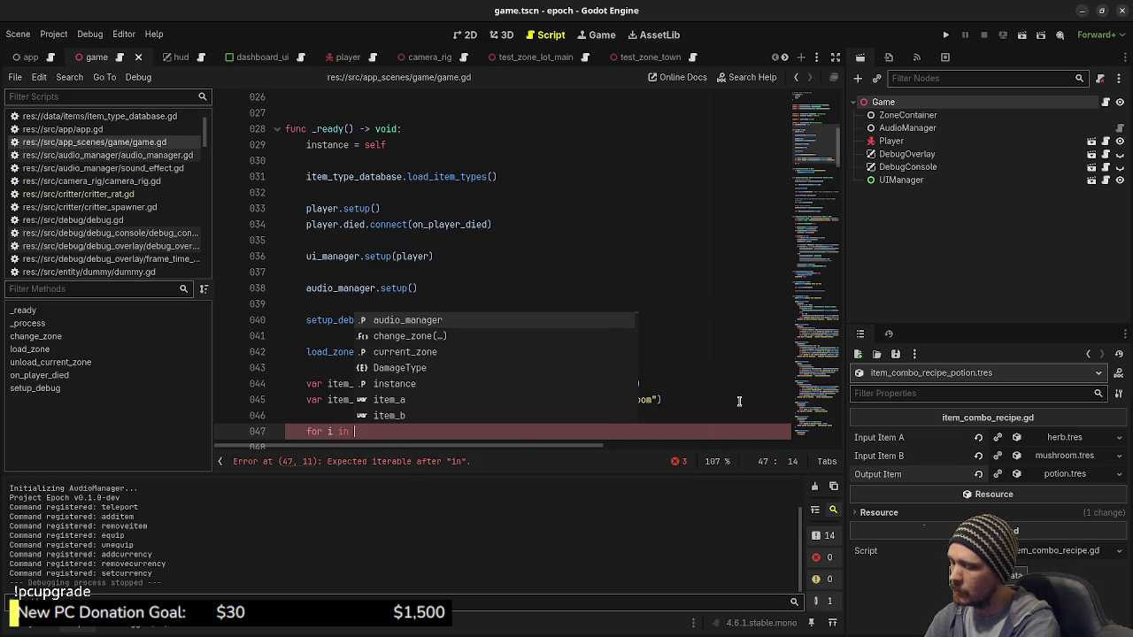
text(item-comb)
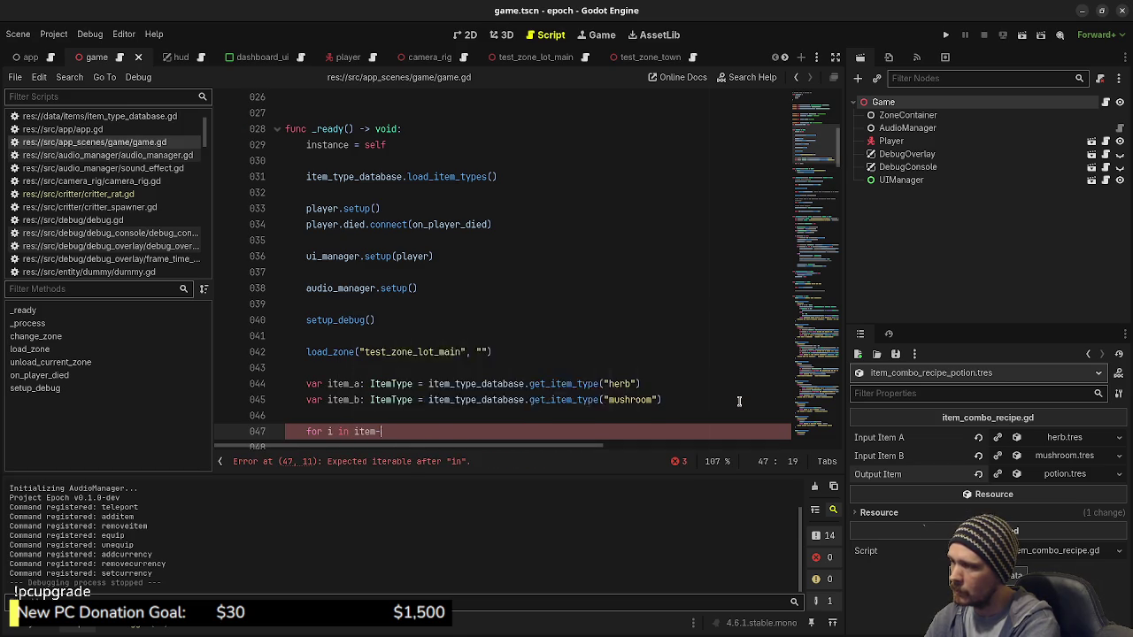
key(BackSpace)
key(BackSpace)
key(BackSpace)
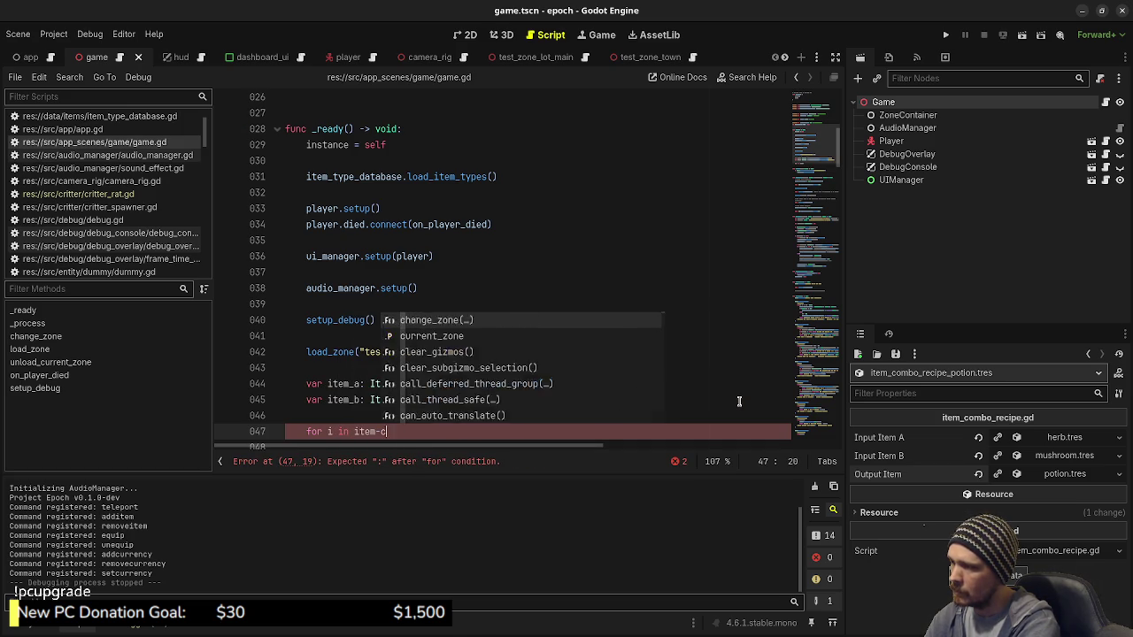
text(_comb)
key(Return)
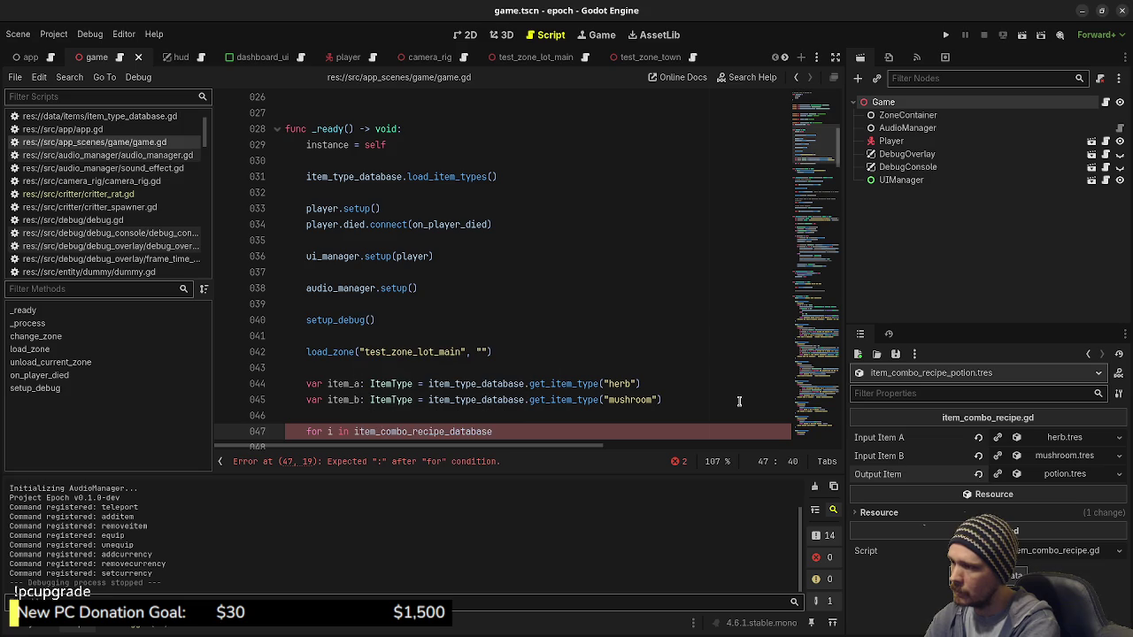
text(:)
key(Return)
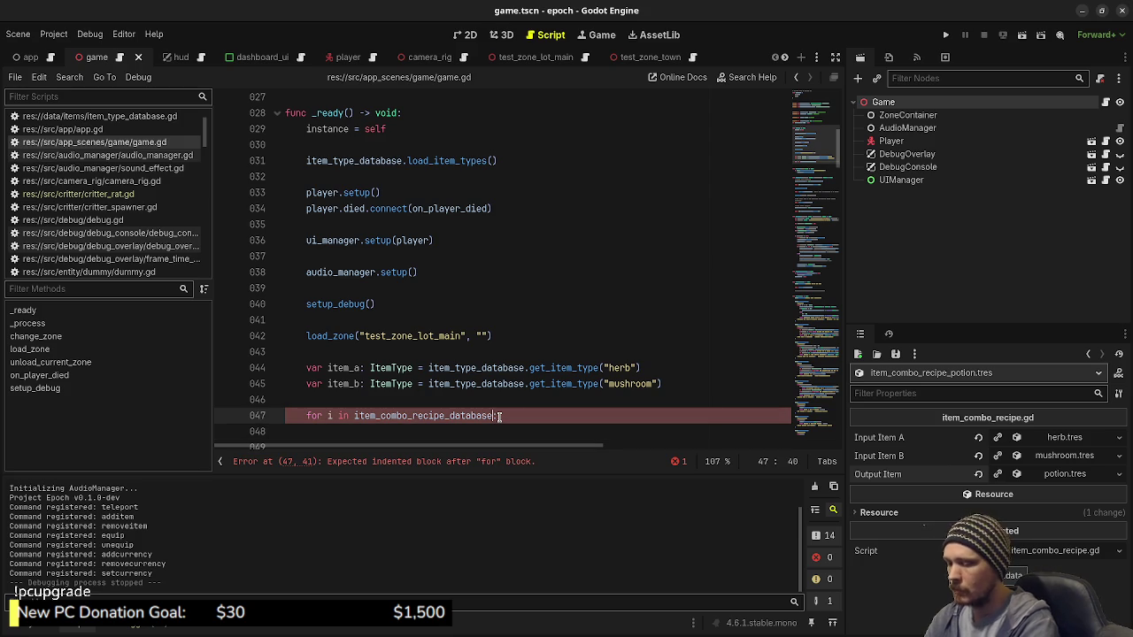
text(.recipes)
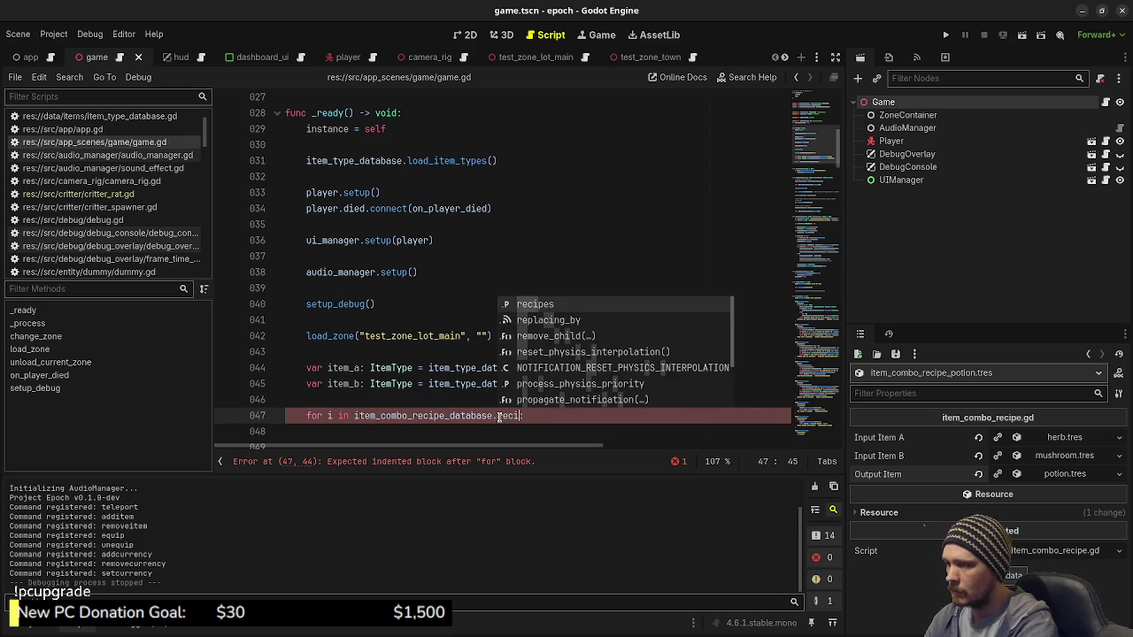
key(End)
key(Return)
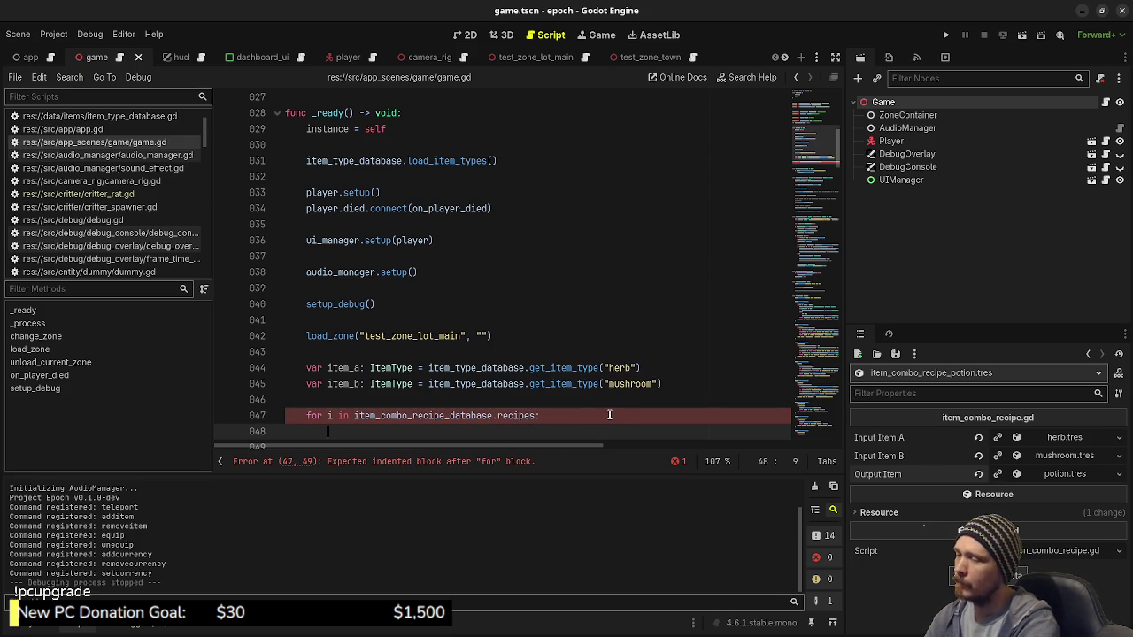
Inside the loop, add if item_combo_recipe_database.recipes[i].can_combine([item_a, item_b])
text(if)
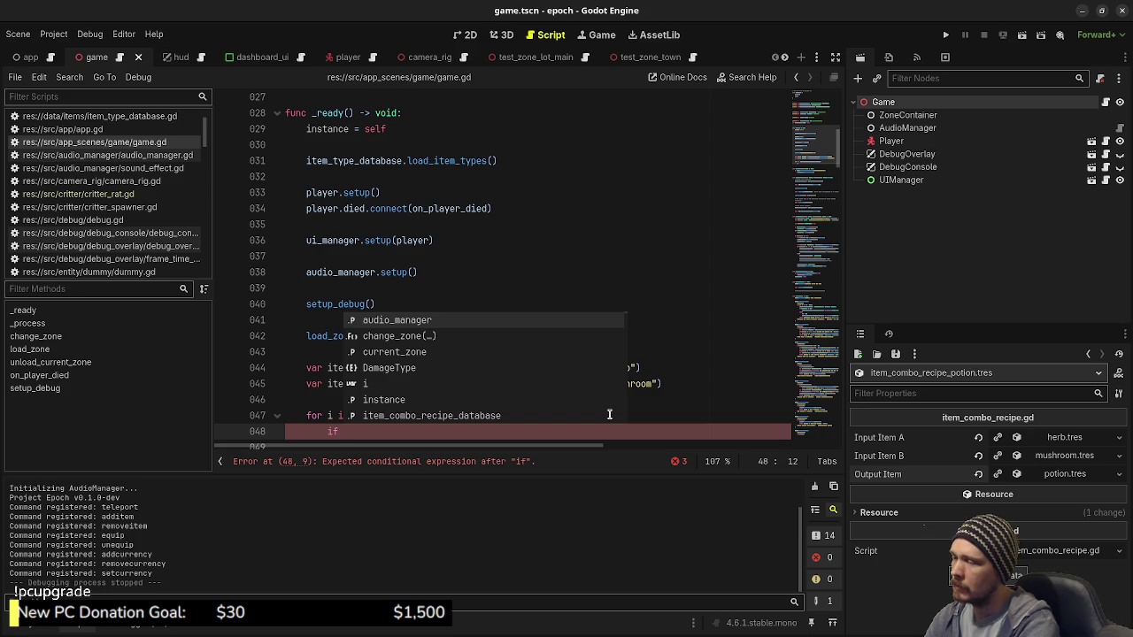
key(Down)
key(Down)
key(Down)
key(Return)
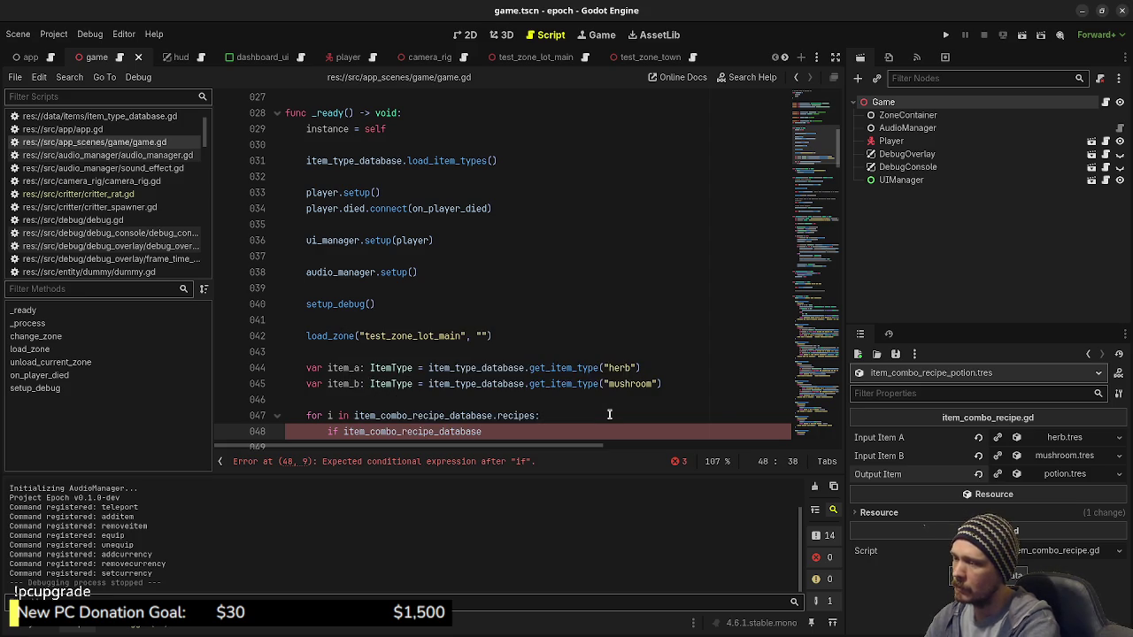
text(.reci)
key(Return)
text(.can_)
key(BackSpace)
key(BackSpace)
key(BackSpace)
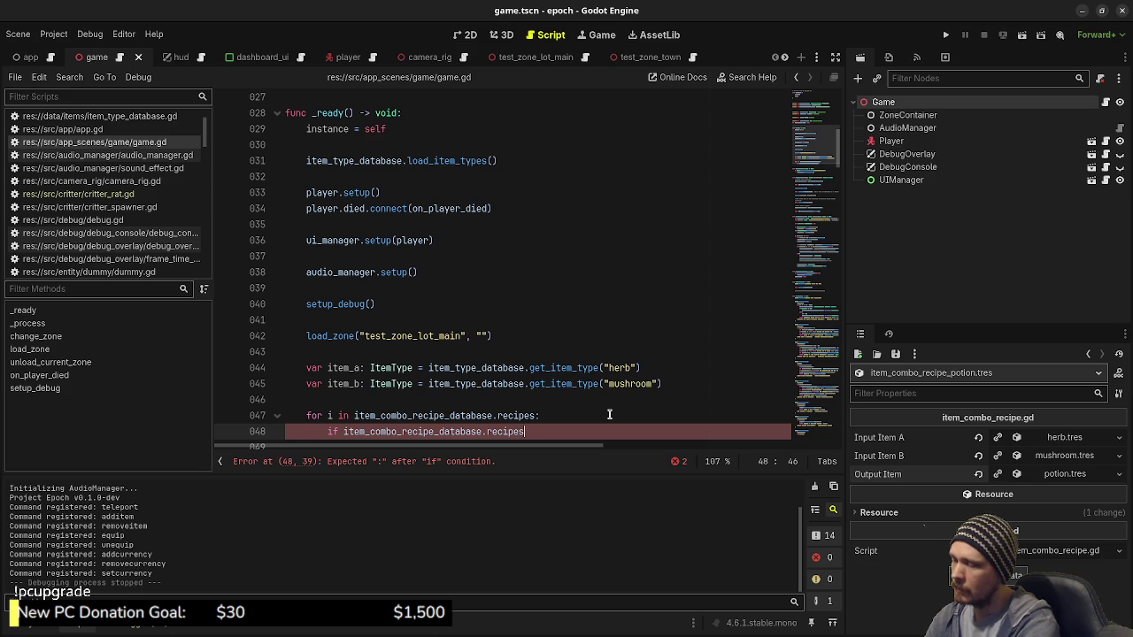
text([i].can_)
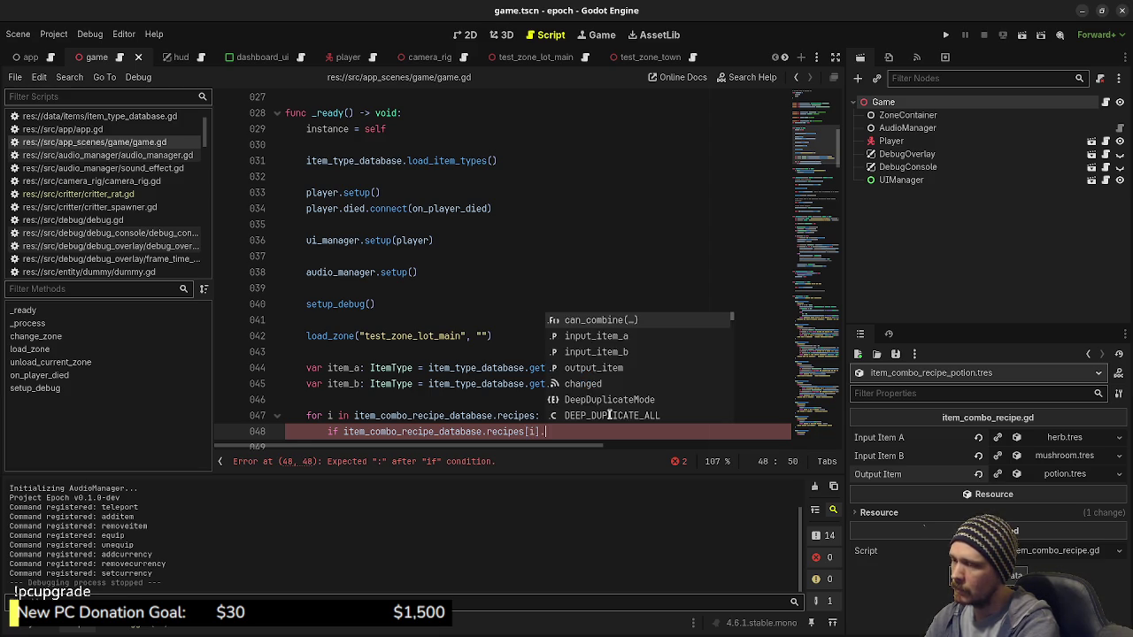
key(Return)
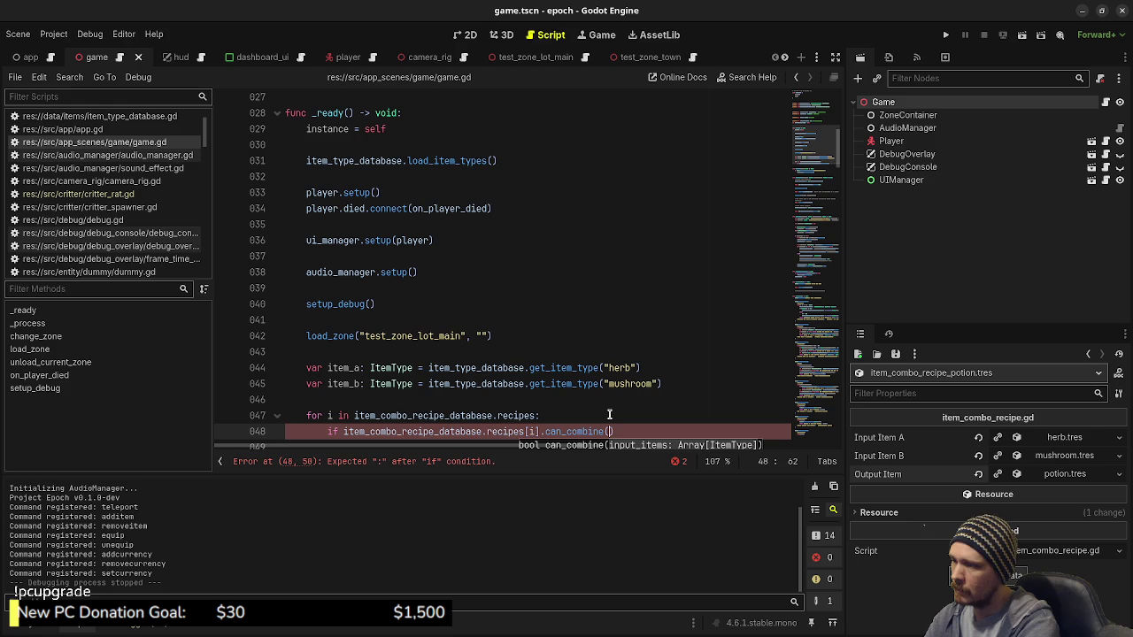
text([)
text(item_a, item_b)
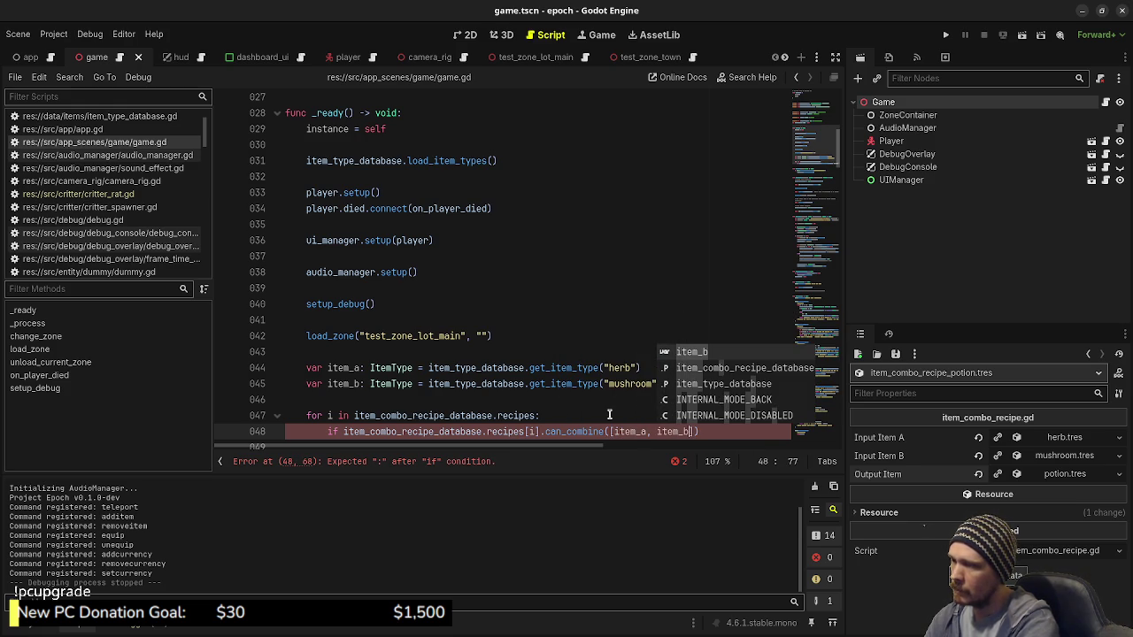
click(726, 428)
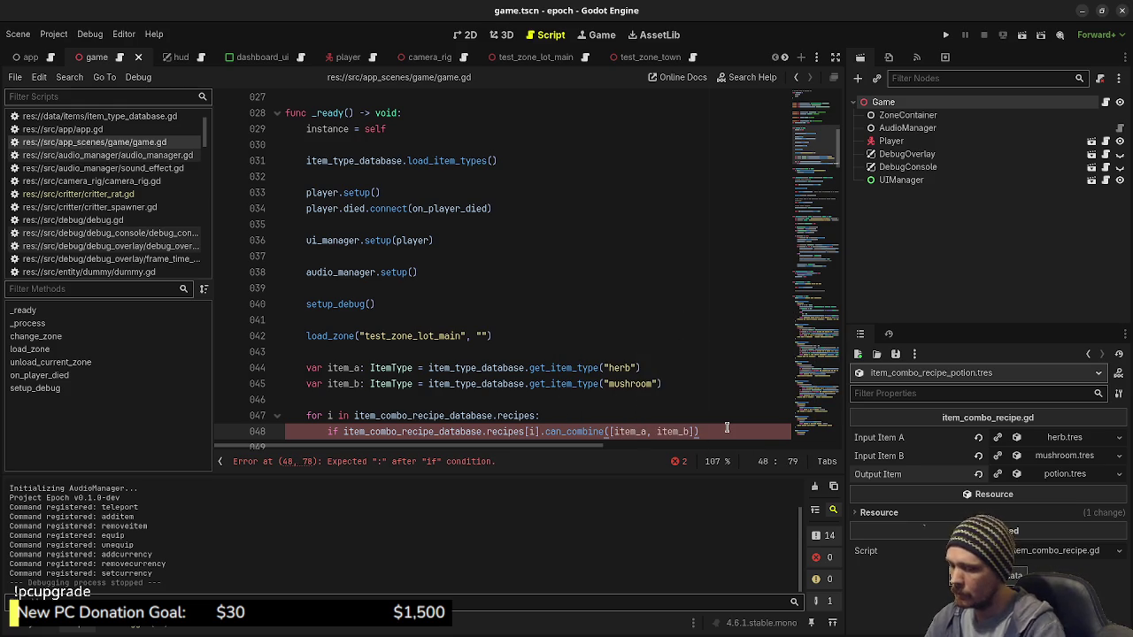
text(:)
key(Return)
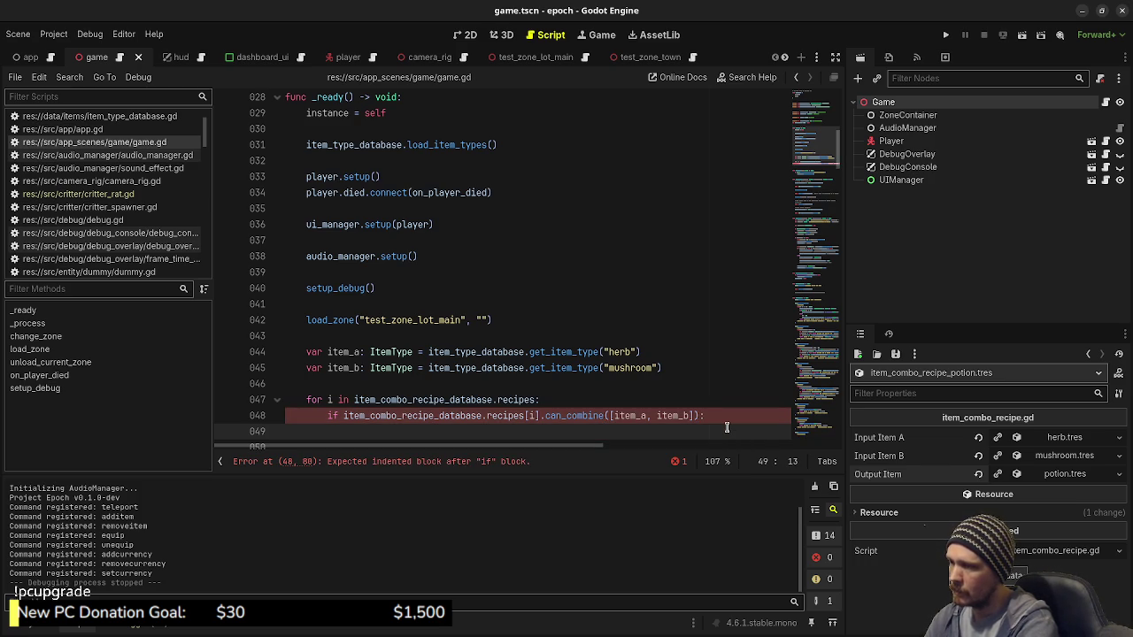
In the if body, print item_combo_recipe_database.recipes[i].output_item.id
text(print(it)
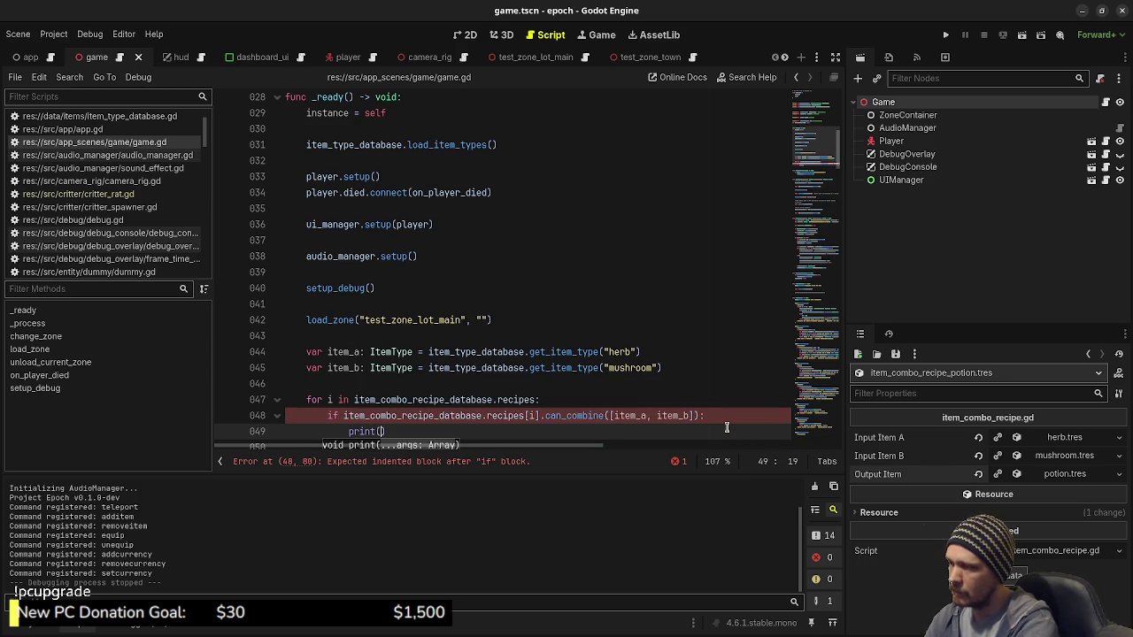
text(em_c)
key(Return)
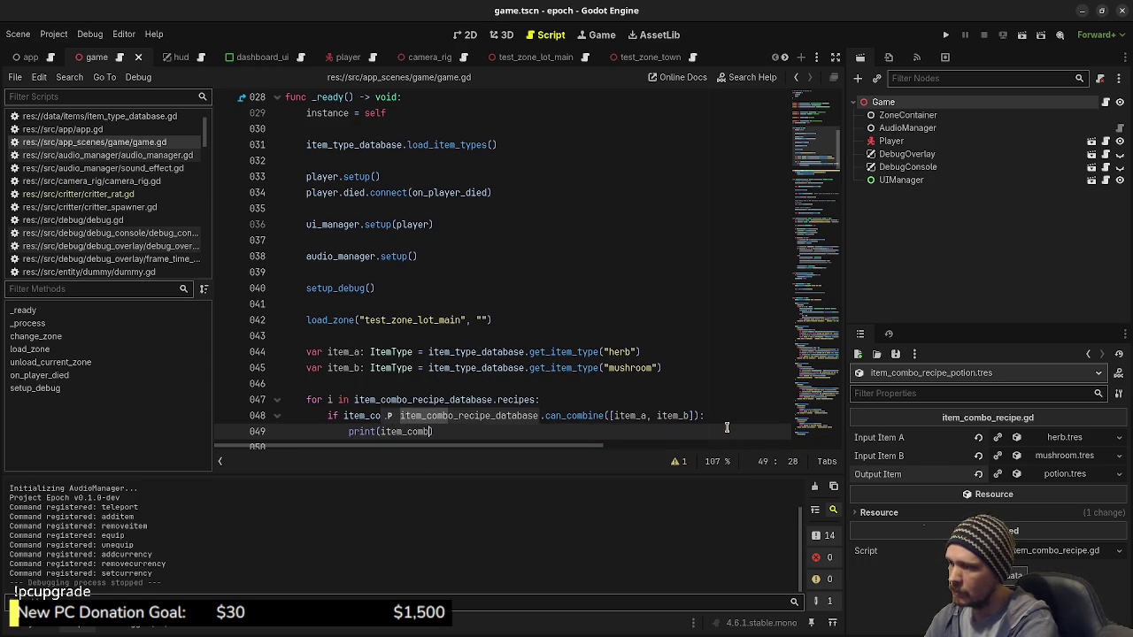
text(.re)
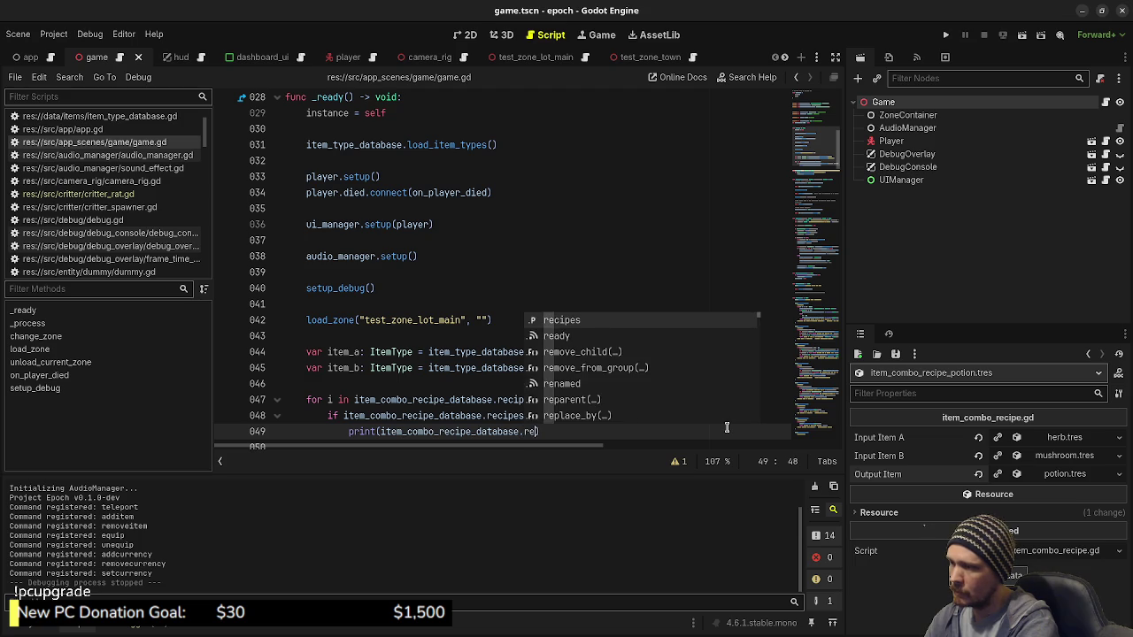
text(ci)
key(Return)
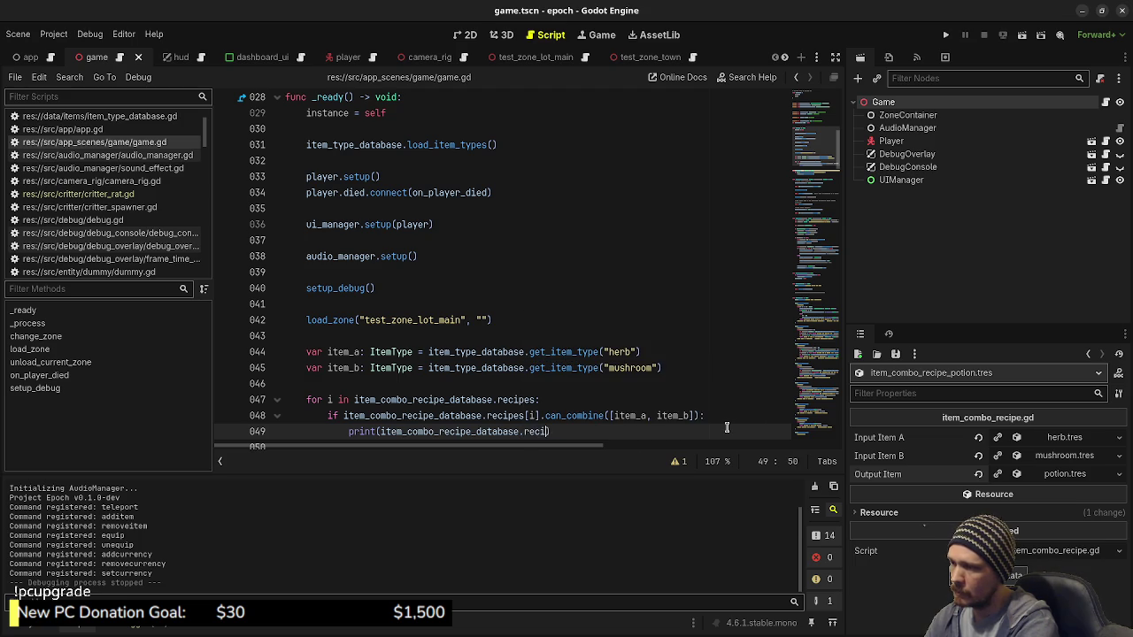
text(pes[i])
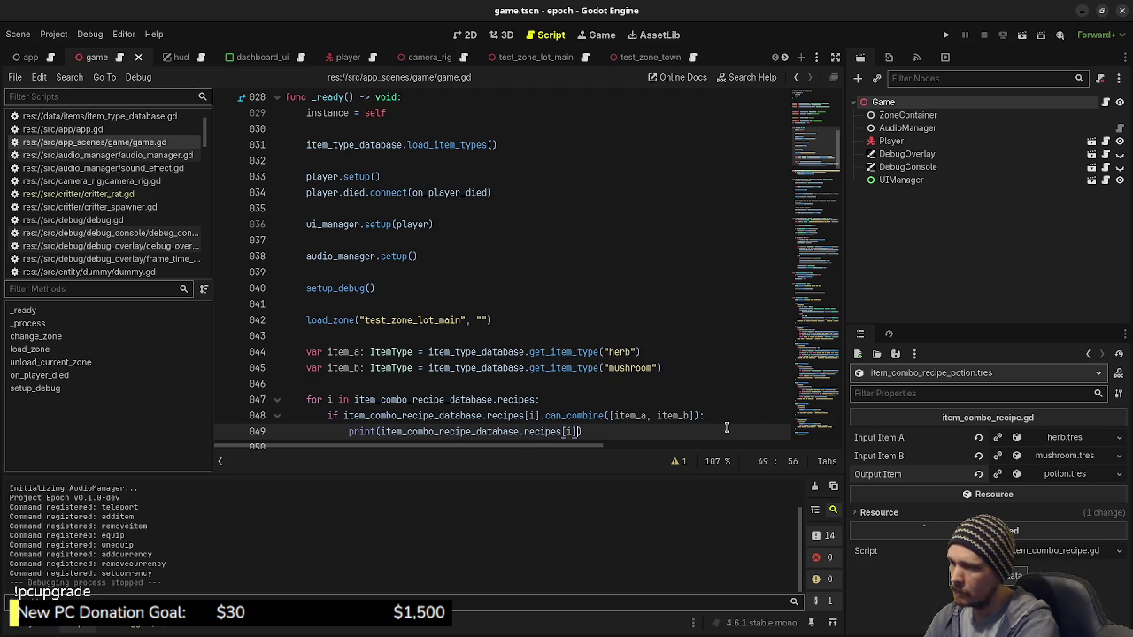
text(.)
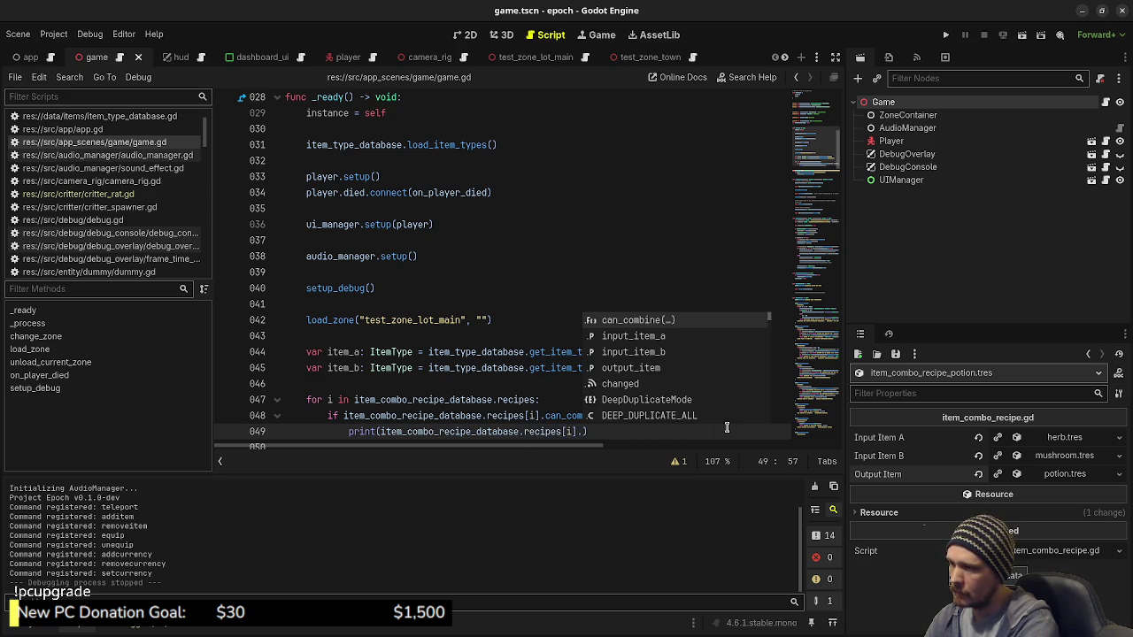
text(out)
key(Return)
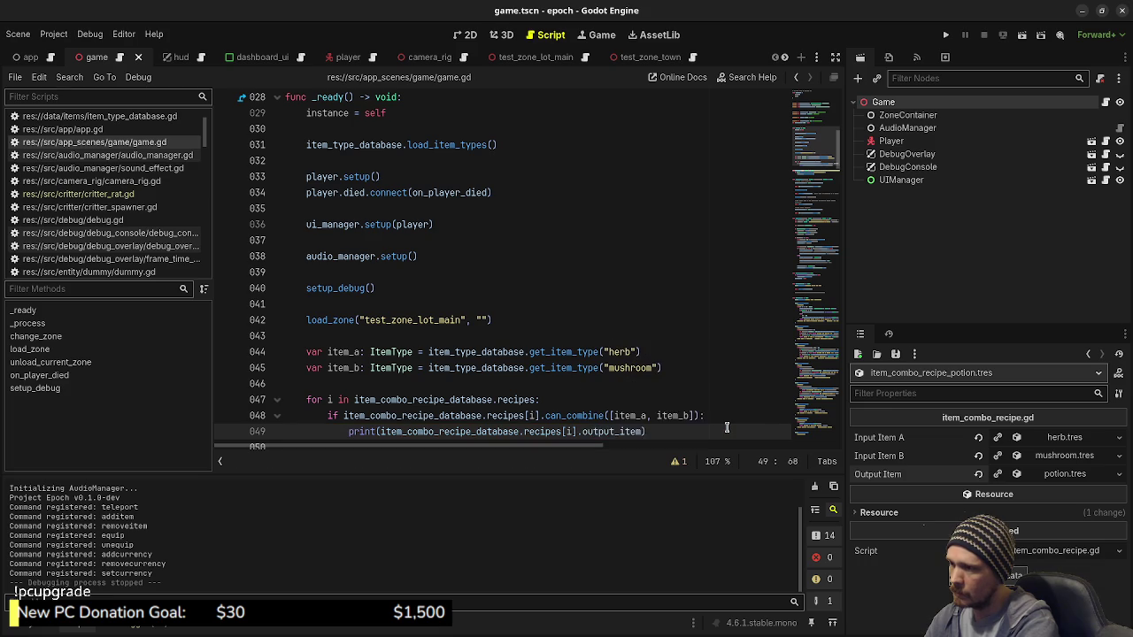
text(.id))
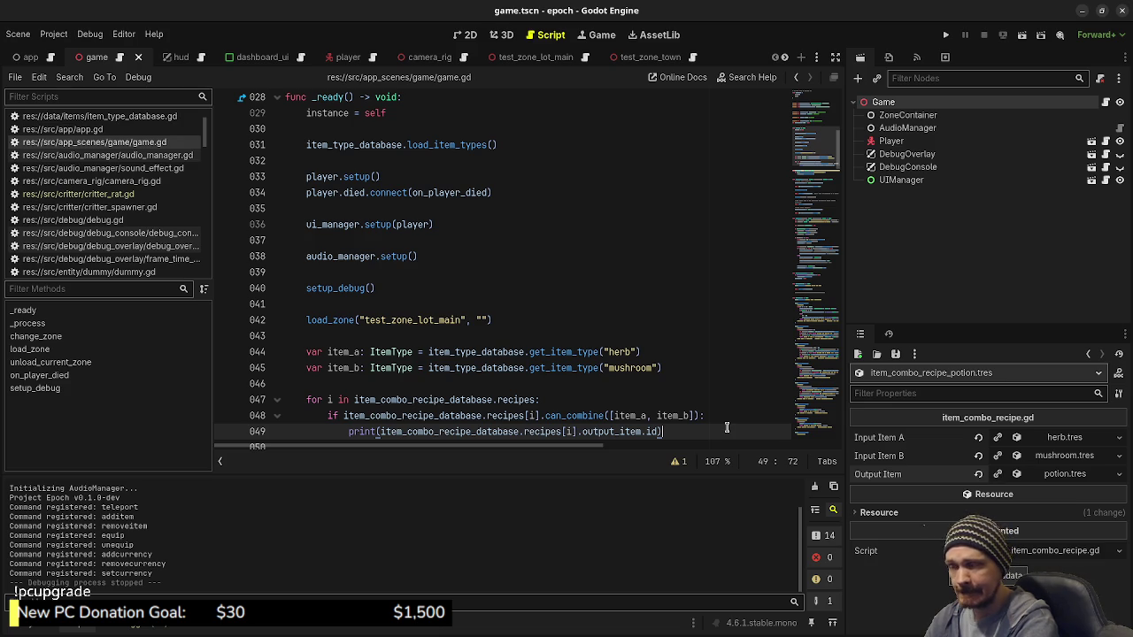
click(673, 380)
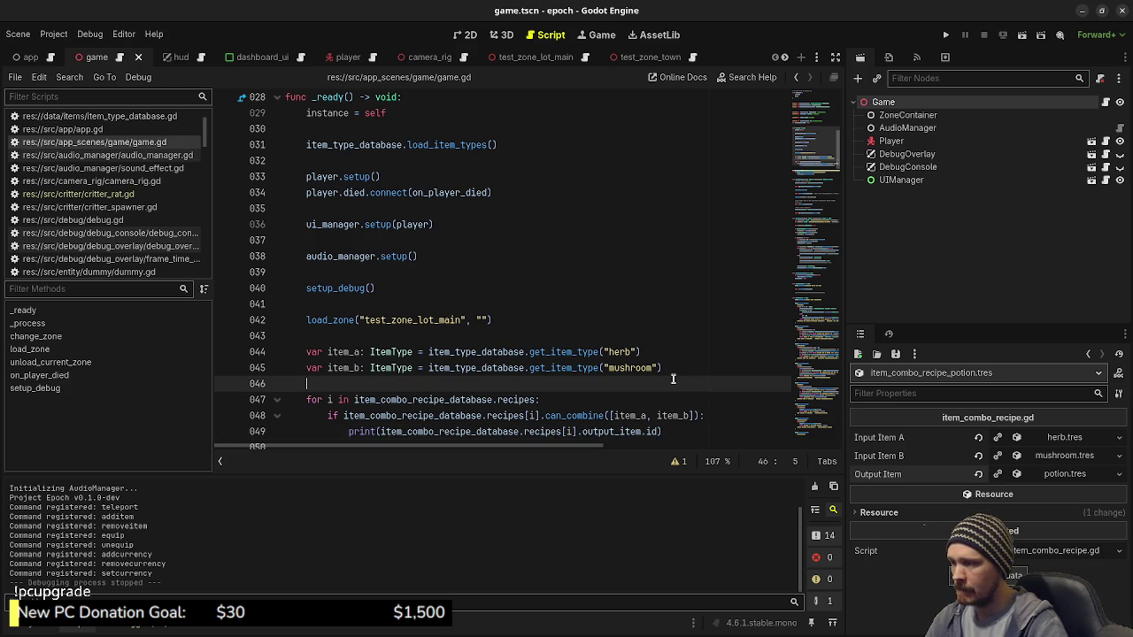
Save, then prefix the print argument on line 49 with "crafted: " + and save again
key(ctrl+s)
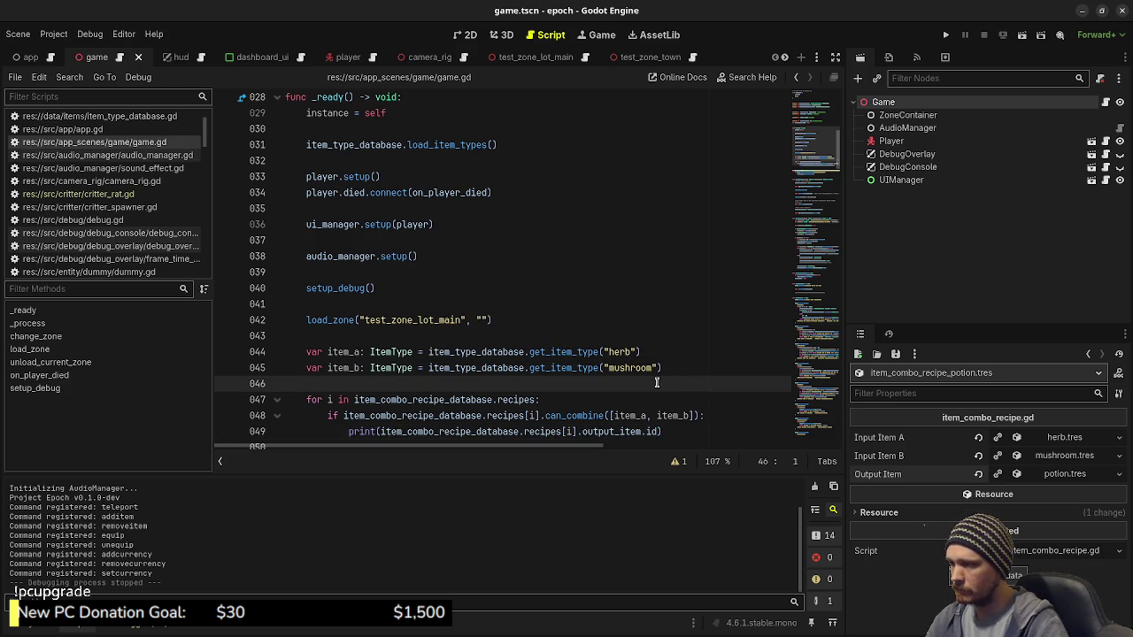
scroll(645, 389, down, 1)
scroll(645, 390, down, 1)
scroll(645, 389, up, 1)
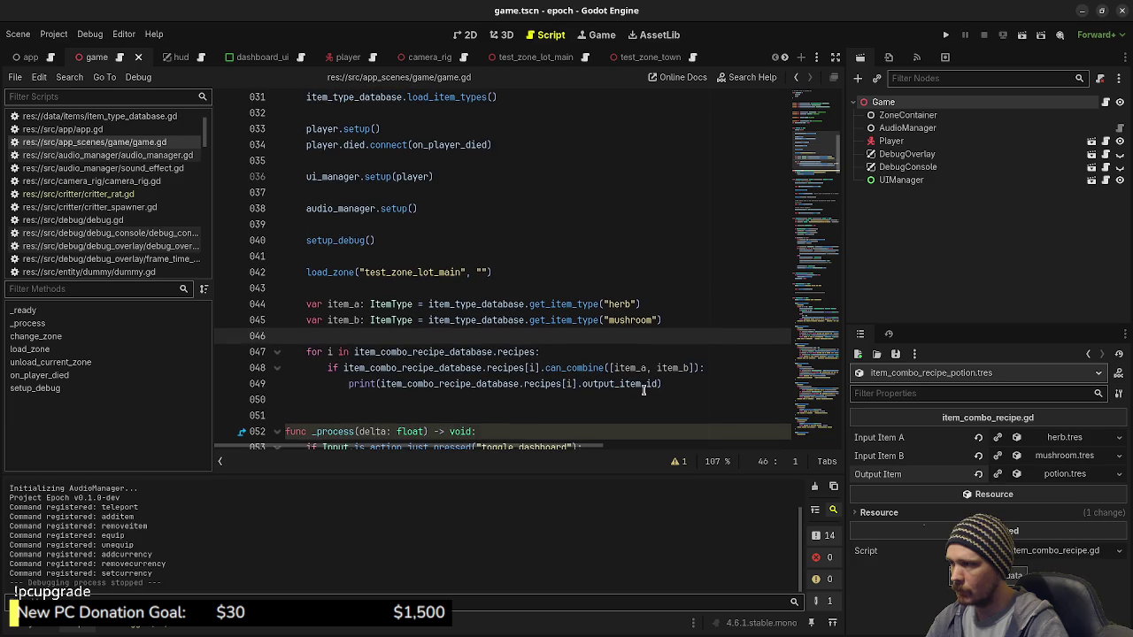
click(383, 385)
text(")
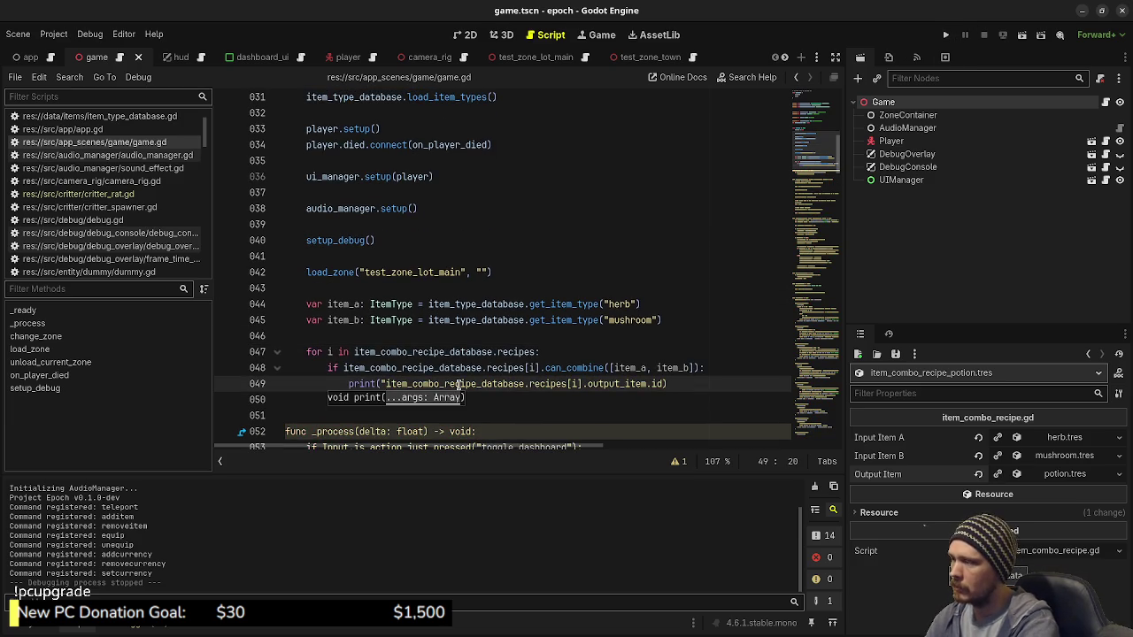
text(craf)
text(ted: )
text(" +)
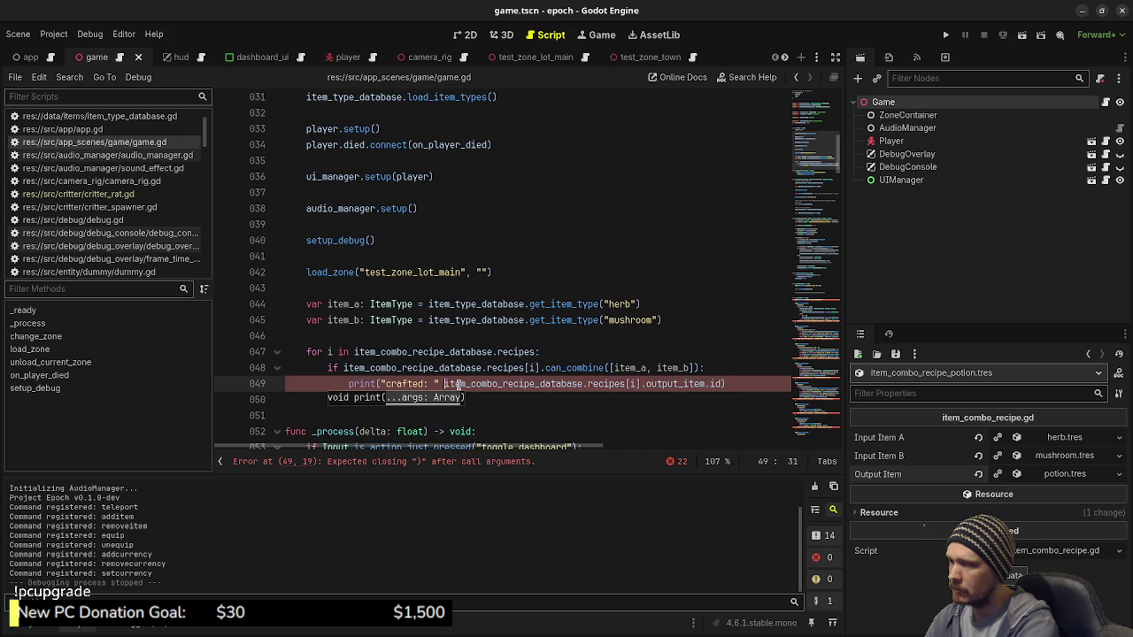
key(ctrl+s)
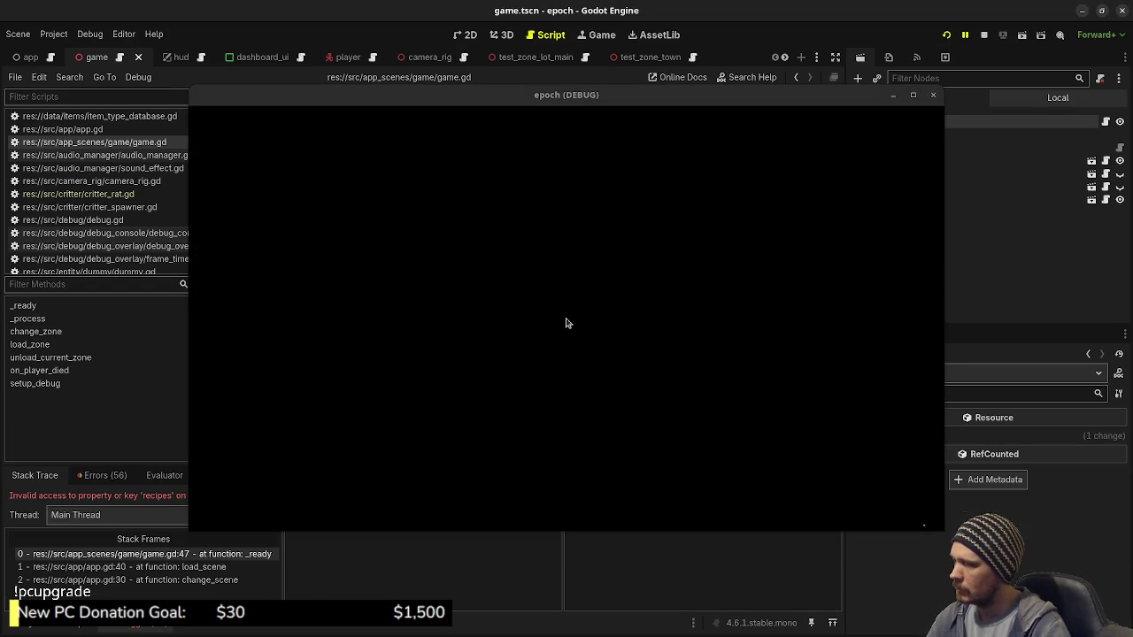
Stop the running game, review the Errors list, and select the Game node to inspect its properties
mouse_move(477, 106)
mouse_down()
mouse_move(488, 203)
mouse_move(472, 463)
mouse_up()
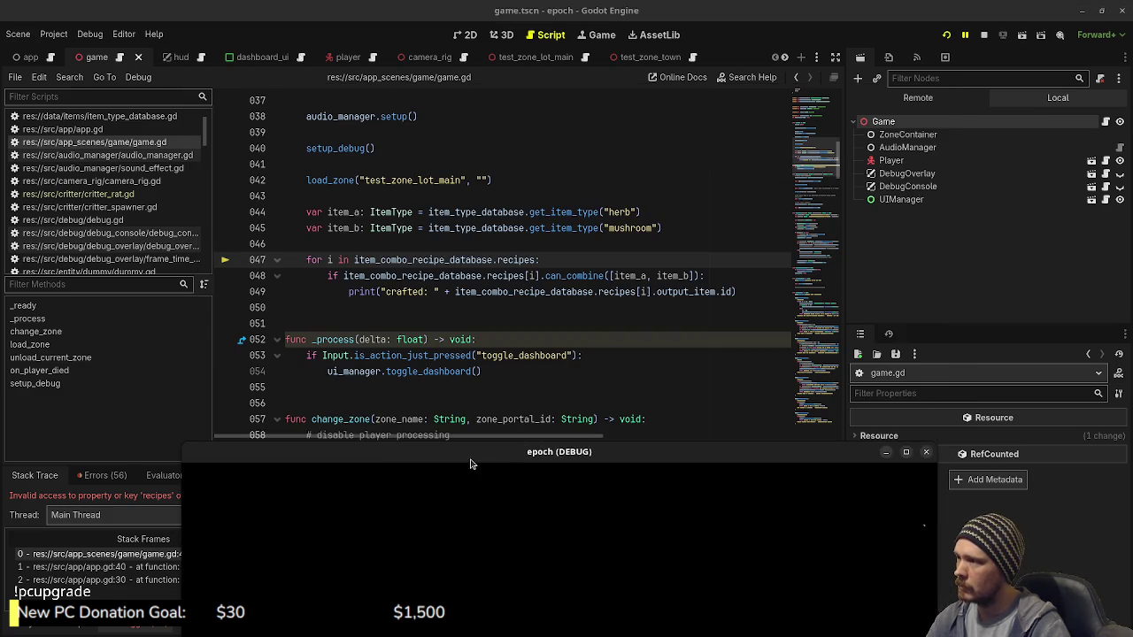
click(983, 36)
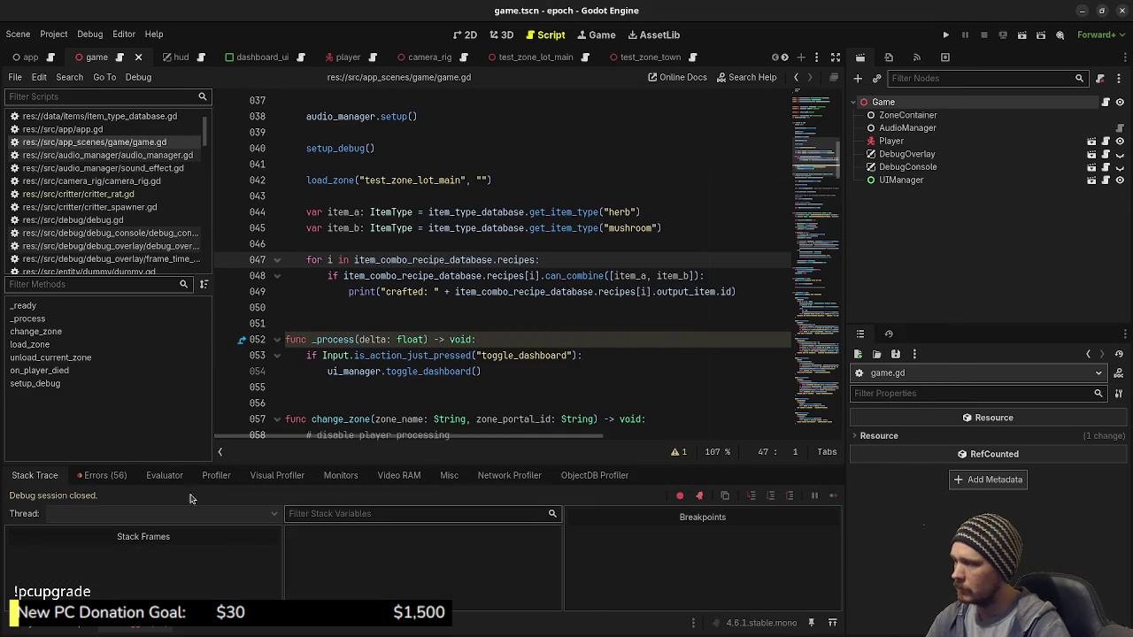
click(97, 475)
scroll(219, 576, down, 5)
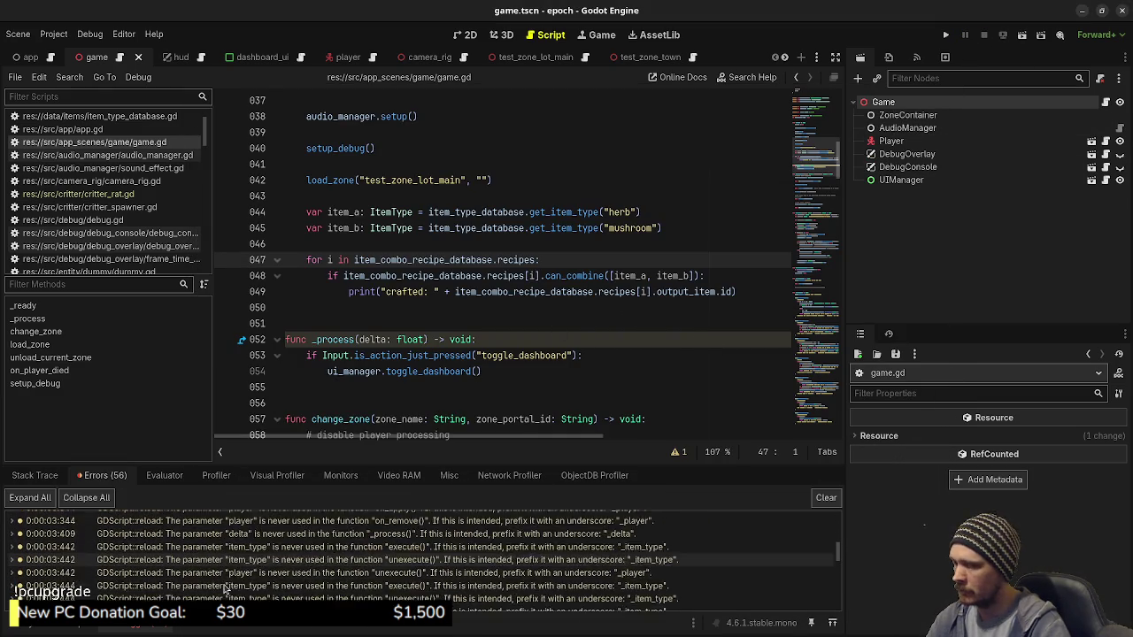
scroll(222, 585, down, 10)
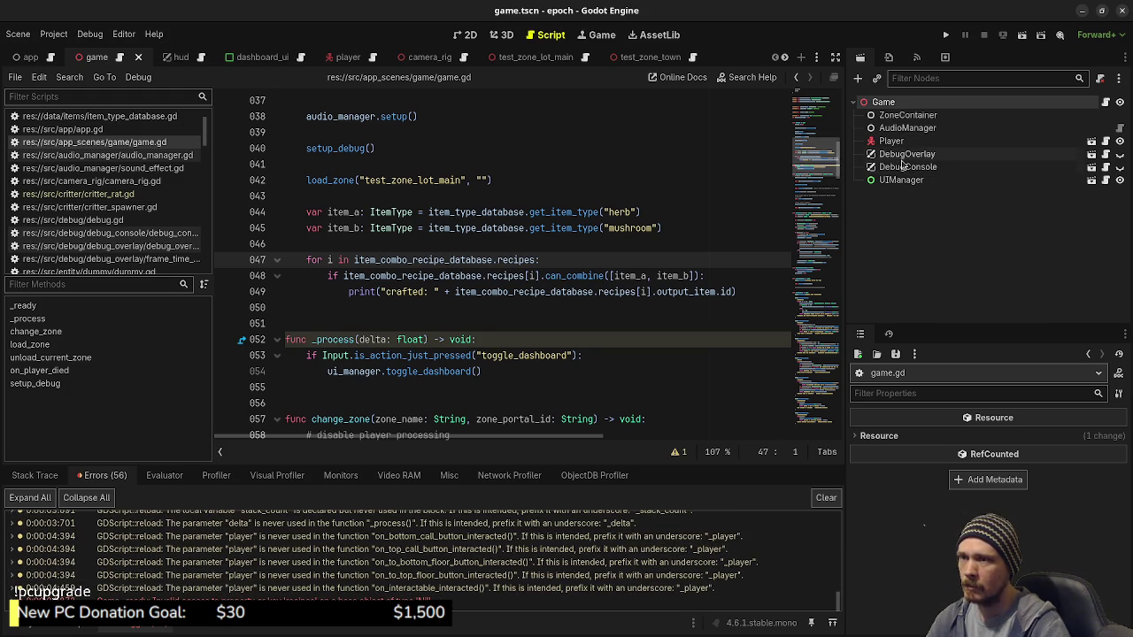
mouse_move(461, 295)
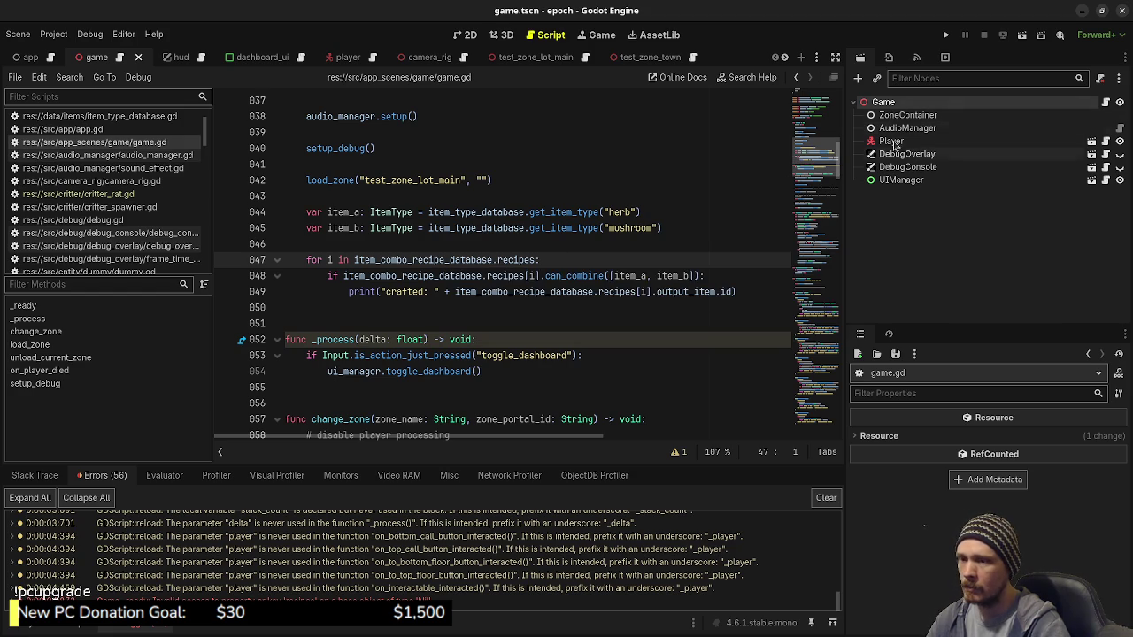
click(885, 102)
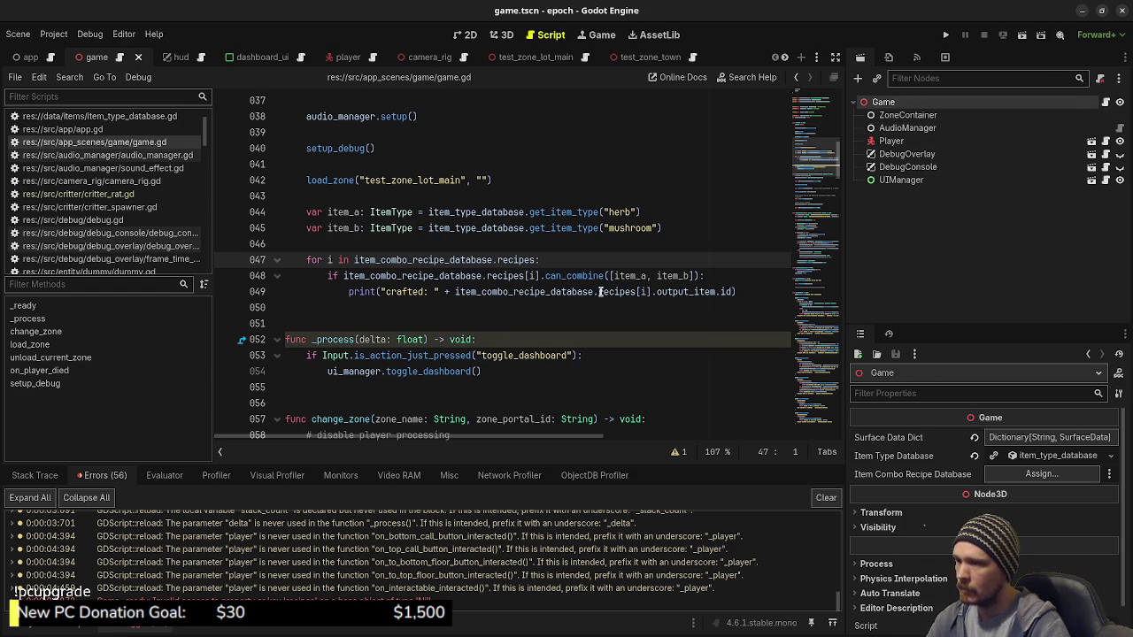
scroll(523, 278, up, 4)
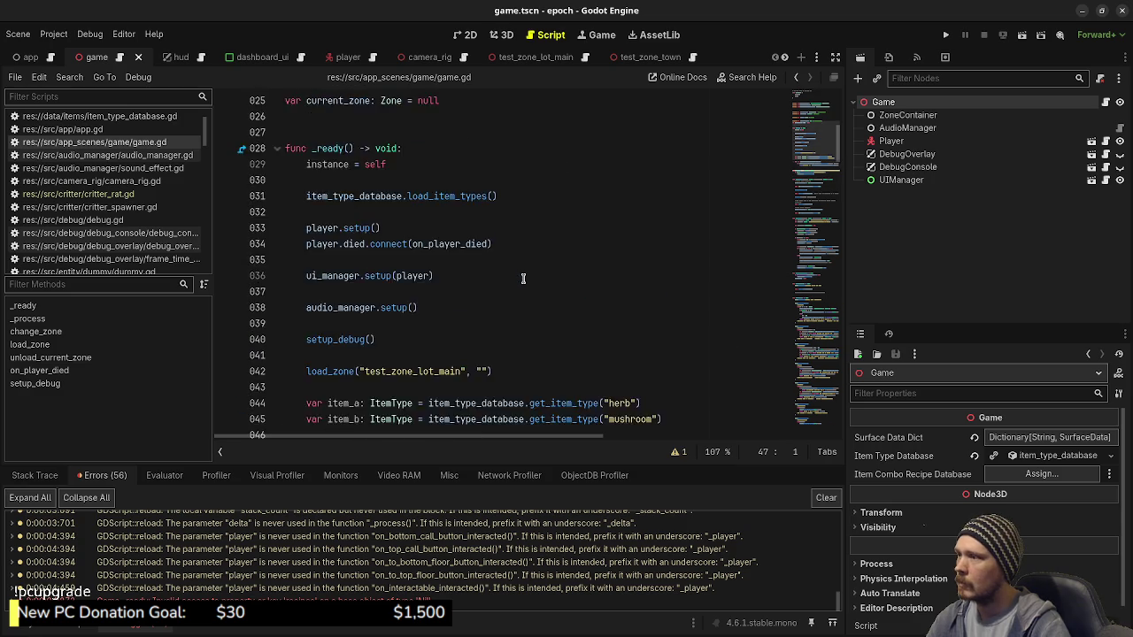
In item_combo_recipe_database.gd, change extends Node to extends Resource, save, and go back to game.gd
scroll(523, 278, up, 8)
ctrl+click(547, 339)
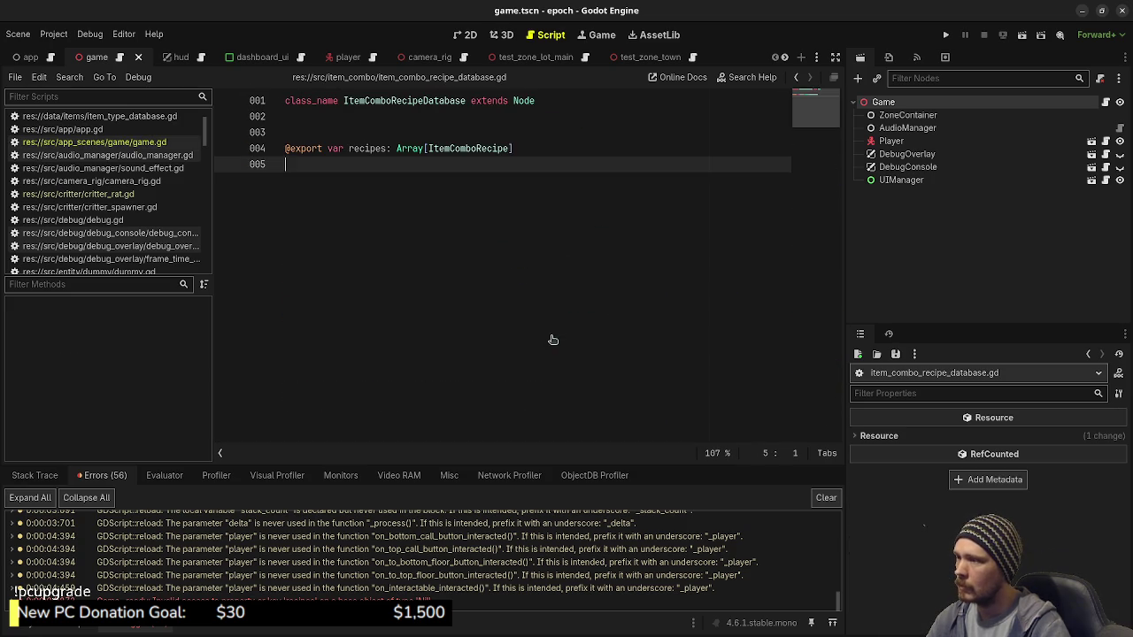
double_click(368, 149)
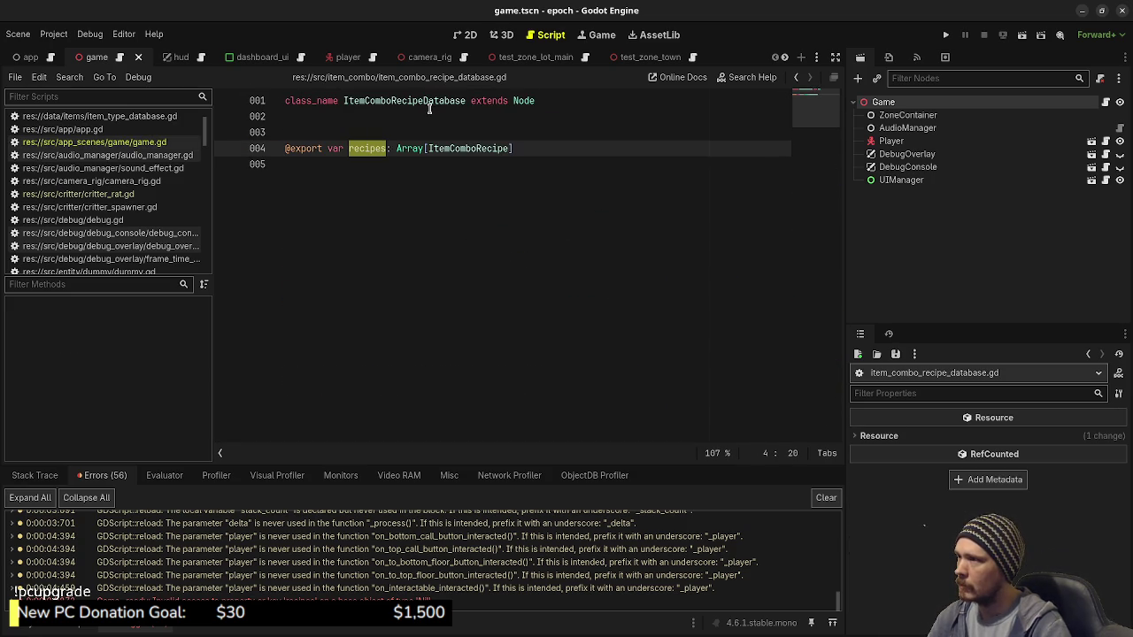
double_click(519, 101)
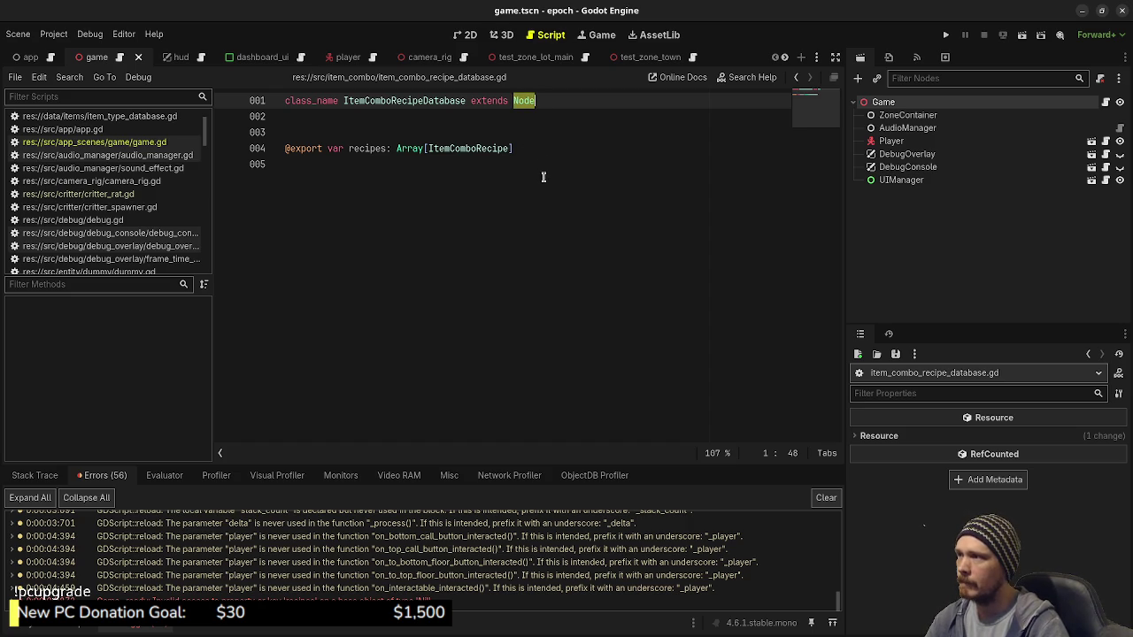
text(Ref)
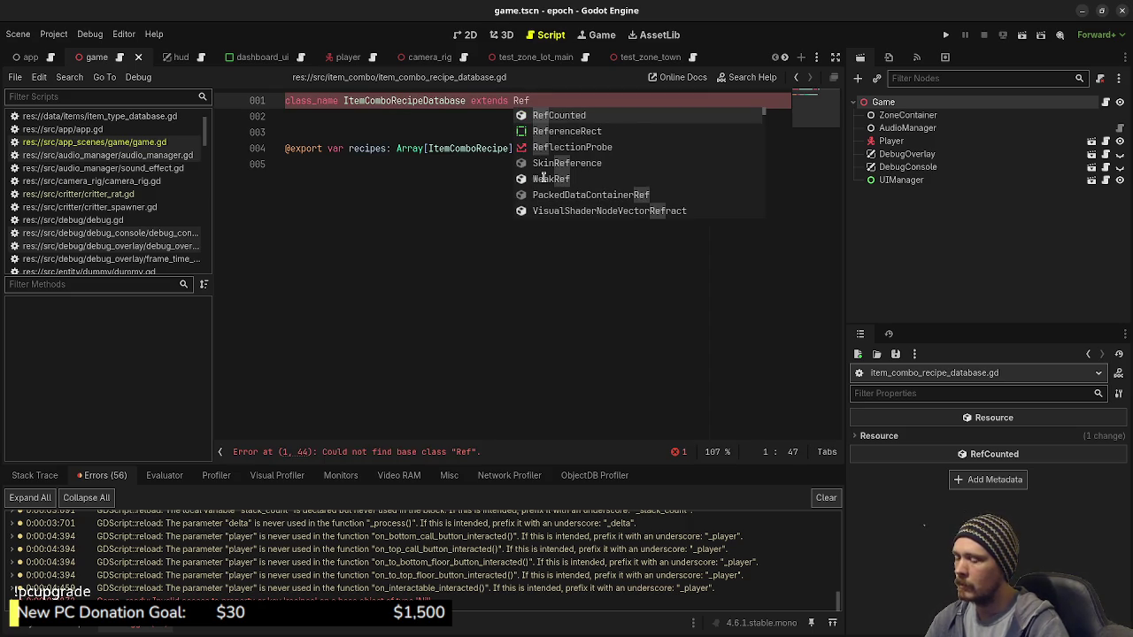
key(BackSpace)
text(source)
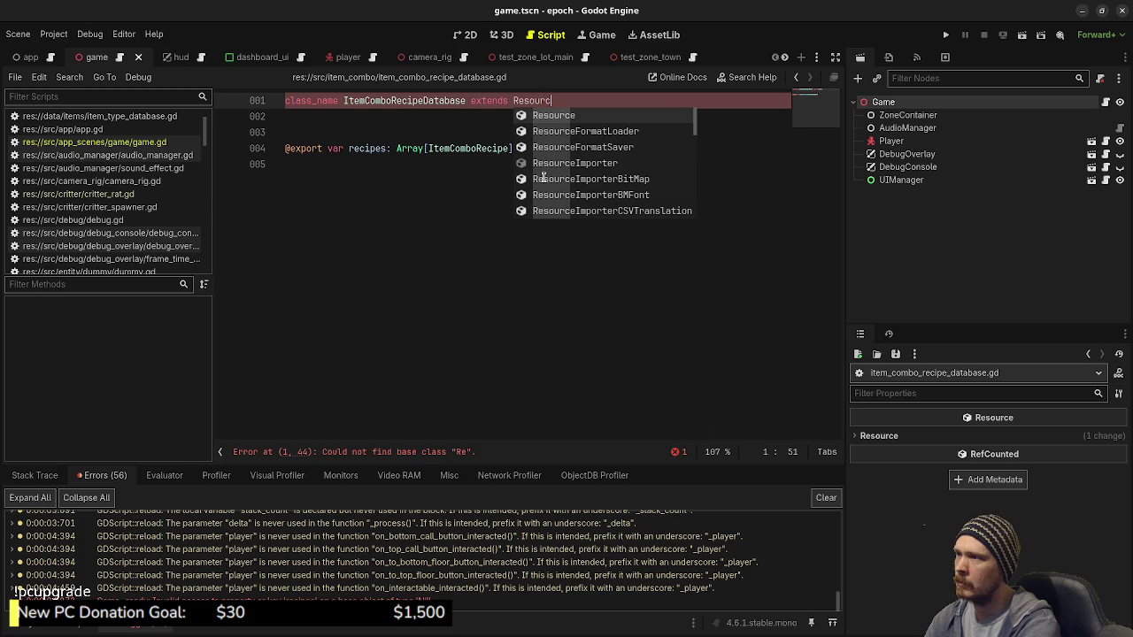
click(397, 180)
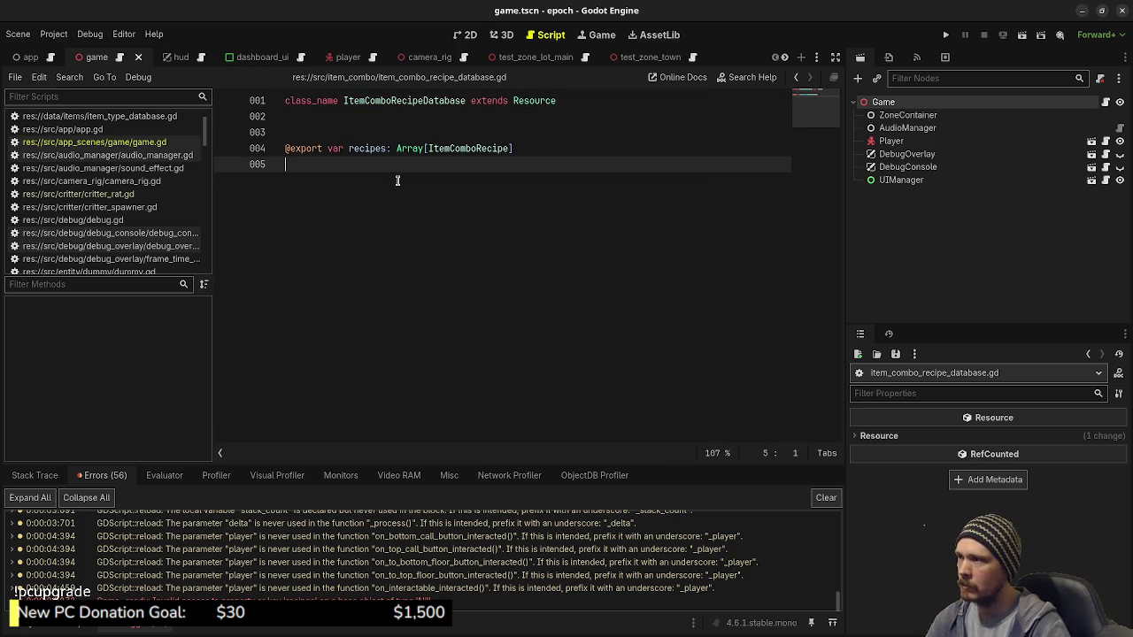
key(ctrl+s)
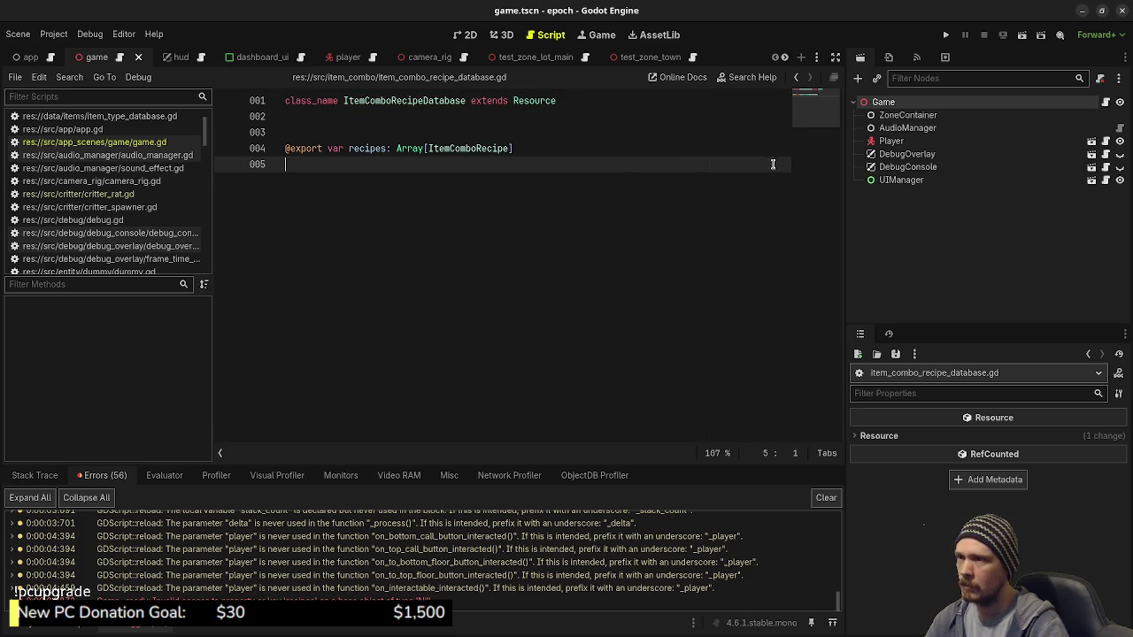
click(160, 143)
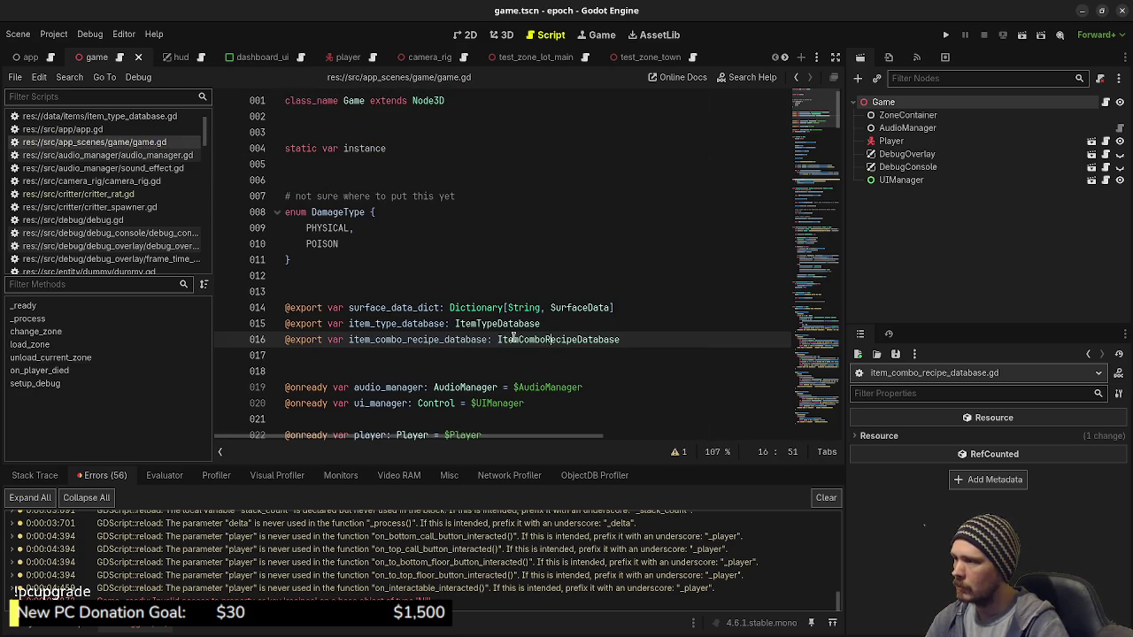
Reselect the Game node, open Assign… for Item Combo Recipe Database, and cancel the picker
click(909, 115)
click(885, 102)
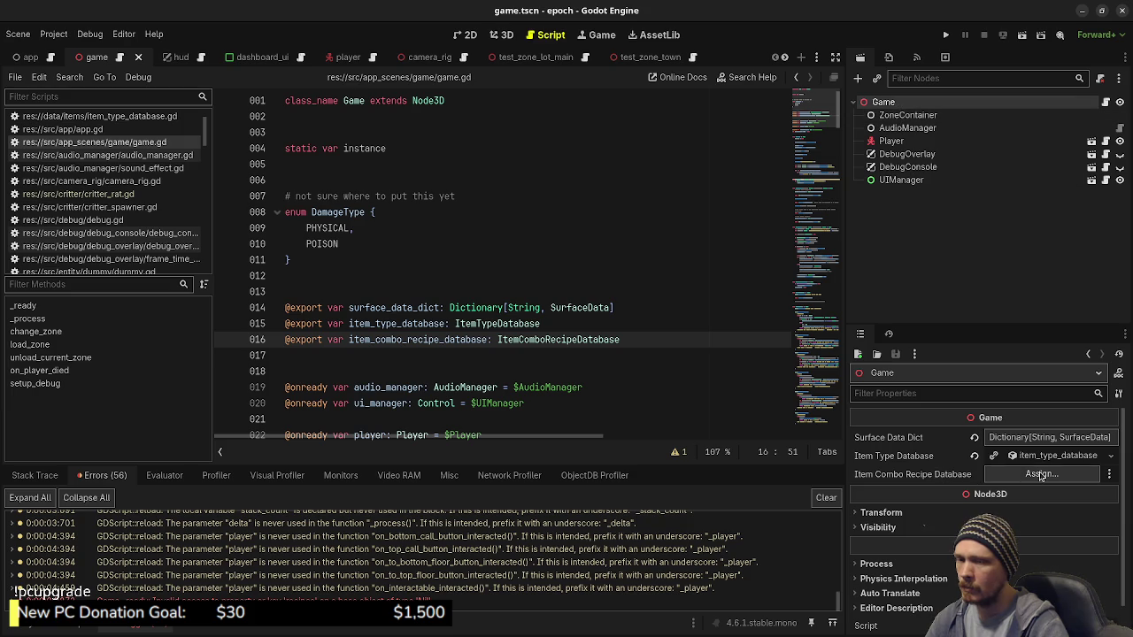
click(1041, 475)
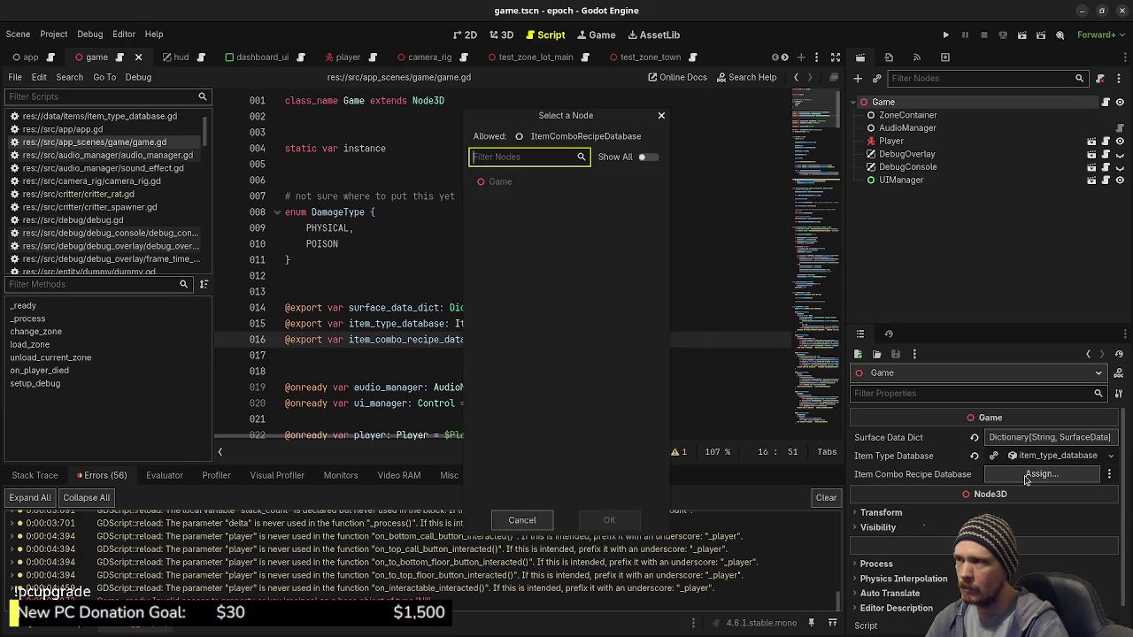
click(544, 525)
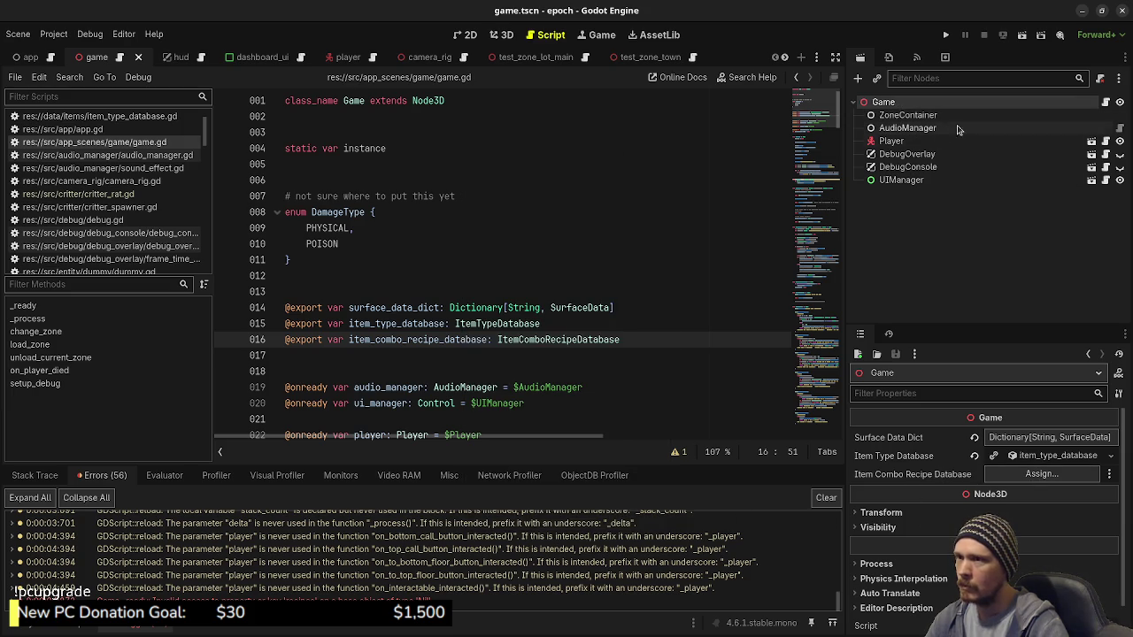
Open the ItemComboRecipeDatabase script, save the project, and close it to return to game.gd
click(497, 260)
ctrl+click(558, 342)
key(ctrl+s)
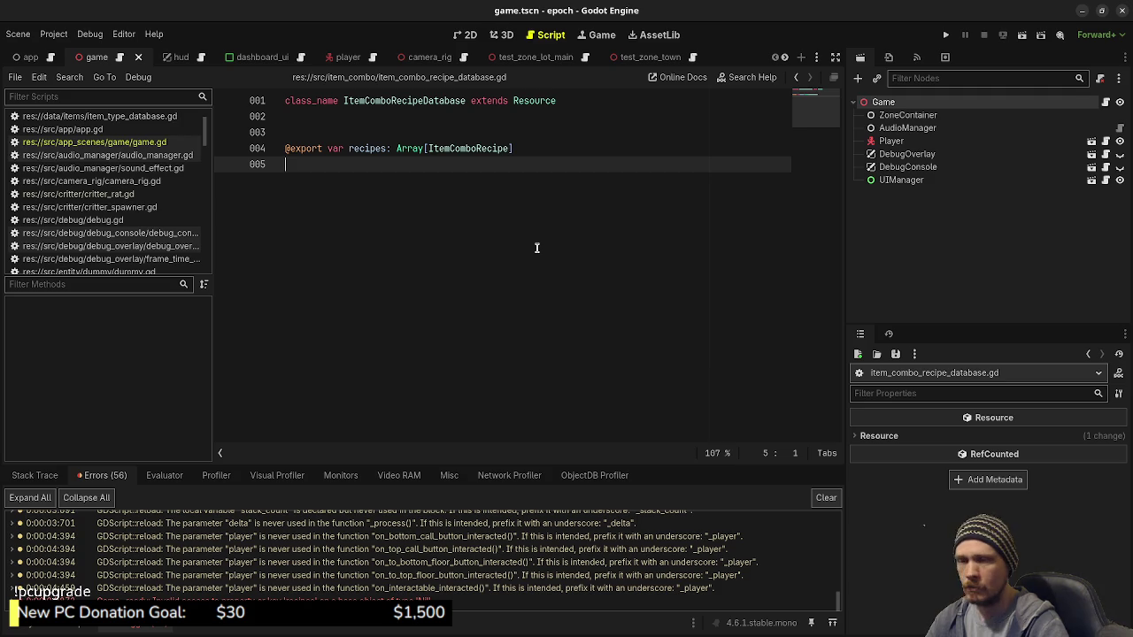
key(ctrl+w)
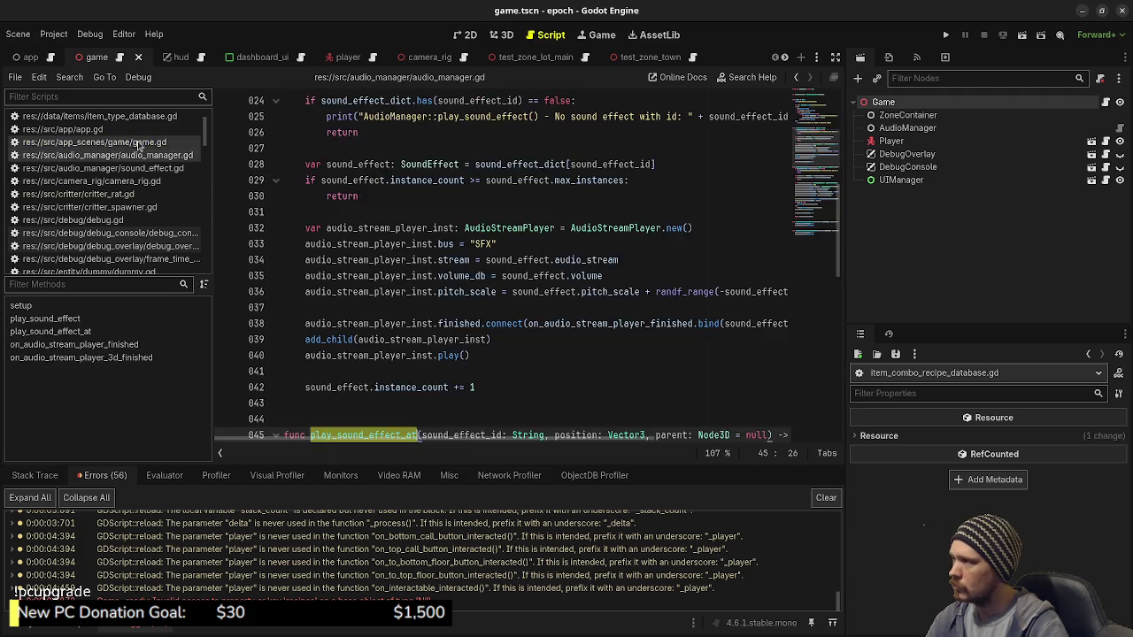
Reselect Game, expand and collapse Item Type Database, and cancel Assign… on Item Combo Recipe Database
click(908, 115)
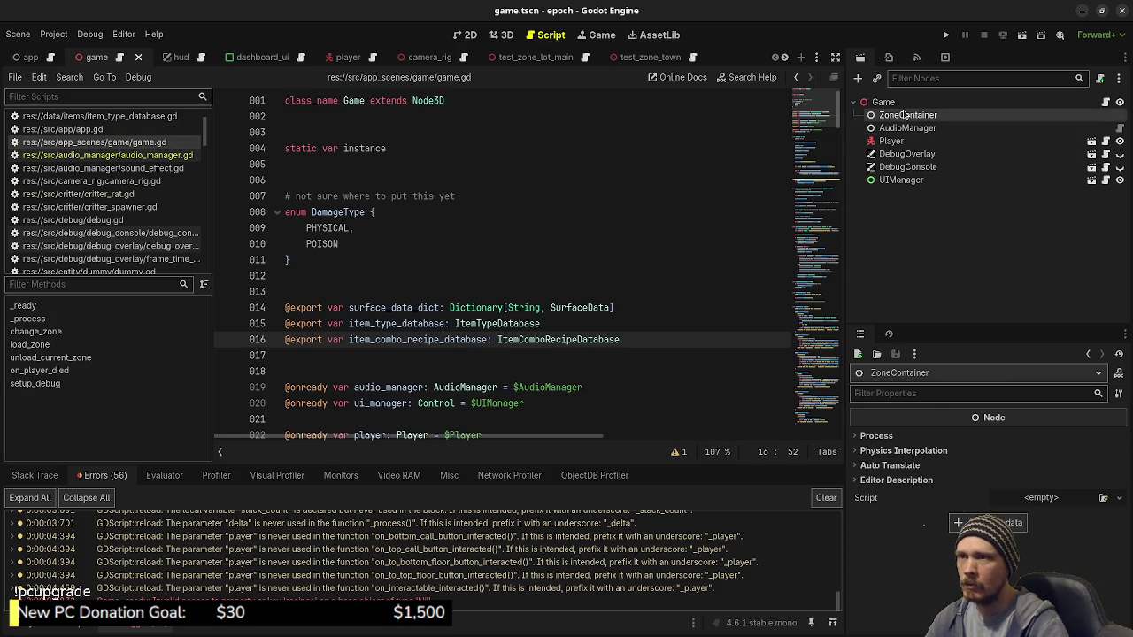
click(883, 102)
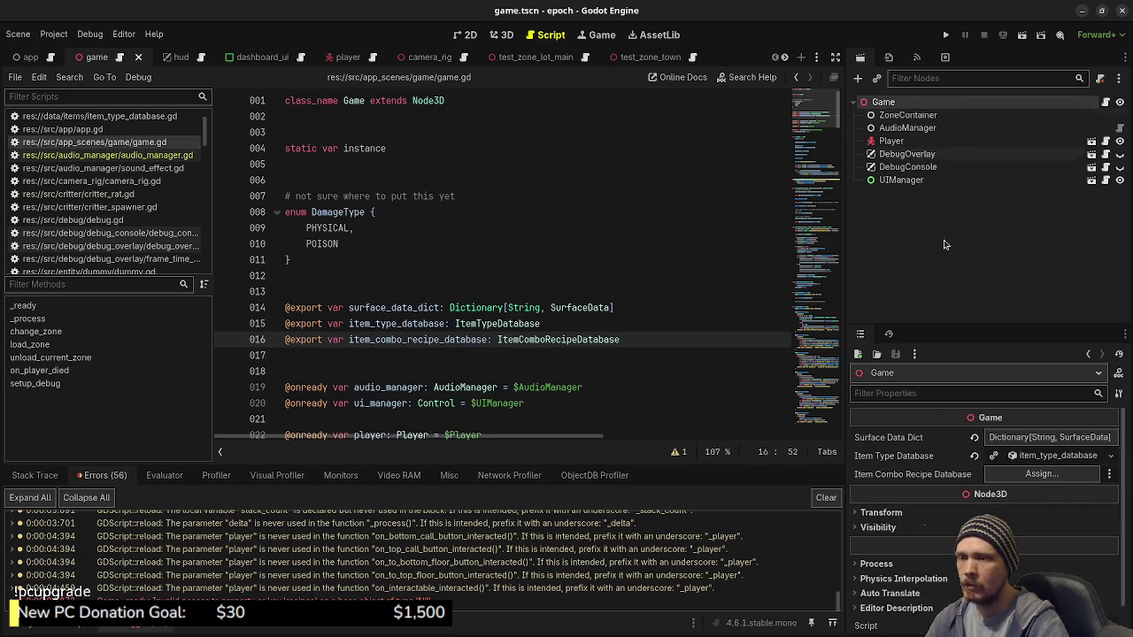
click(1031, 457)
click(1031, 457)
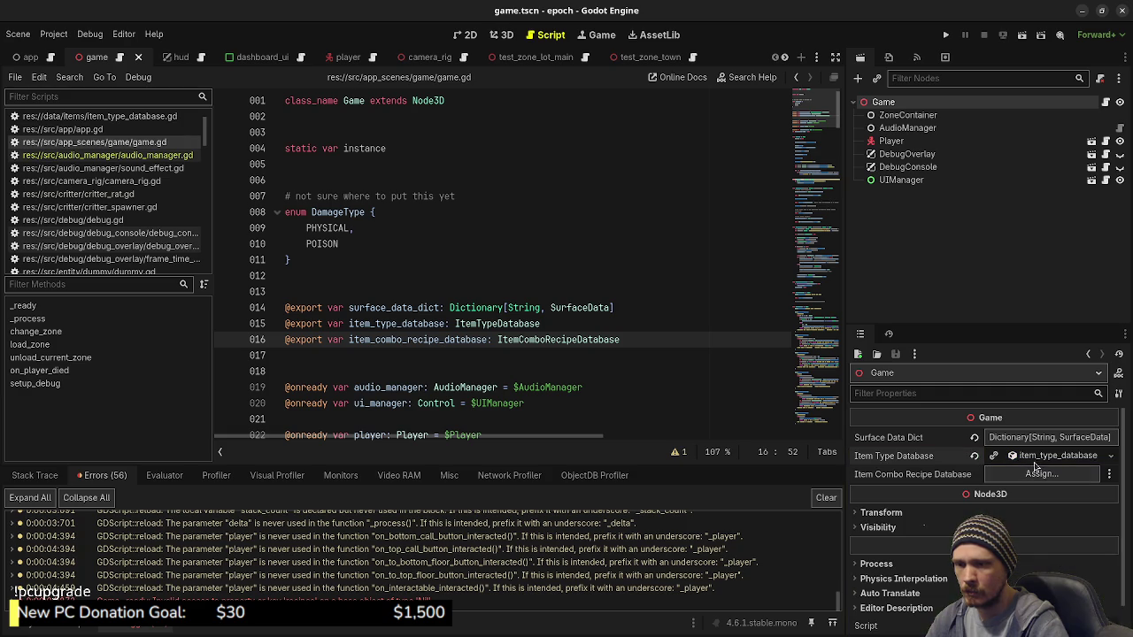
click(1042, 474)
click(542, 519)
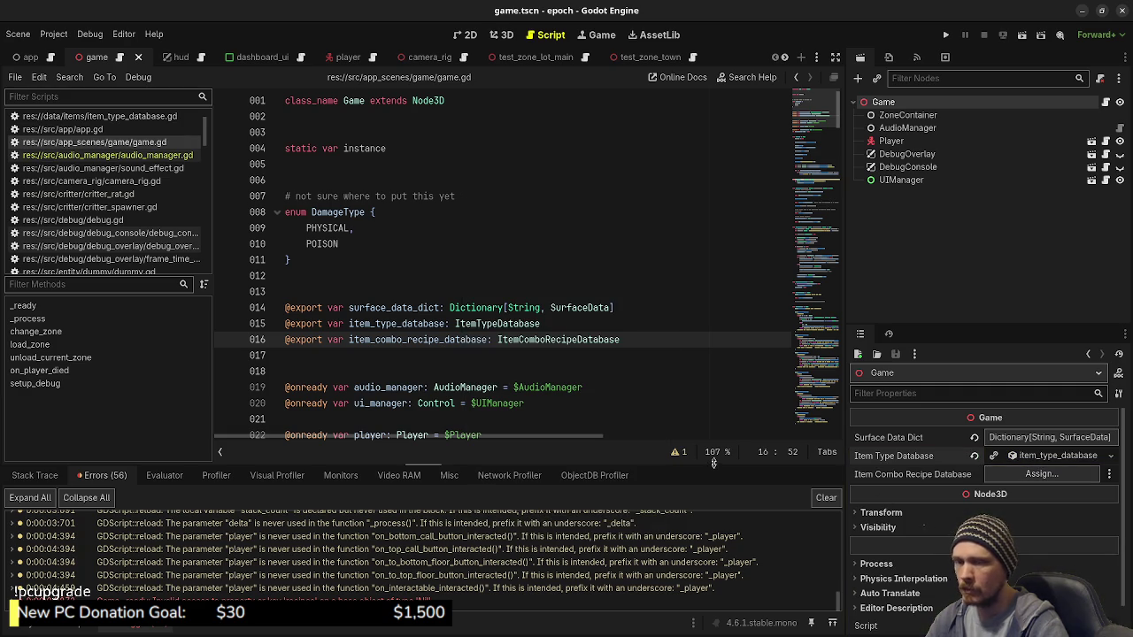
Open the ItemTypeDatabase script, then switch to item_combo_recipe_database.gd in the Scripts list
click(520, 324)
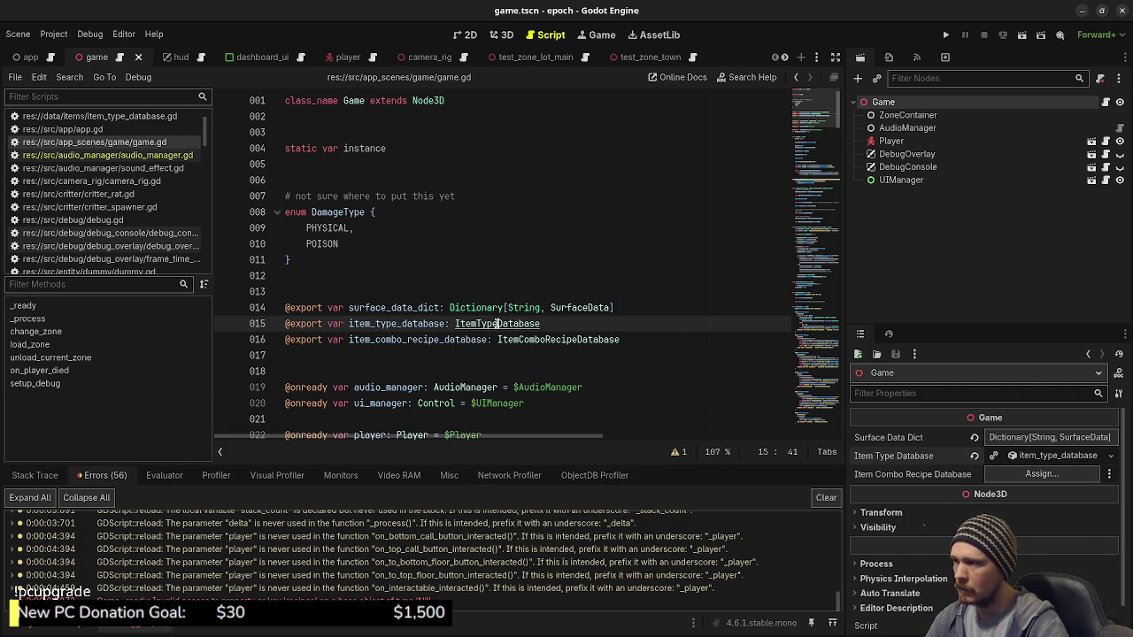
ctrl+click(520, 324)
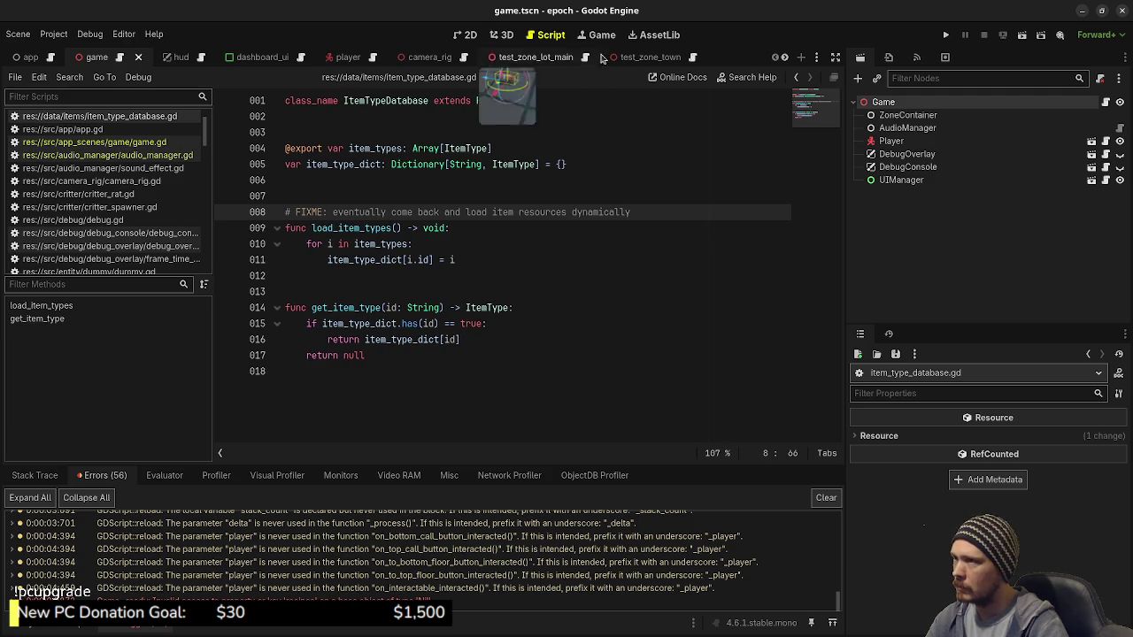
scroll(159, 193, down, 3)
scroll(156, 193, down, 10)
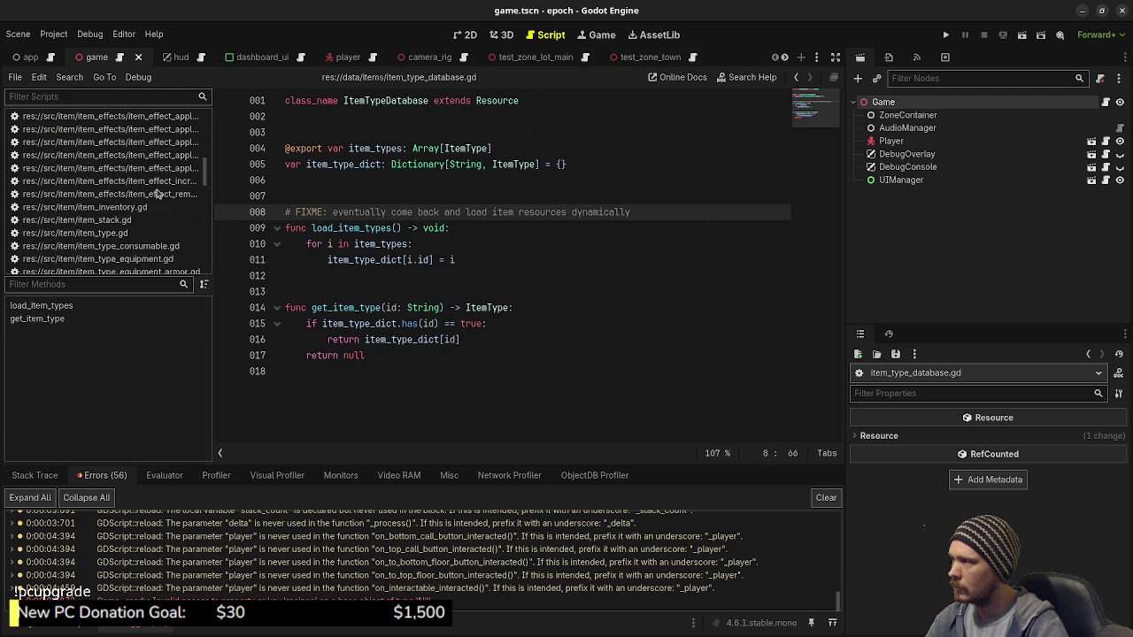
click(162, 171)
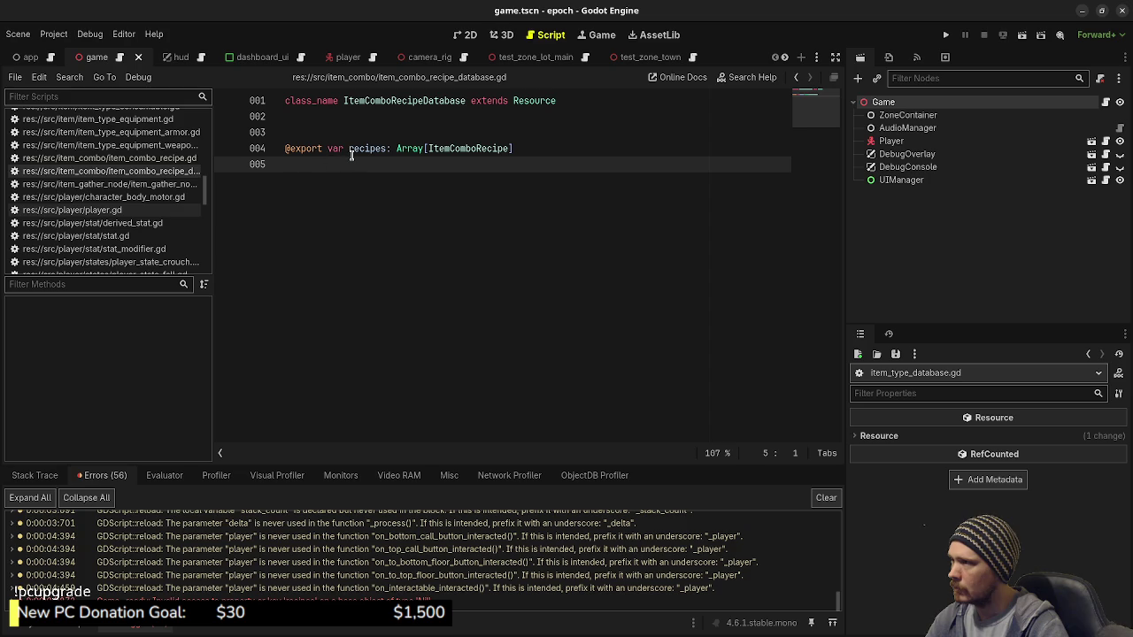
Append = [] to the recipes export declaration and save the script
click(539, 150)
text(= [])
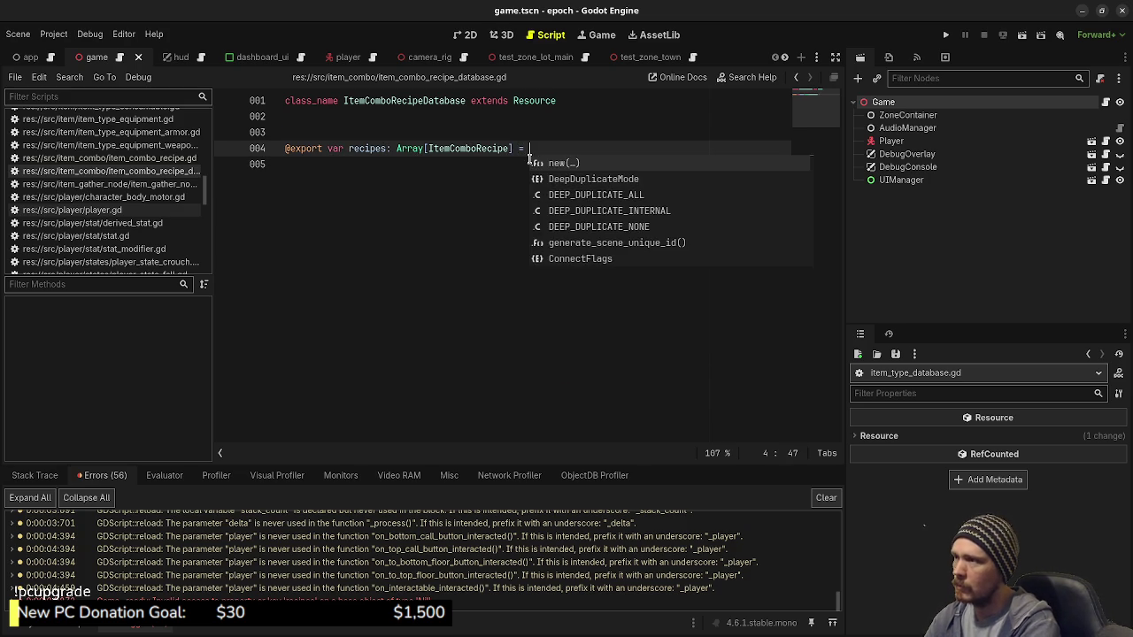
key(ctrl+s)
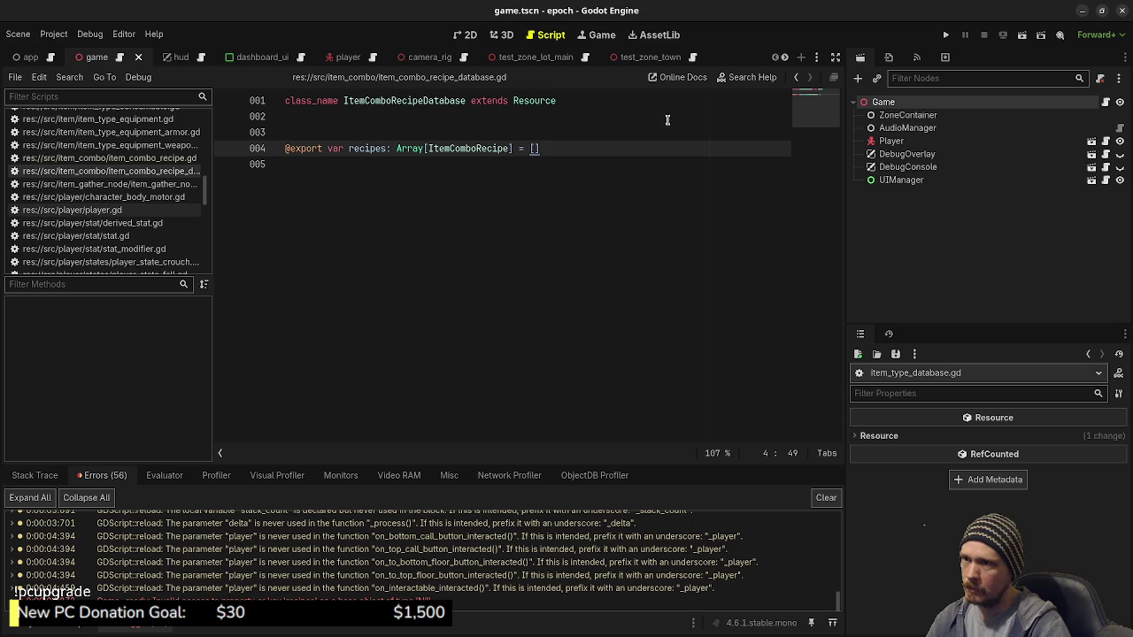
Run and stop the game, then try Assign… on Item Combo Recipe Database and cancel
click(945, 34)
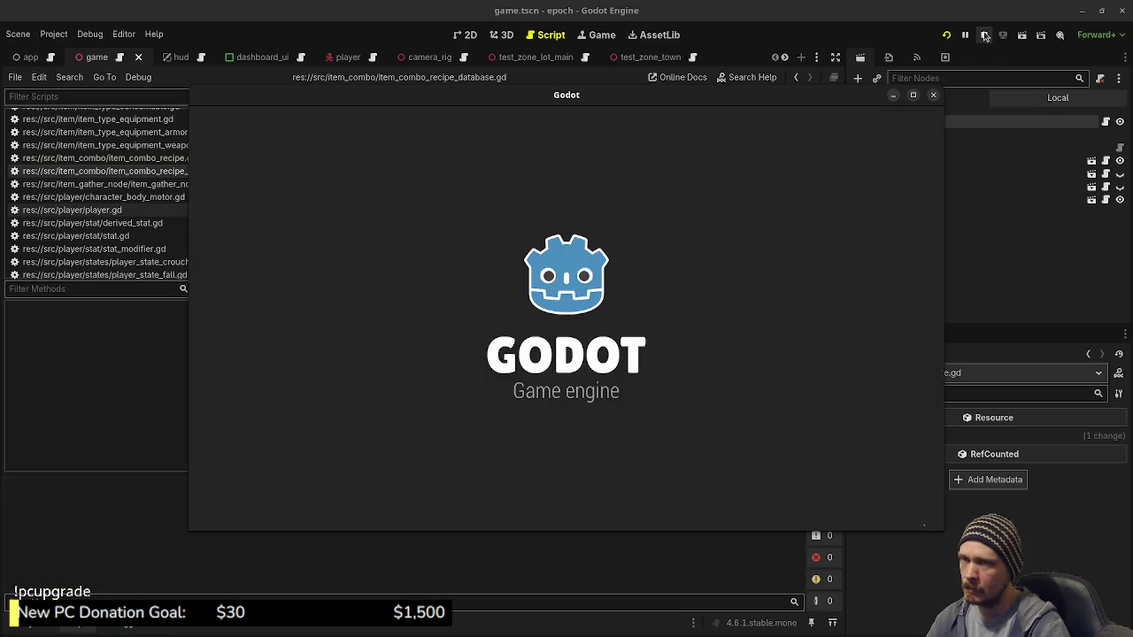
click(984, 35)
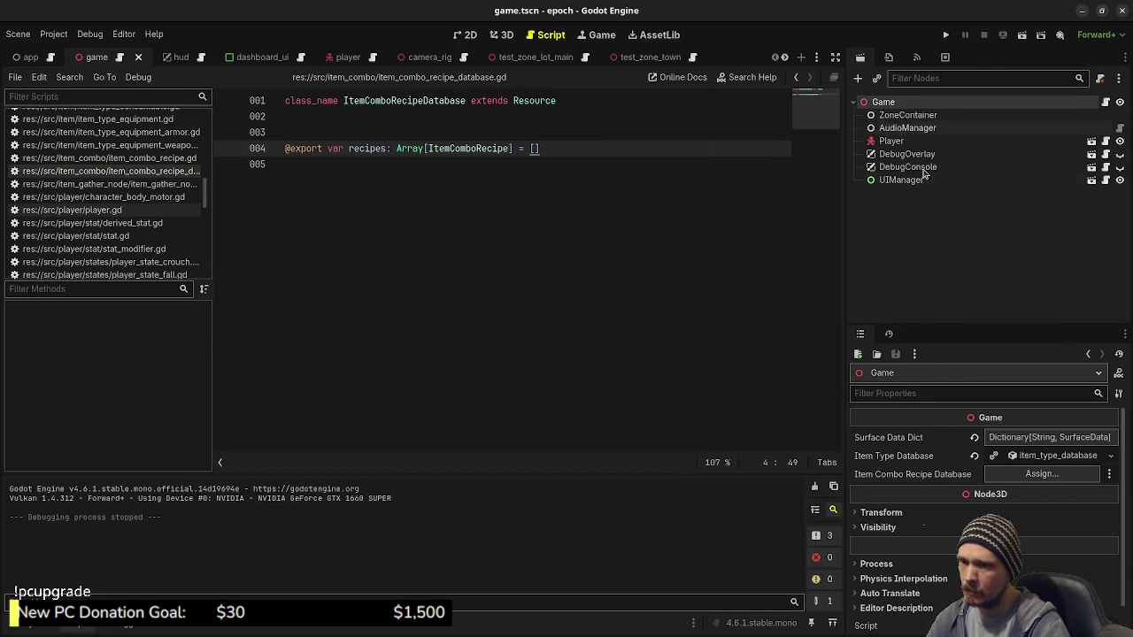
click(1010, 473)
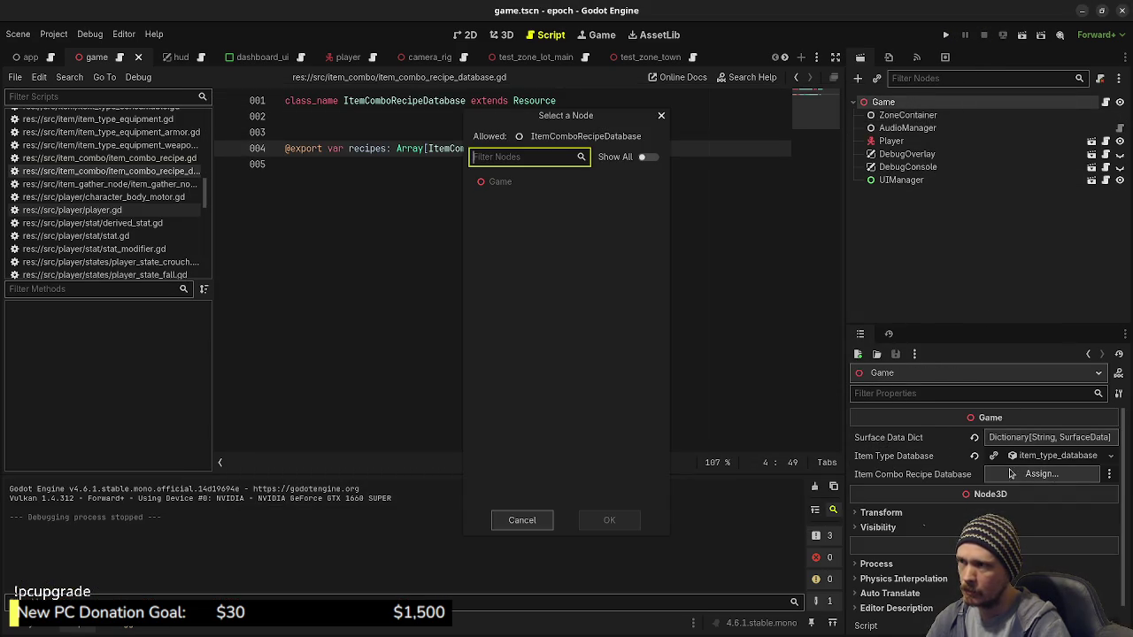
click(533, 524)
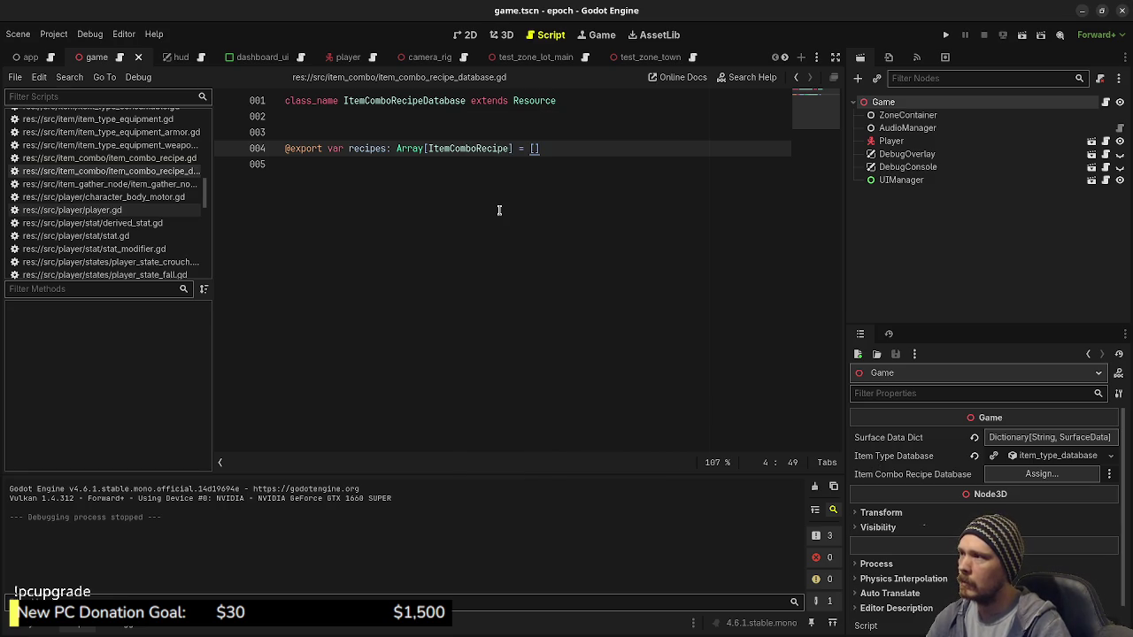
Reload the saved scene from disk, reselect Game, and retry the recipe database picker without choosing
right_click(98, 60)
click(8, 35)
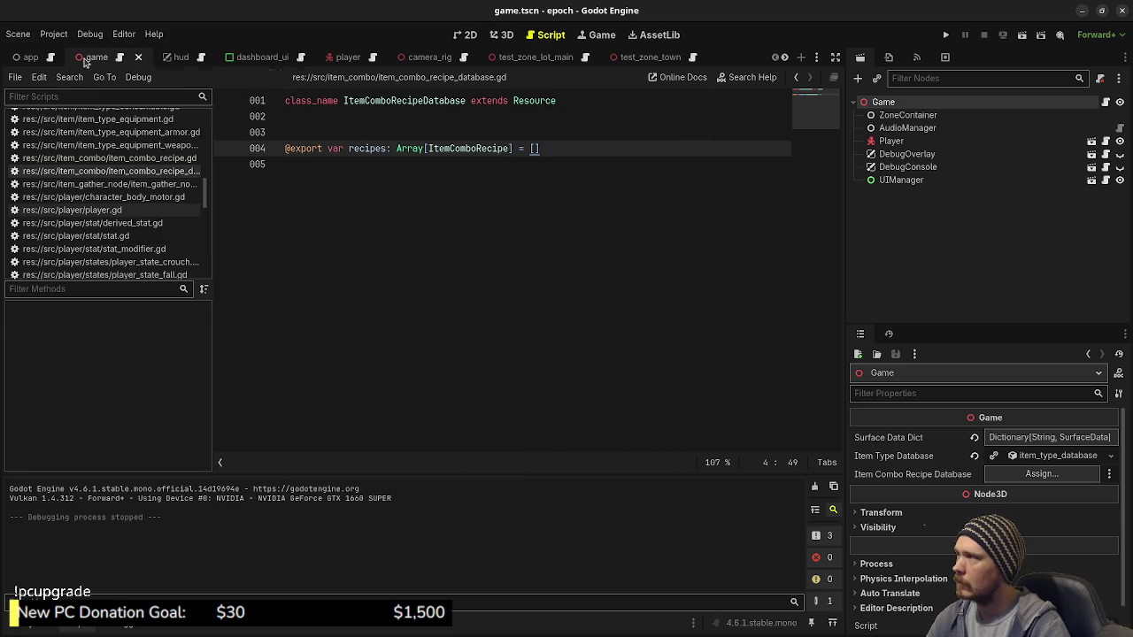
click(7, 36)
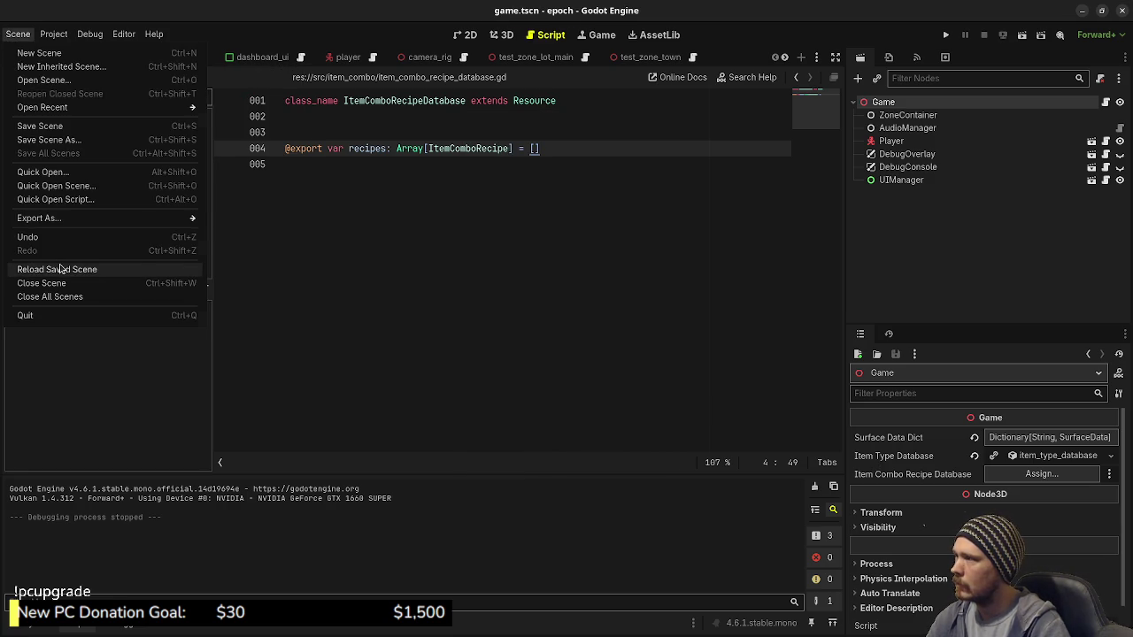
click(60, 269)
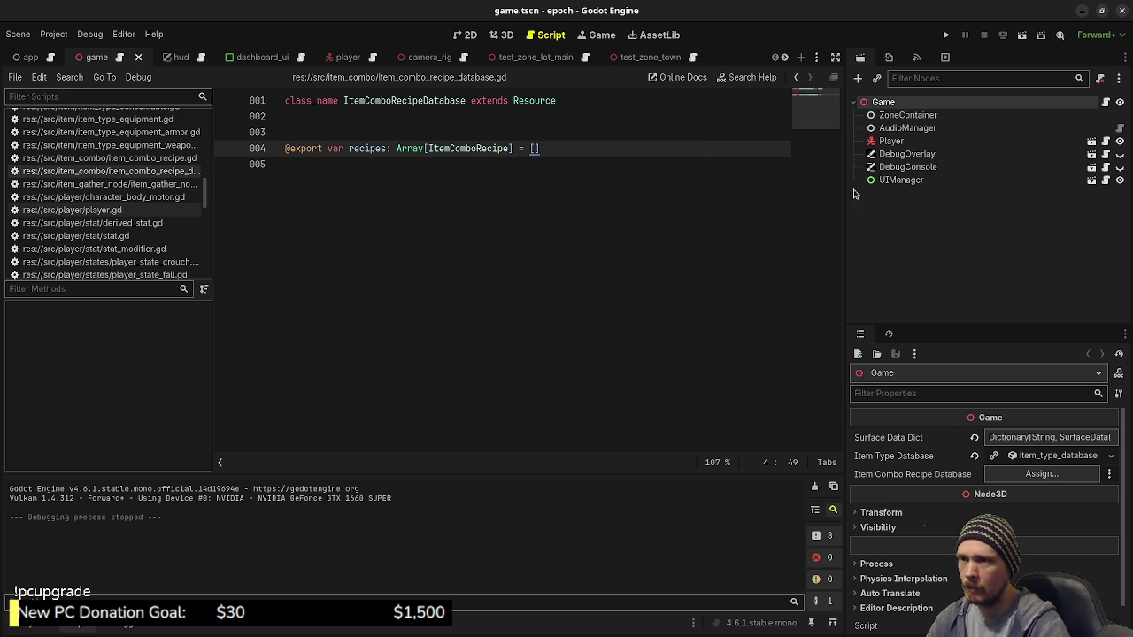
click(908, 115)
click(883, 102)
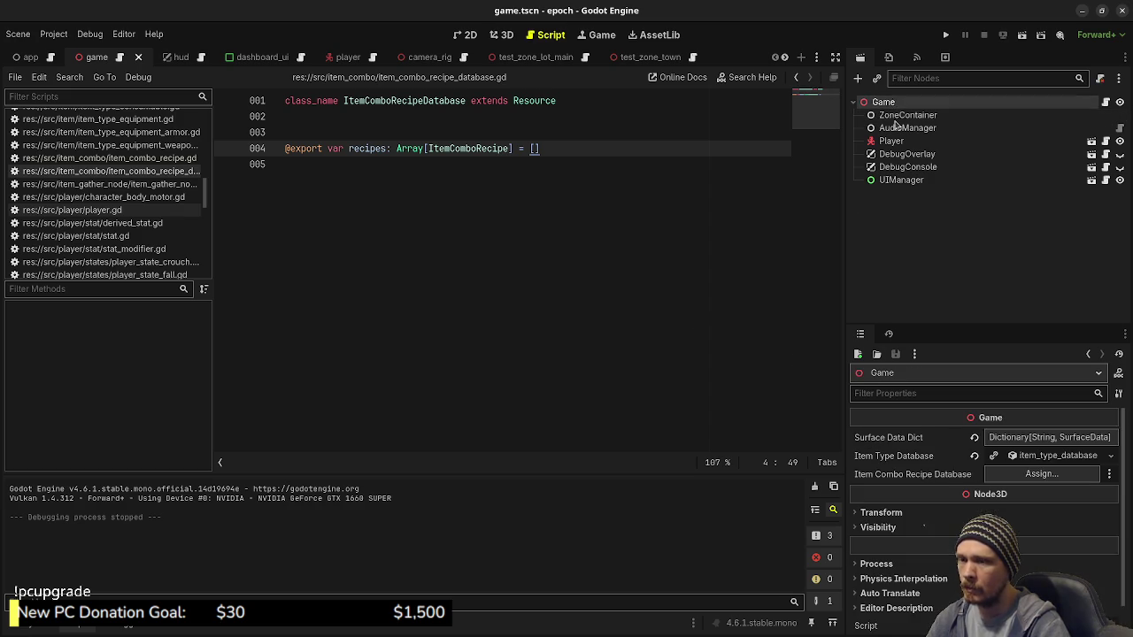
click(1053, 471)
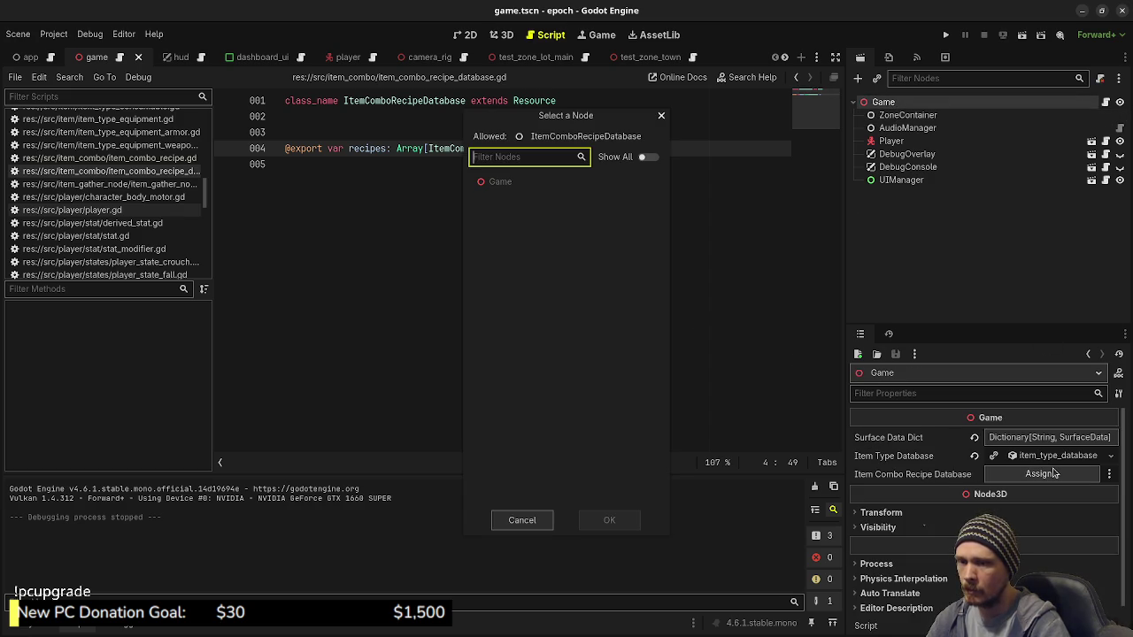
click(522, 520)
double_click(421, 103)
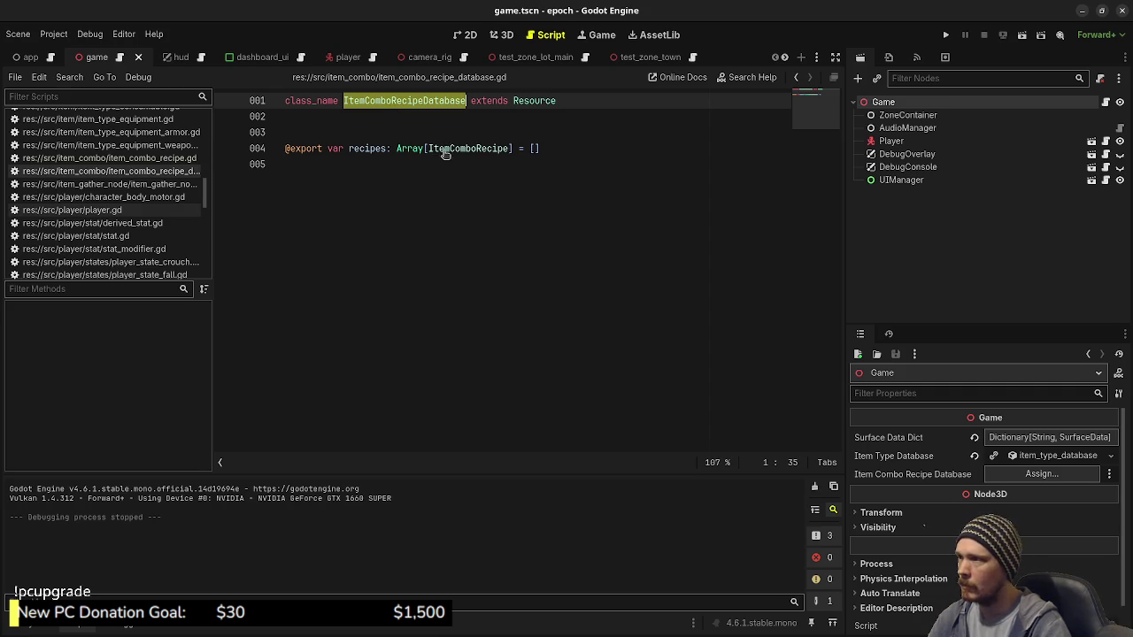
Switch back to game.gd and save the scene and scripts
ctrl+click(447, 150)
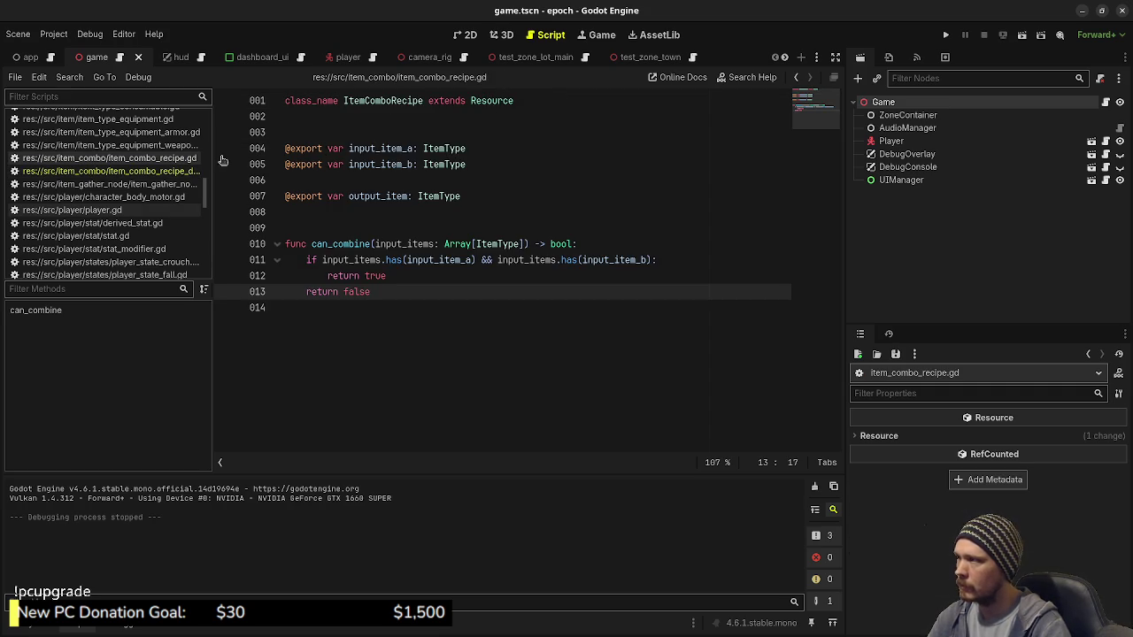
scroll(152, 178, up, 5)
scroll(152, 178, up, 5)
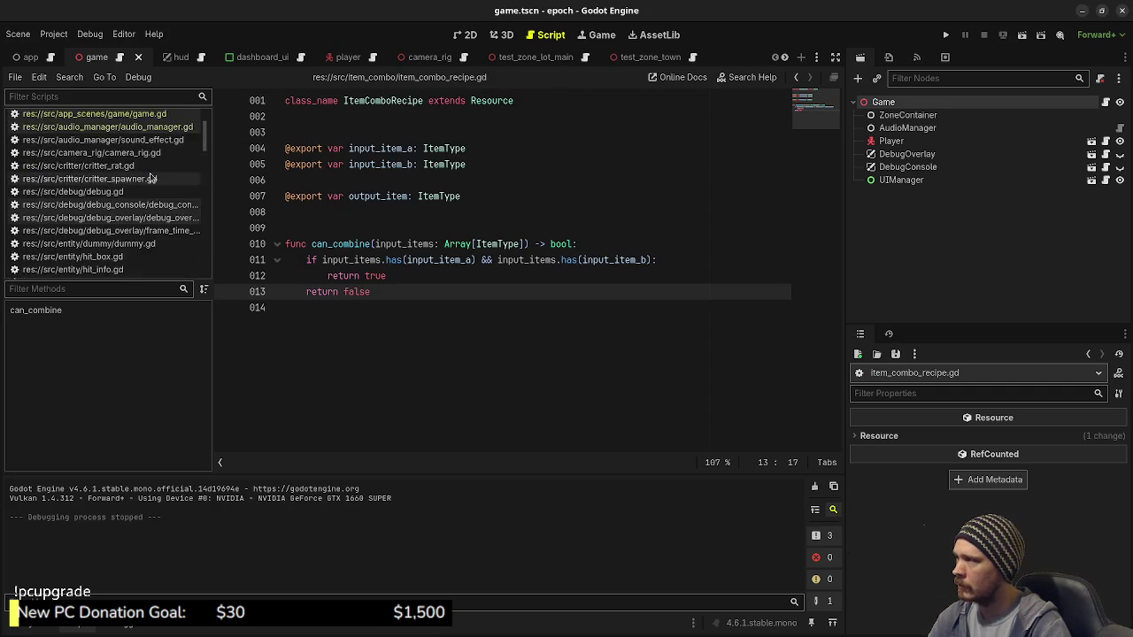
click(133, 175)
double_click(522, 342)
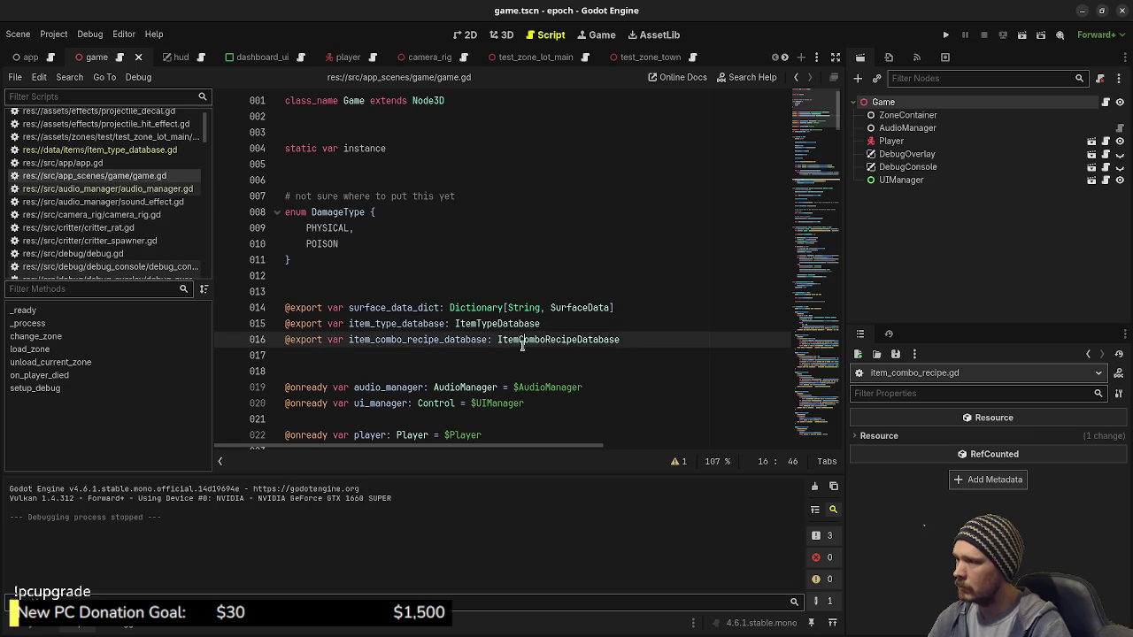
key(ctrl+s)
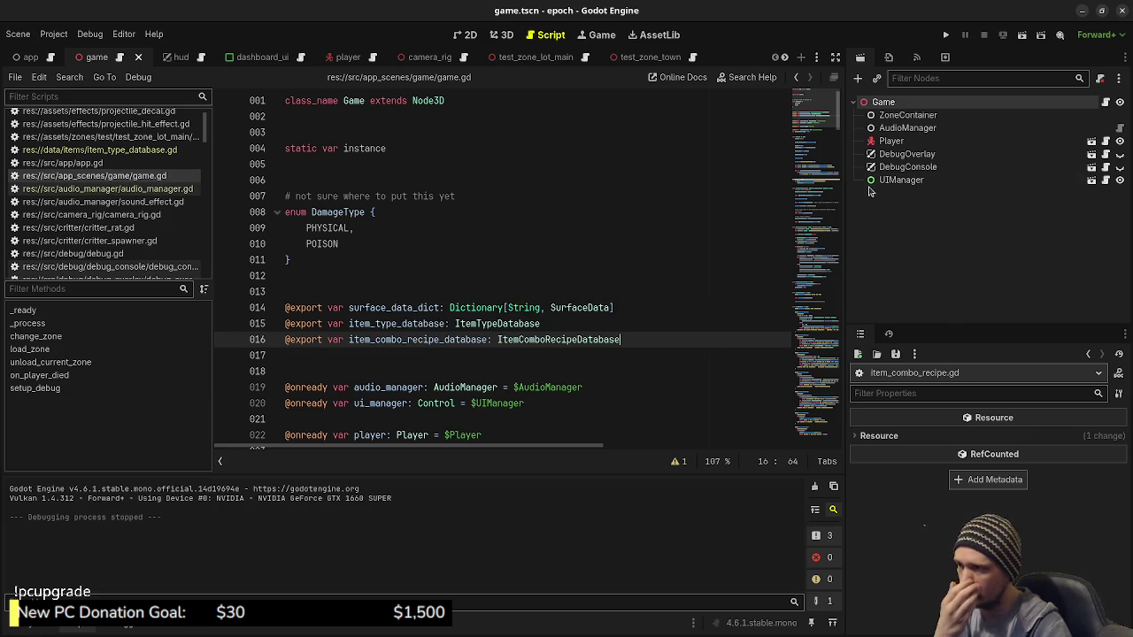
Reselect the Game root, choose New ItemComboRecipeDatabase for the property, and expand it
click(903, 115)
click(883, 101)
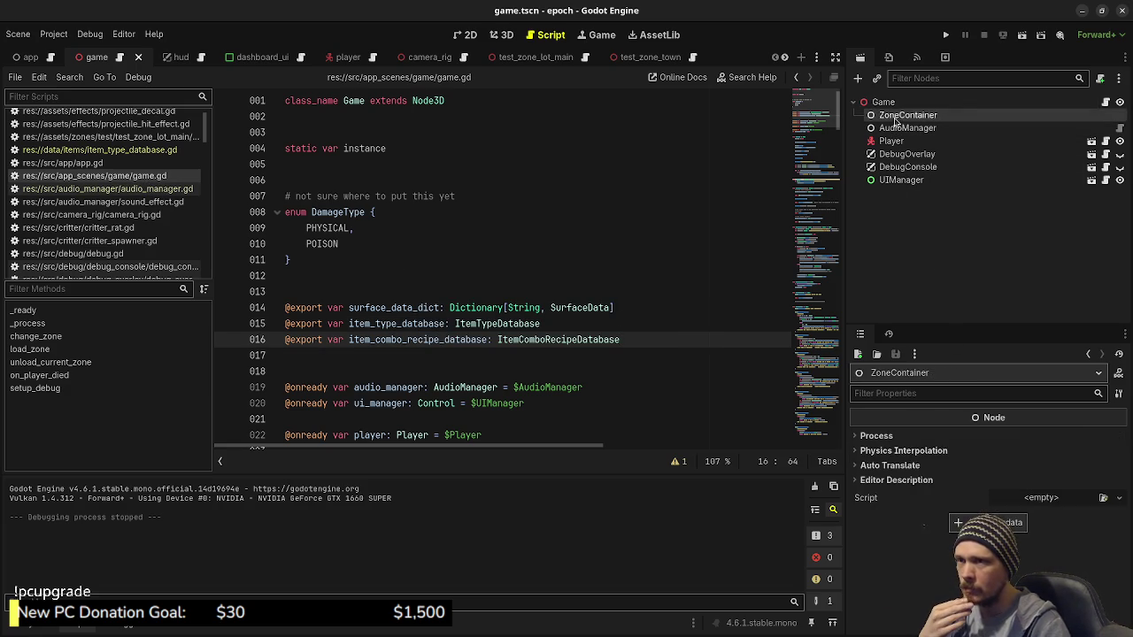
click(1034, 473)
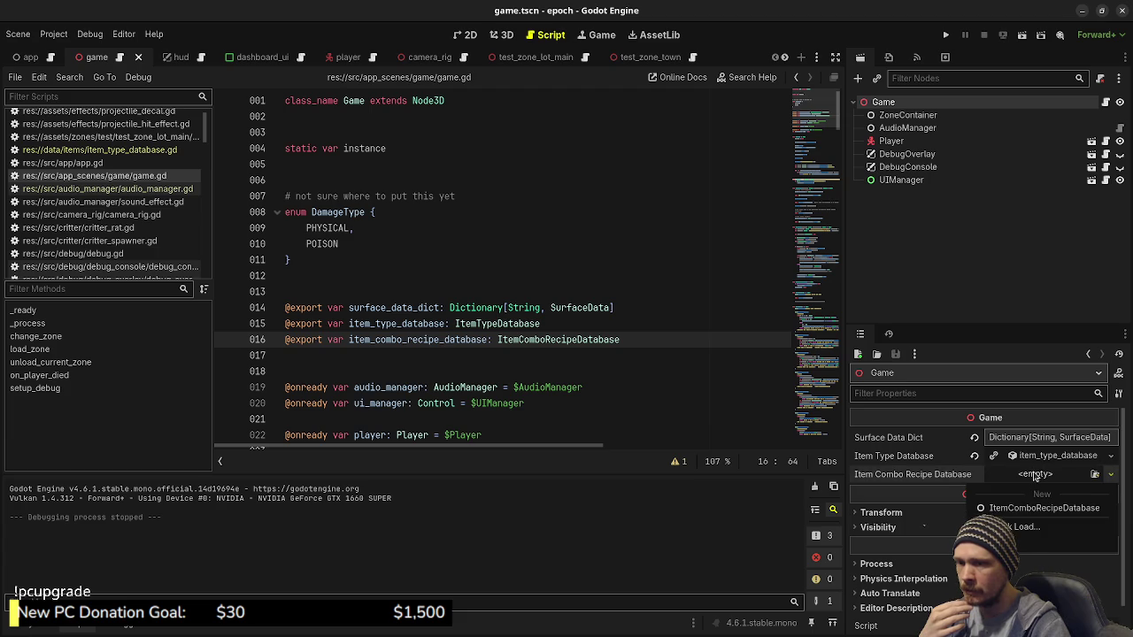
click(1017, 508)
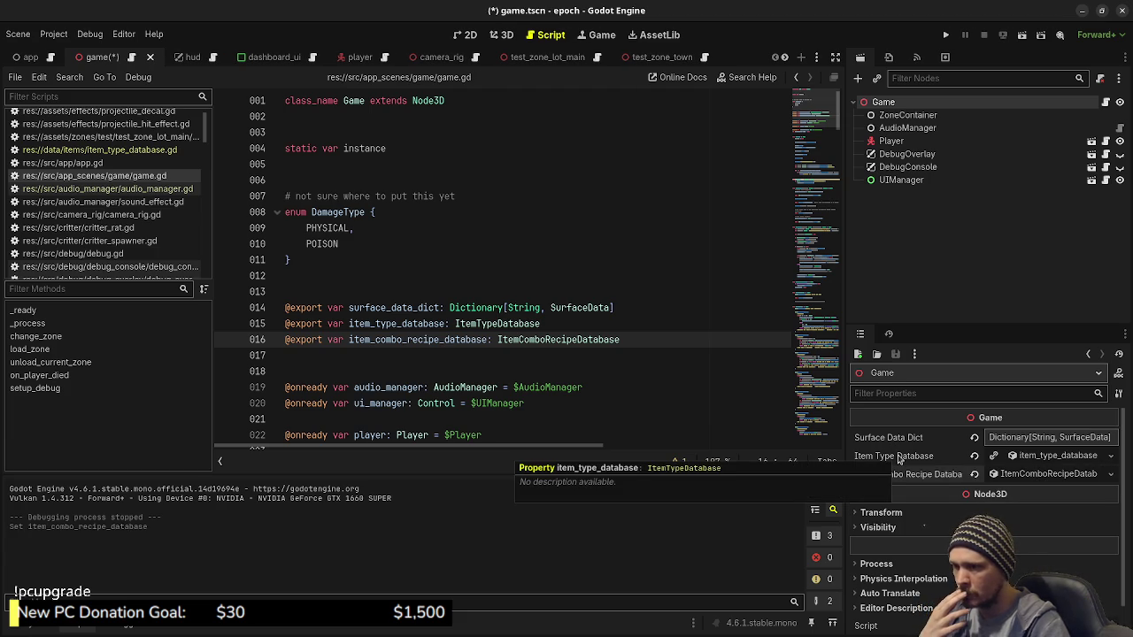
click(1044, 474)
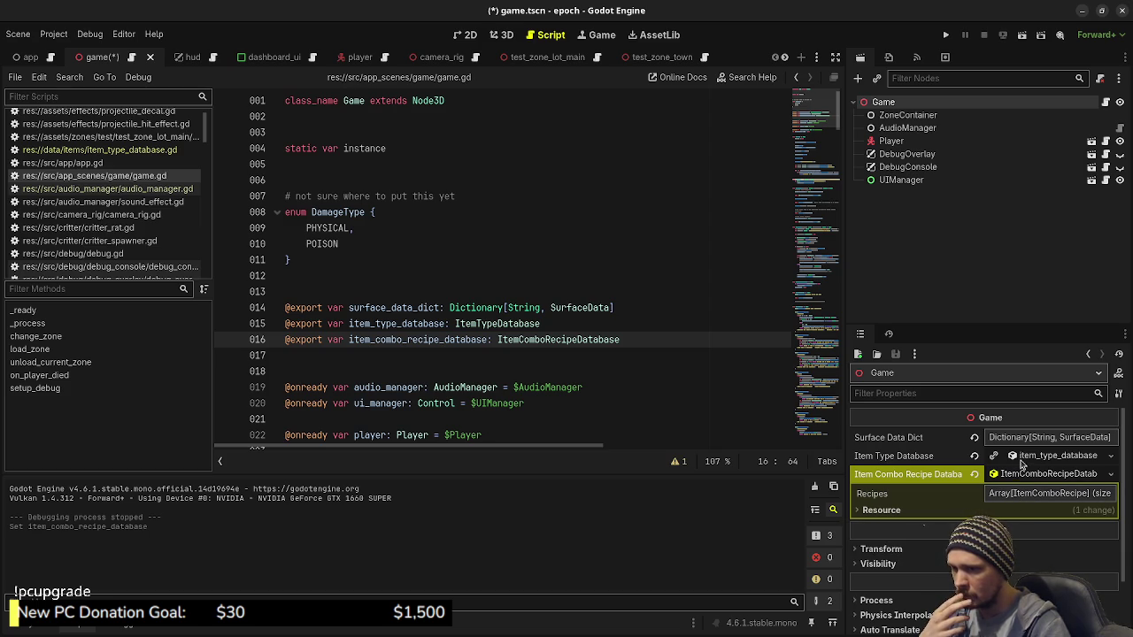
Add item_combo_recipe_potion.tres as element 0 of Recipes, then save and run the game
click(3, 625)
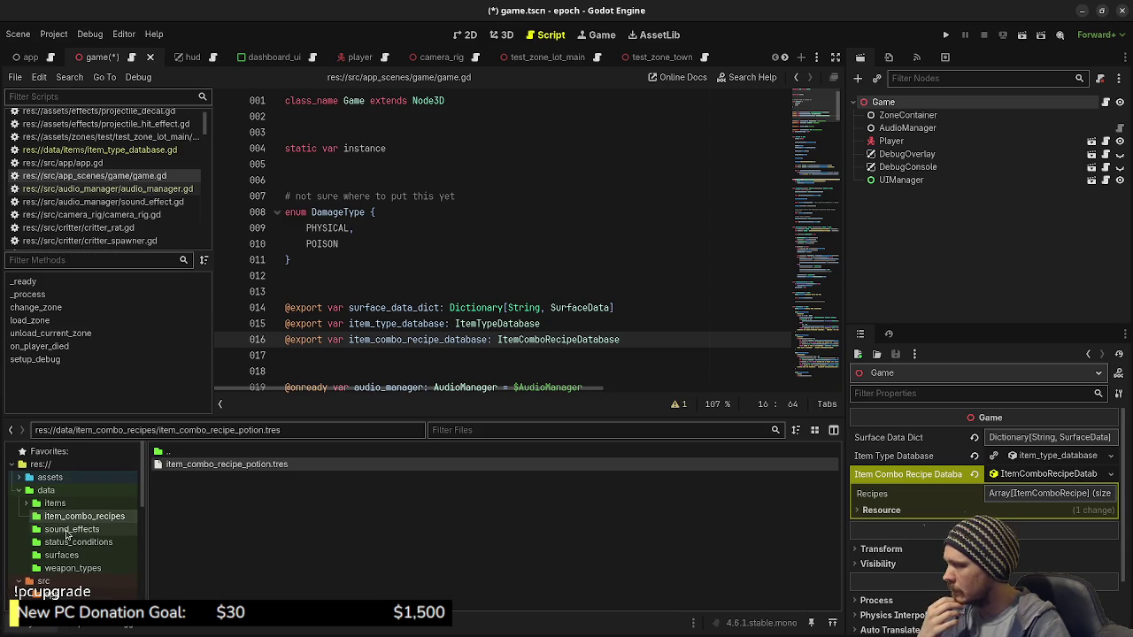
click(70, 505)
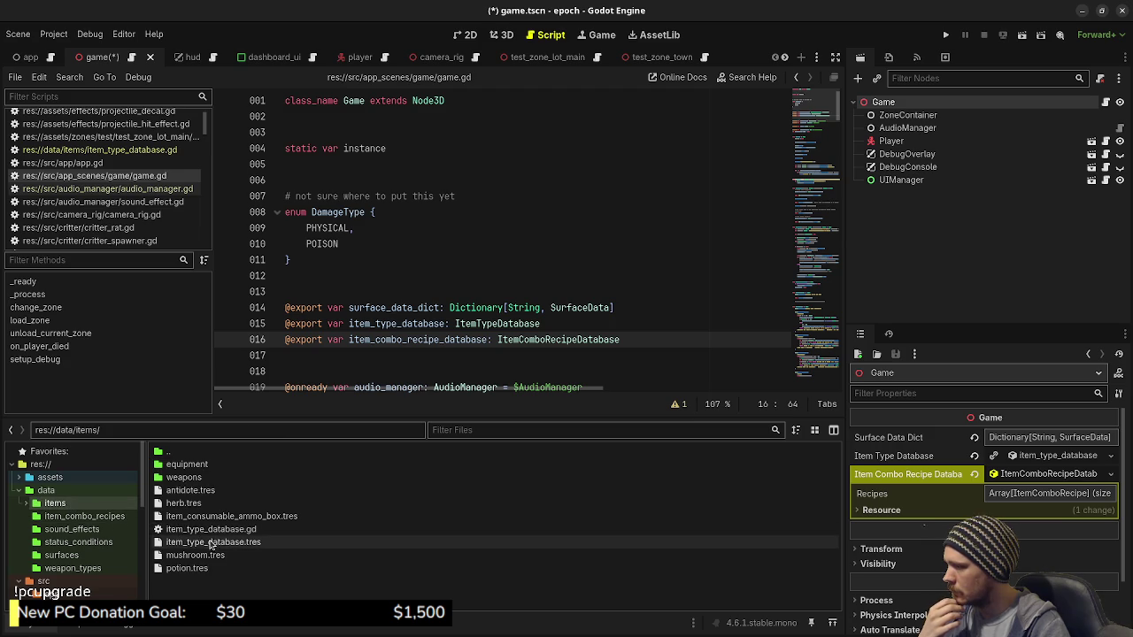
click(1009, 493)
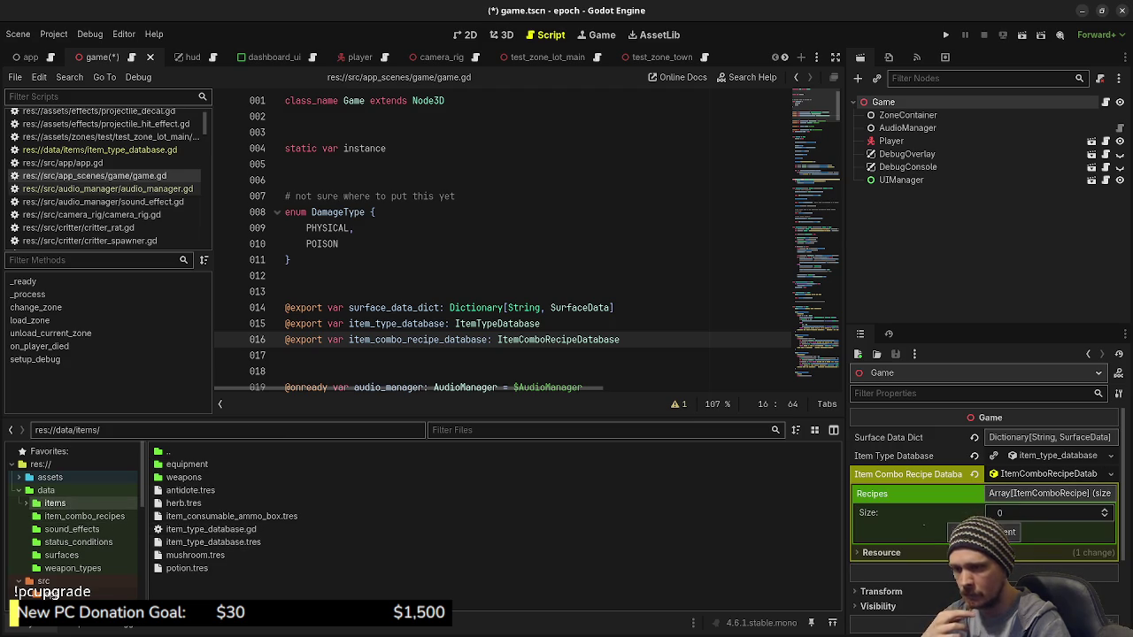
click(983, 532)
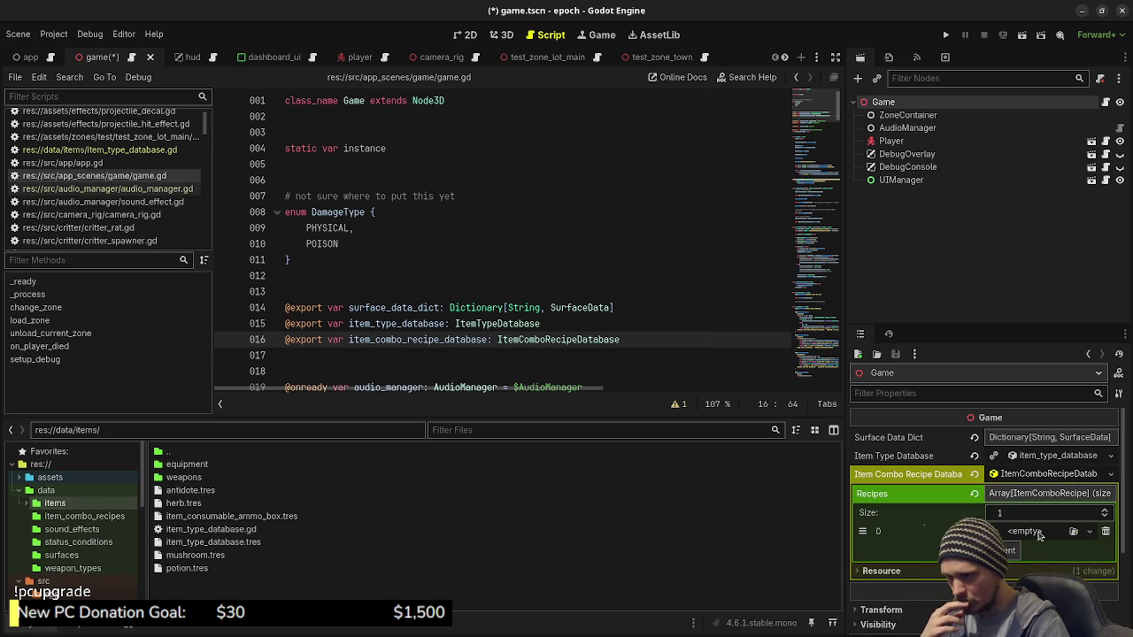
click(1073, 531)
double_click(424, 210)
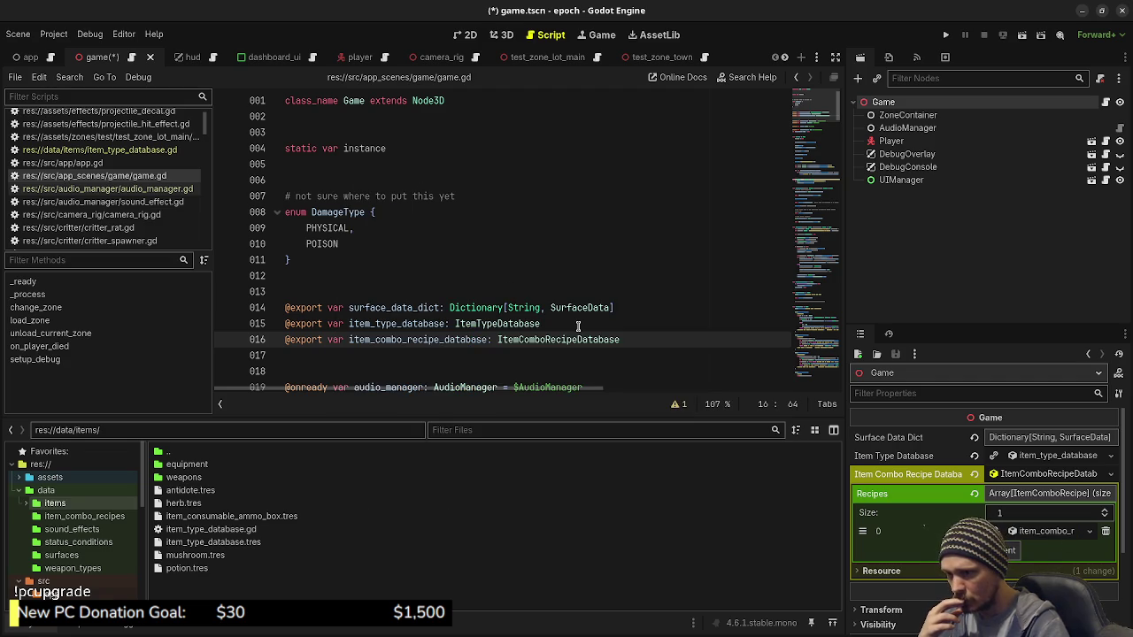
click(945, 34)
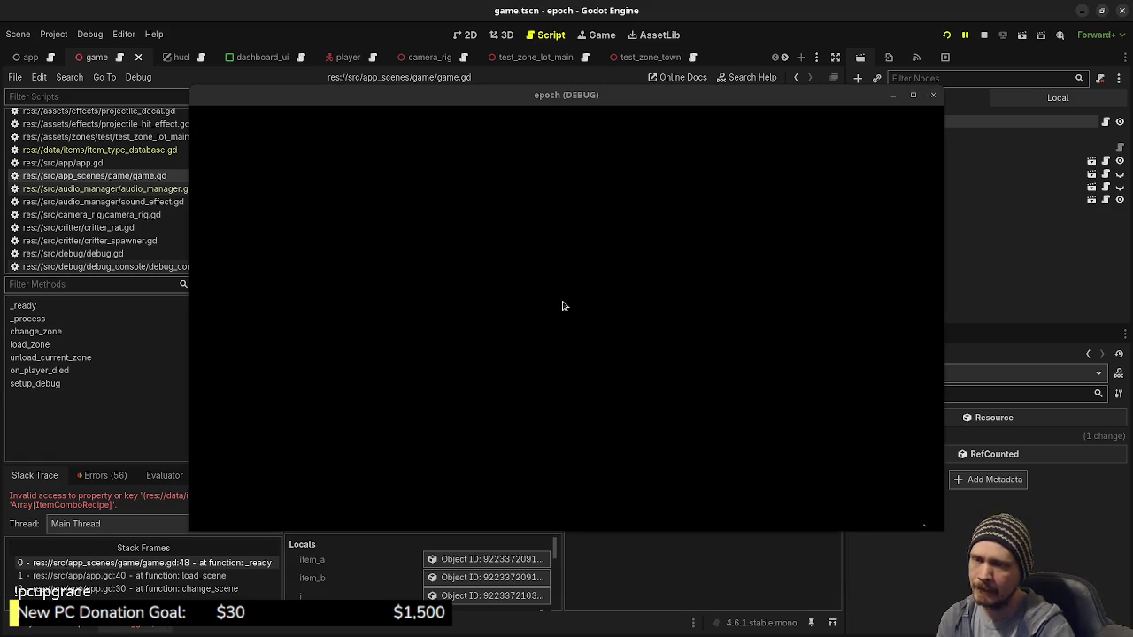
Move the running game window down to reveal the invalid-access error at line 48 of game.gd
mouse_move(513, 103)
mouse_down()
mouse_move(470, 552)
mouse_move(461, 533)
mouse_up()
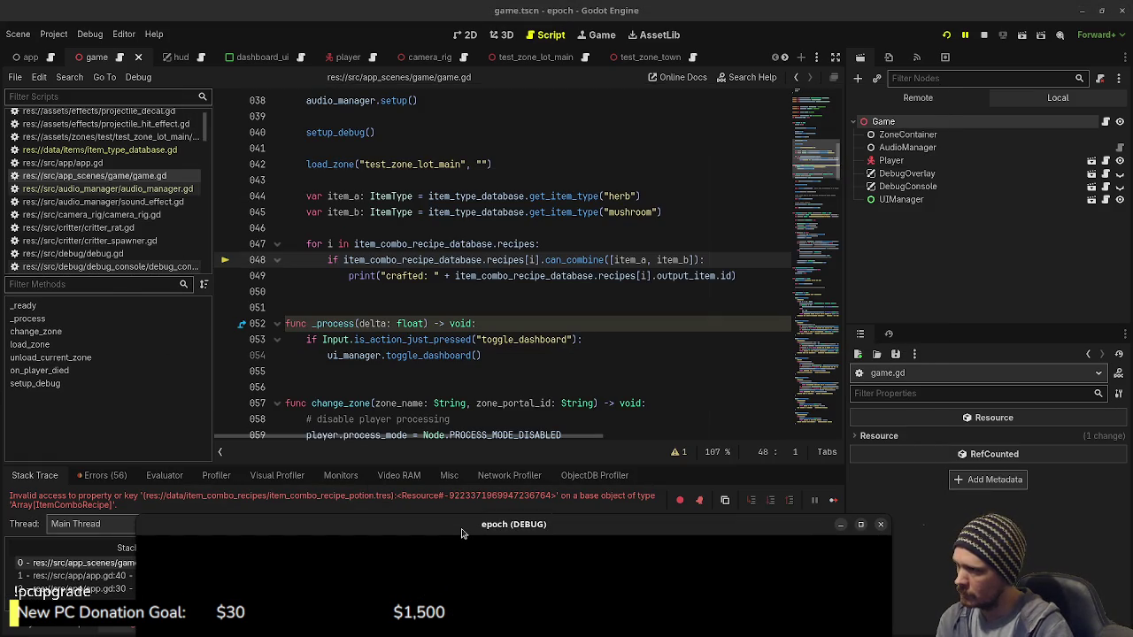
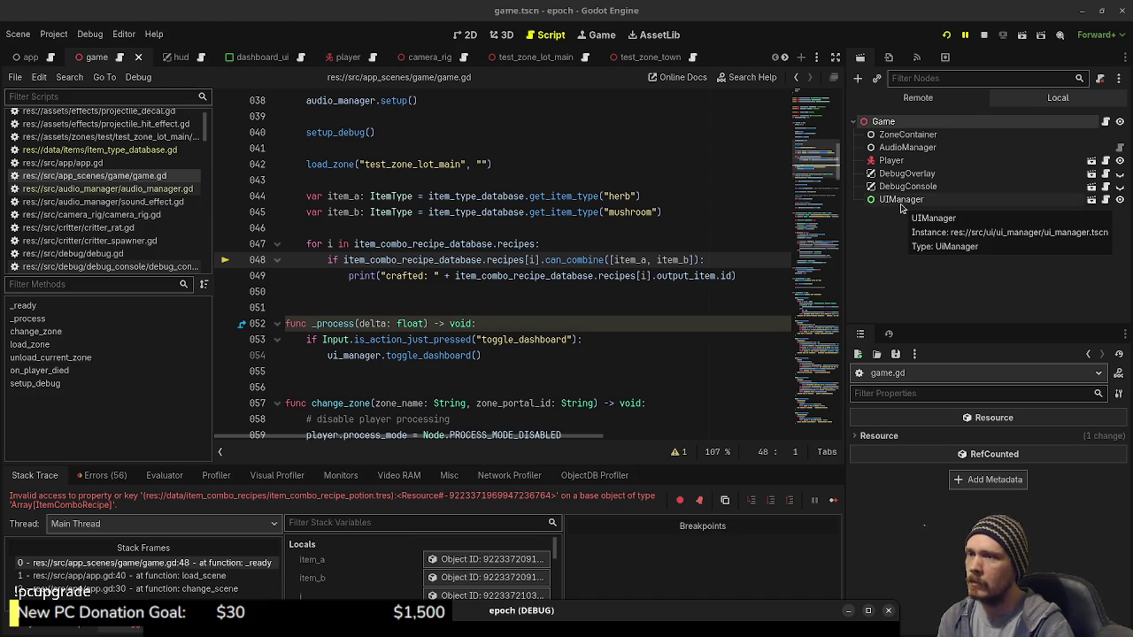
Select the Game node and expand recipe 0 to inspect its herb and mushroom inputs
click(883, 121)
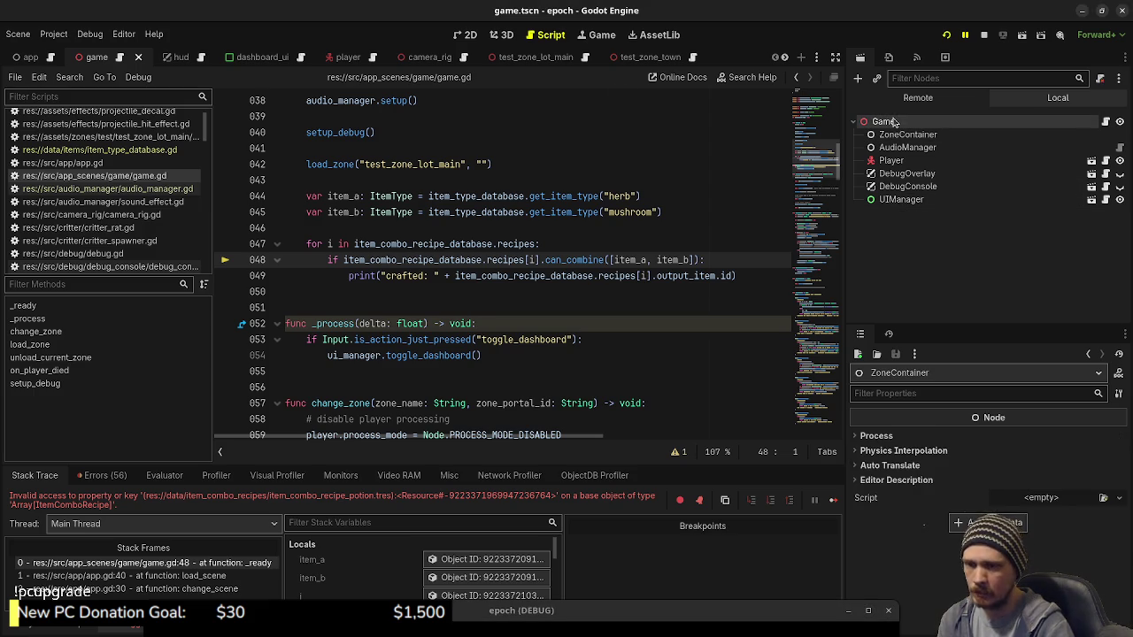
click(1021, 475)
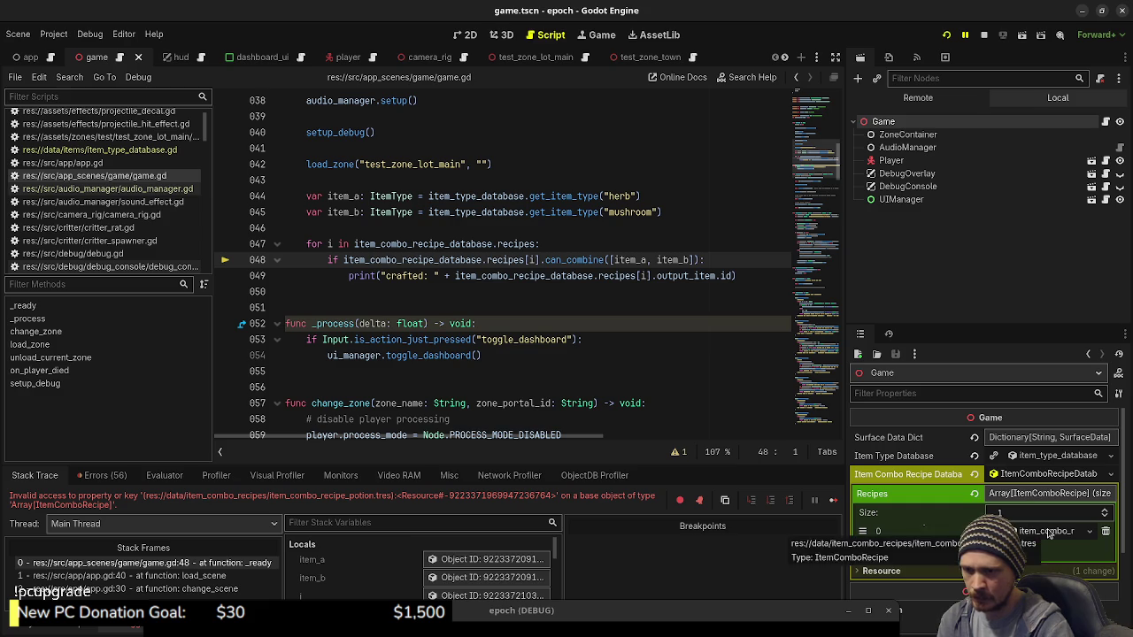
click(1048, 532)
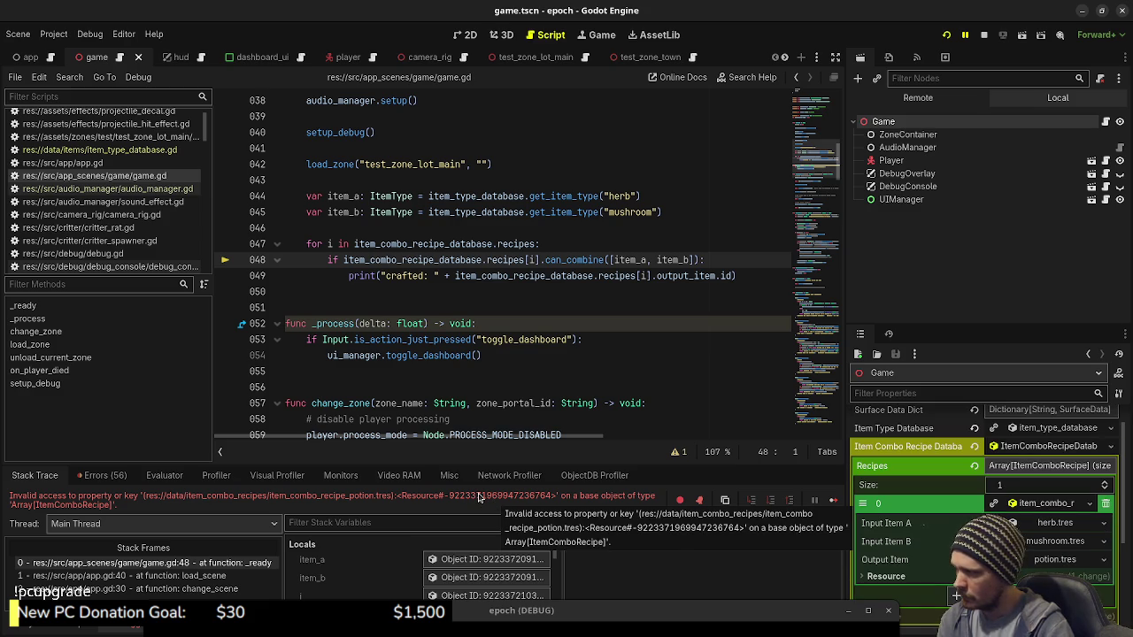
Dismiss the error tooltip, stop the debug session, and switch to the recipe sketch
click(542, 355)
click(983, 35)
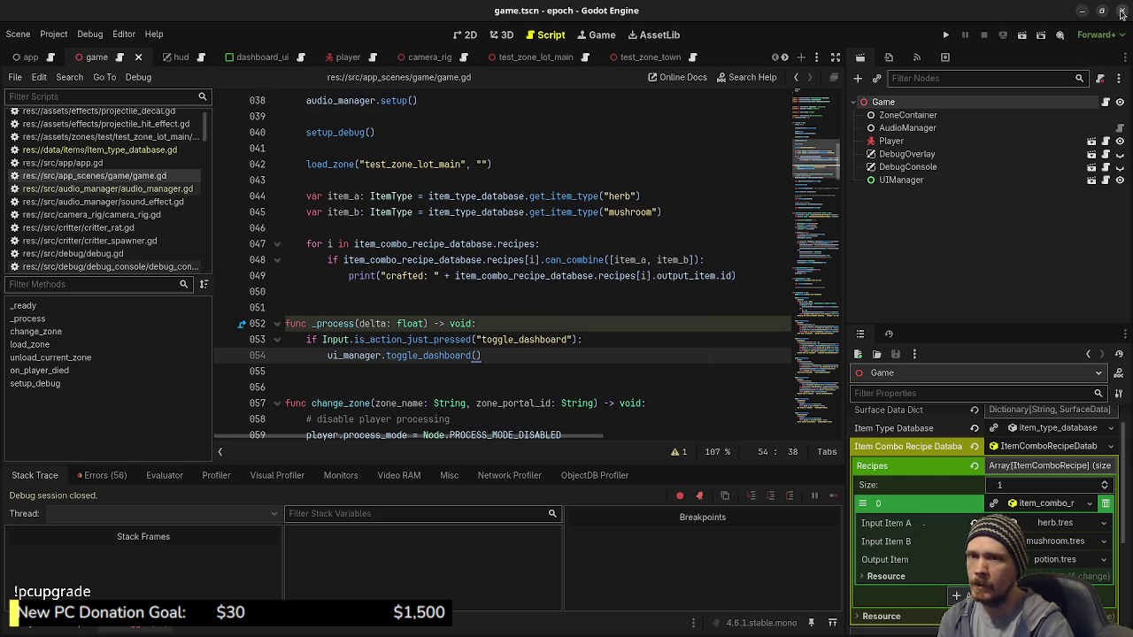
key(alt+Tab)
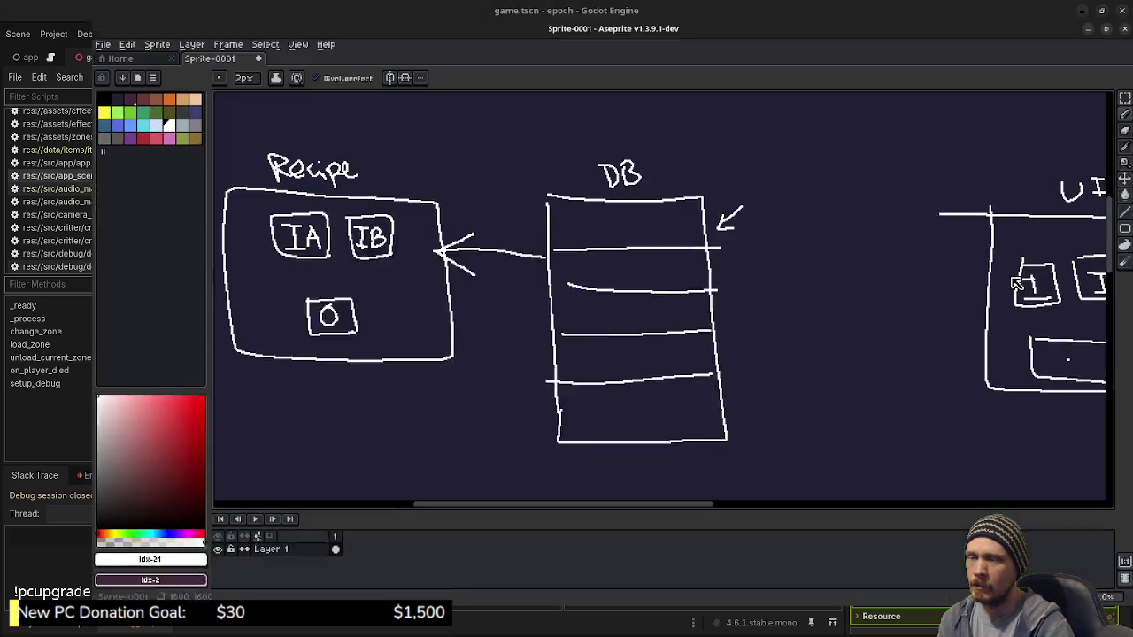
Close the Aseprite sketch without saving, then close the Godot editor and VS Code
click(1123, 10)
click(565, 356)
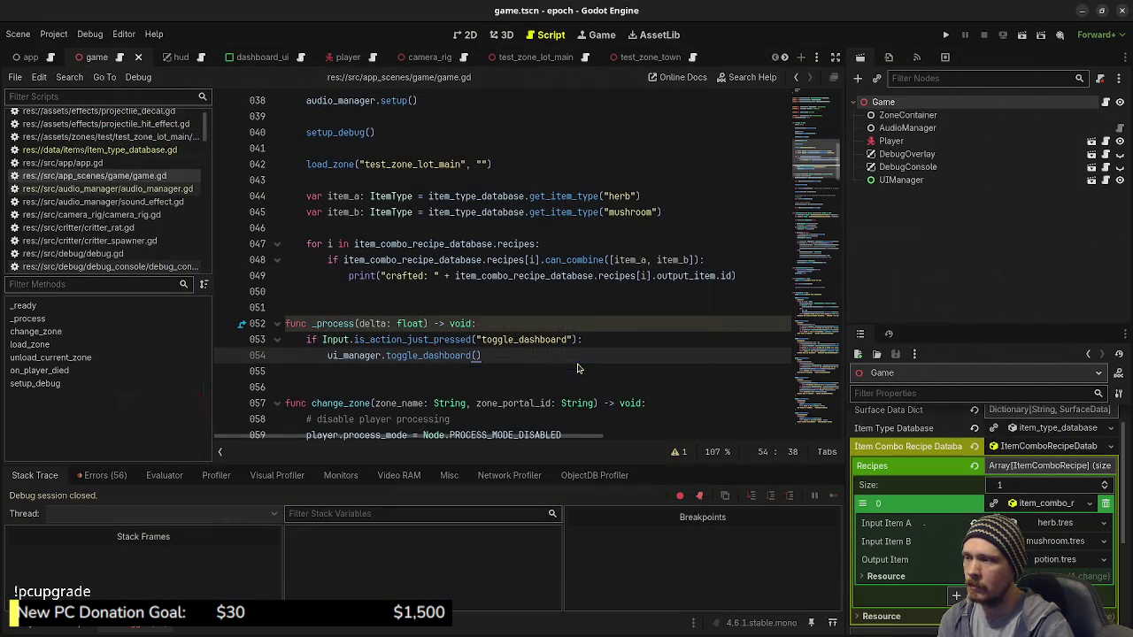
click(1122, 12)
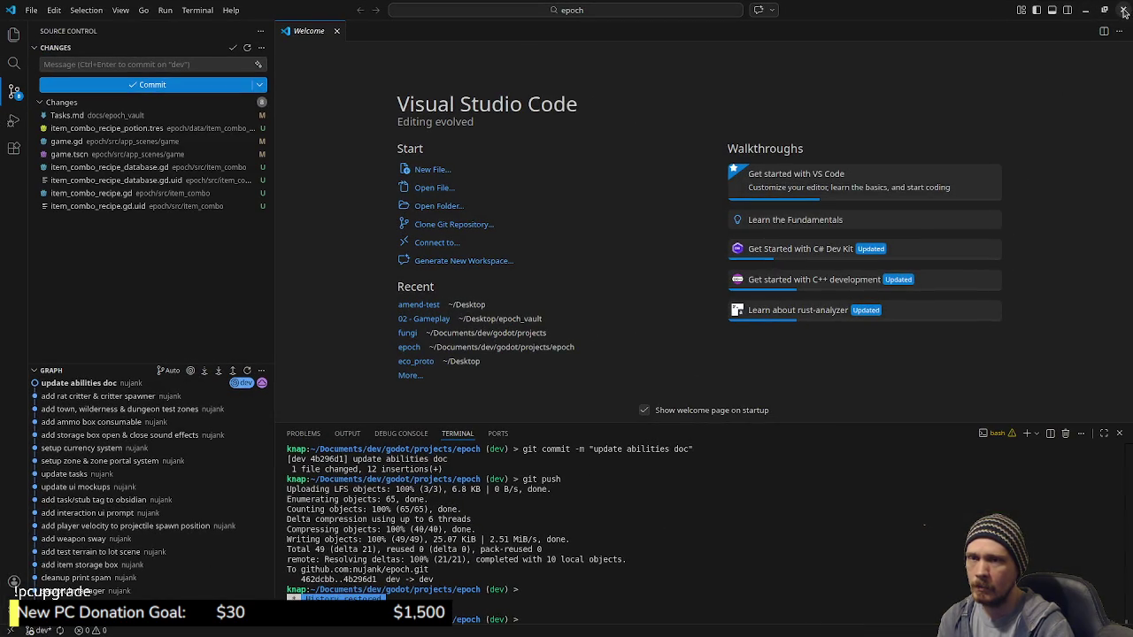
click(1124, 12)
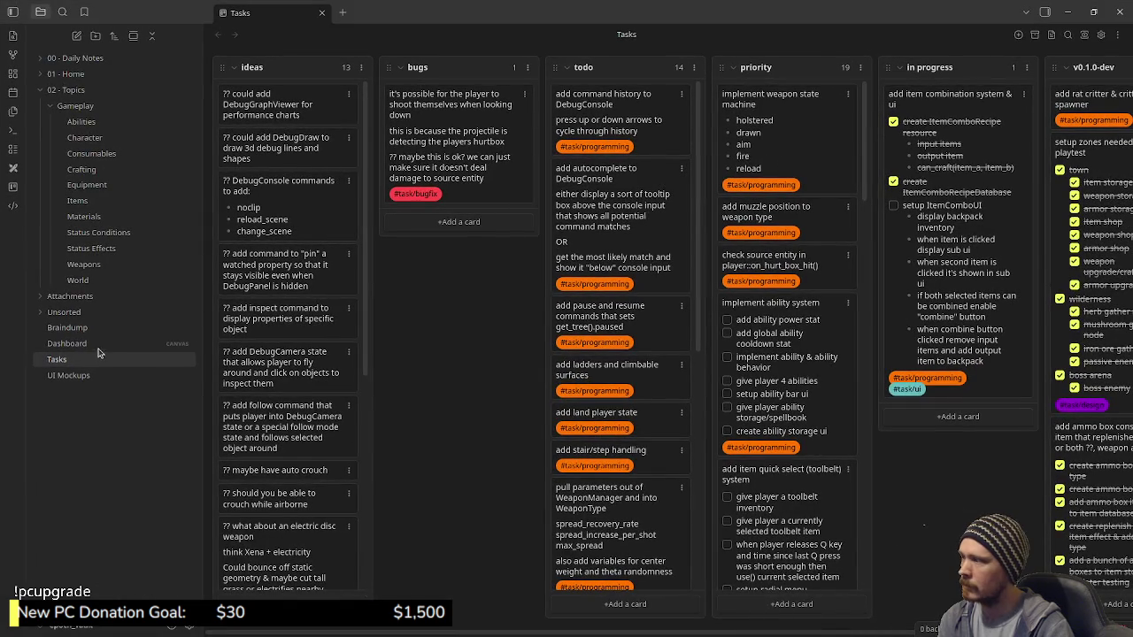
Open the Dashboard canvas in Obsidian and launch the dev setup from its Start card
click(67, 343)
click(611, 343)
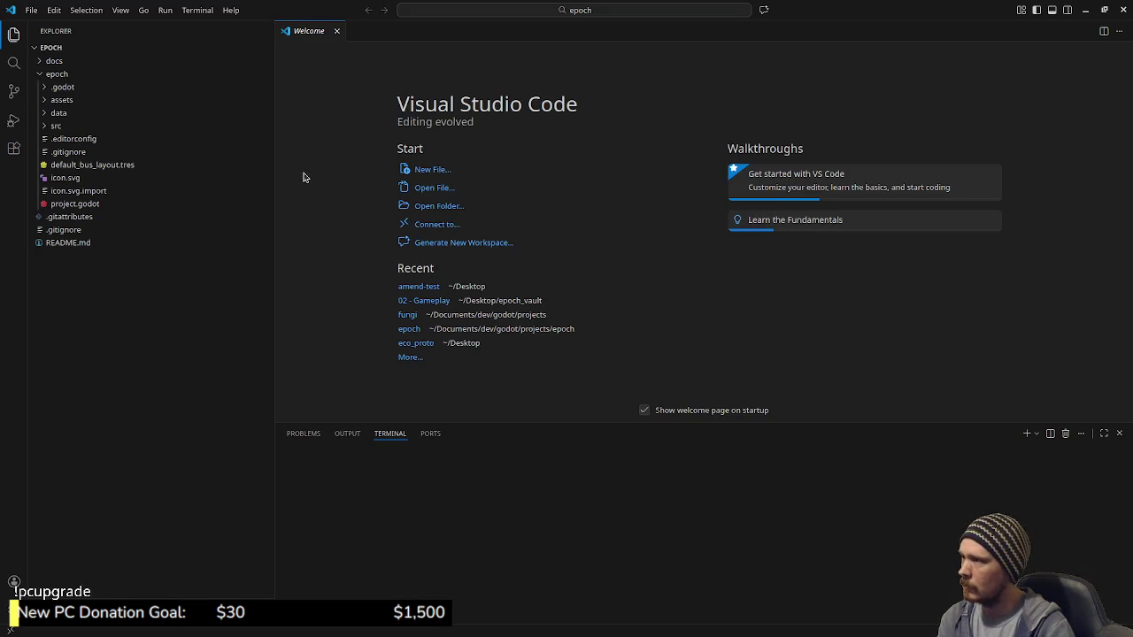
Check the Source Control changes, then minimize VS Code to reveal the Godot project
click(15, 91)
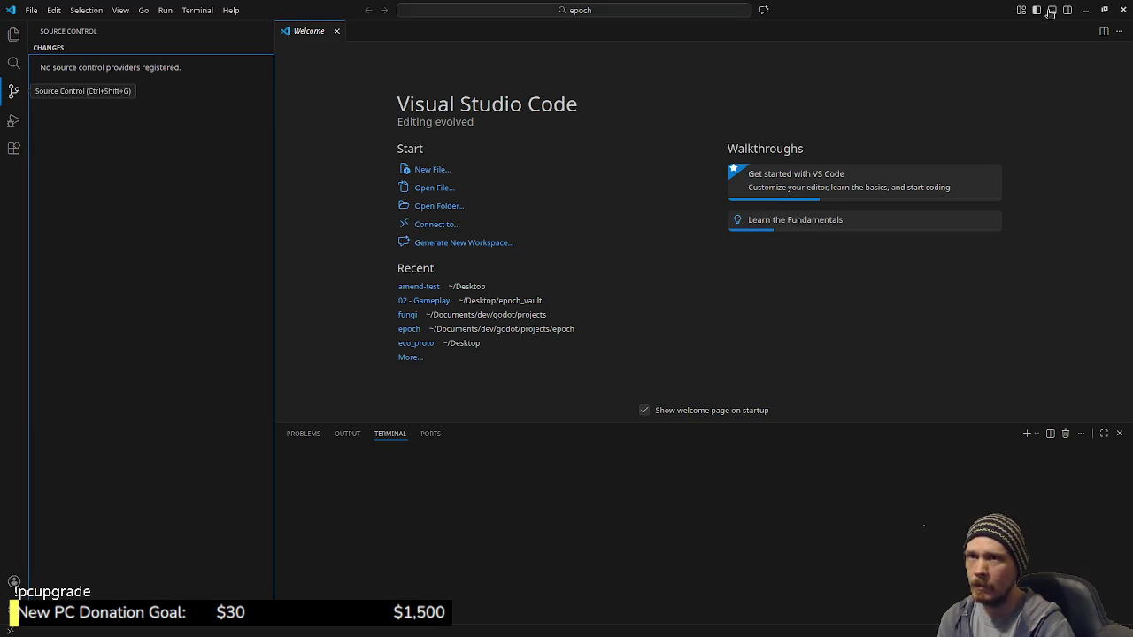
click(1085, 10)
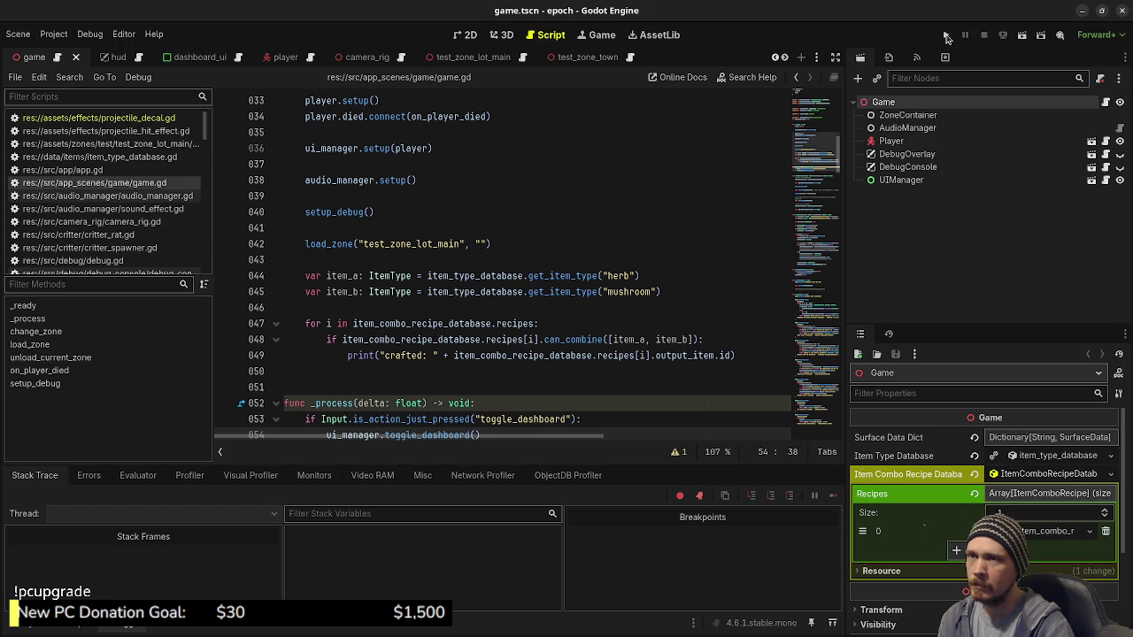
Run the project and move the game window off the game.gd script
click(945, 37)
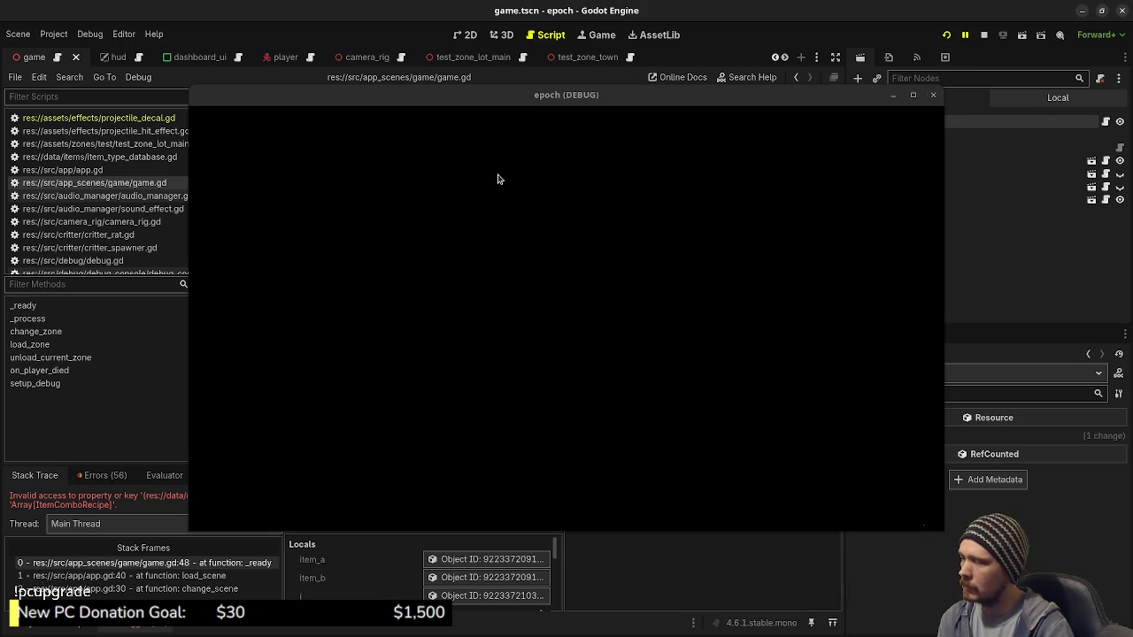
drag(592, 99, 491, 563)
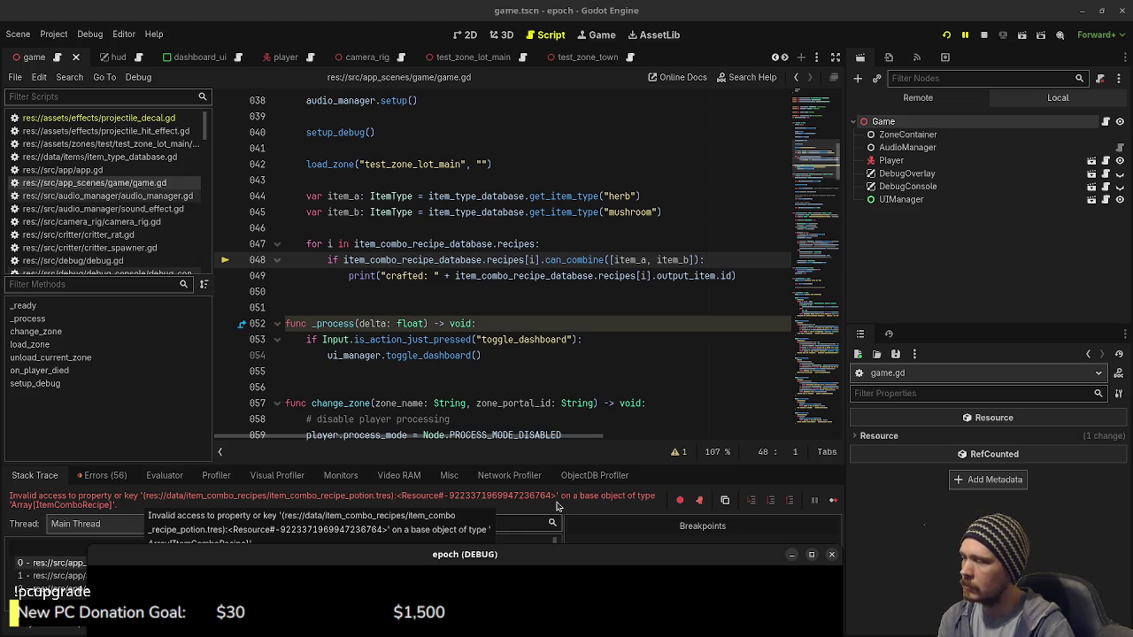
click(562, 245)
Replace item_combo_recipe_database.recipes[i] with i on lines 48 and 49, then stop the game
mouse_move(344, 260)
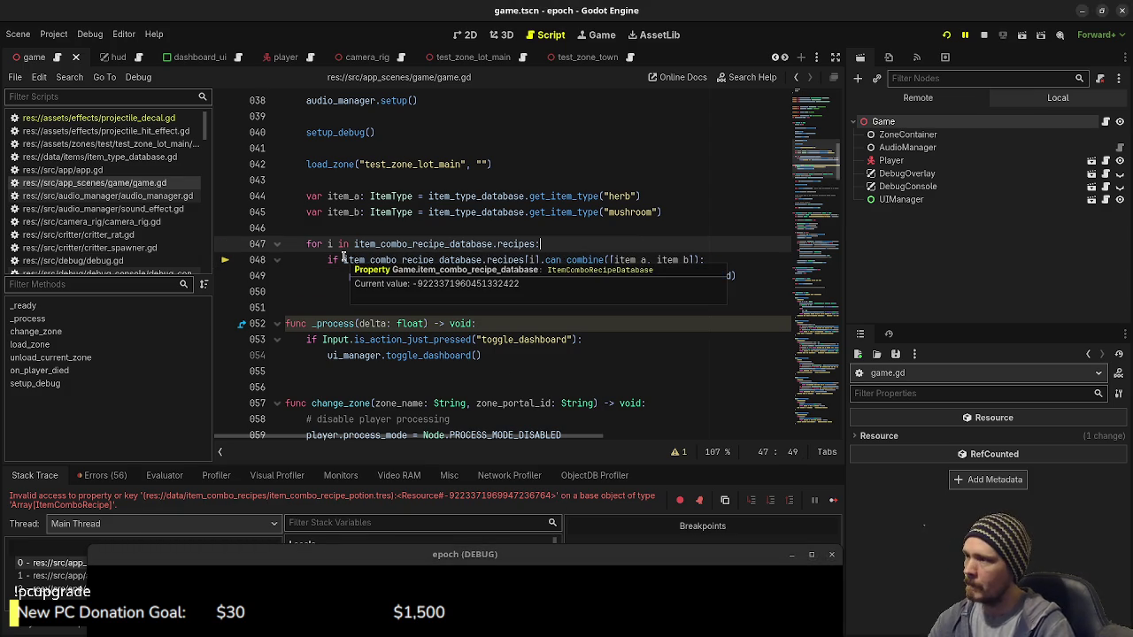
drag(344, 259, 539, 259)
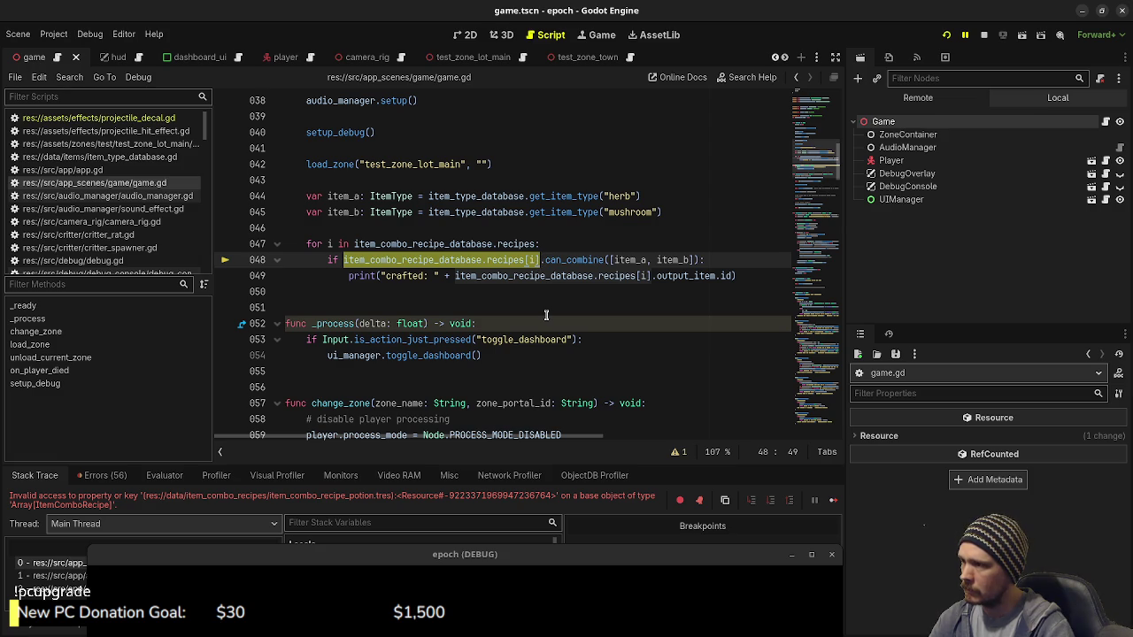
text(if i)
click(441, 234)
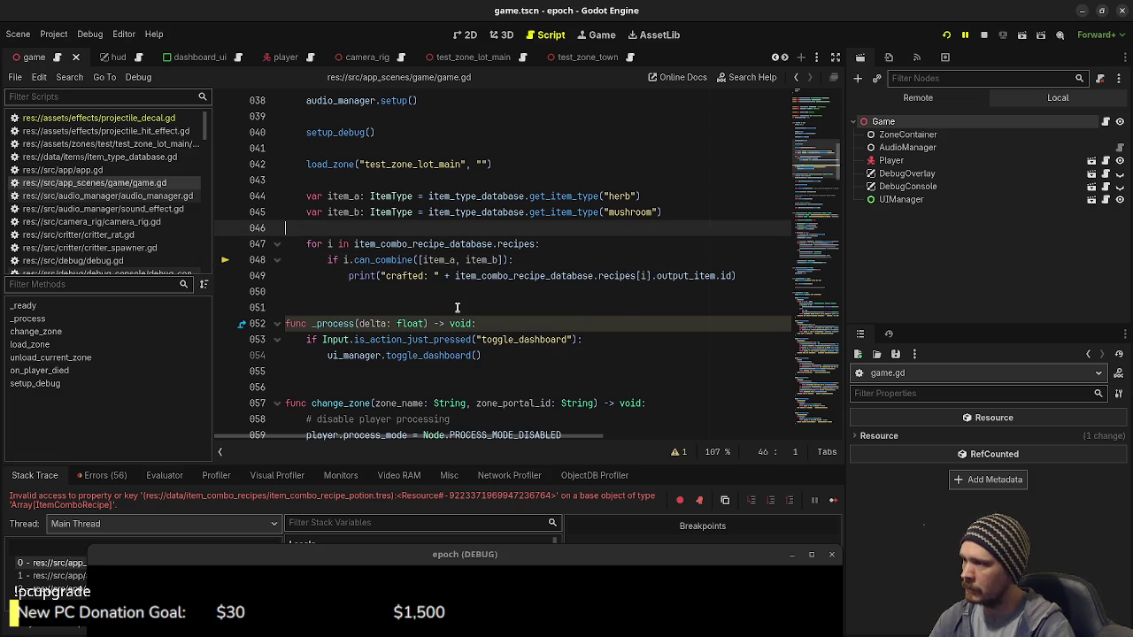
drag(455, 275, 651, 277)
text(i)
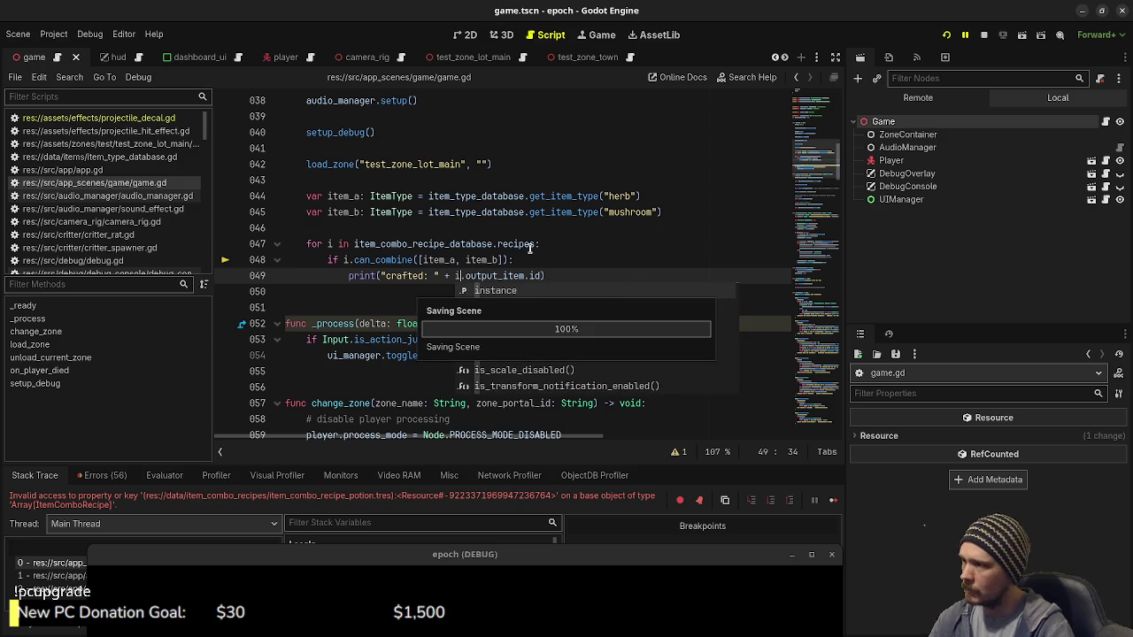
click(531, 245)
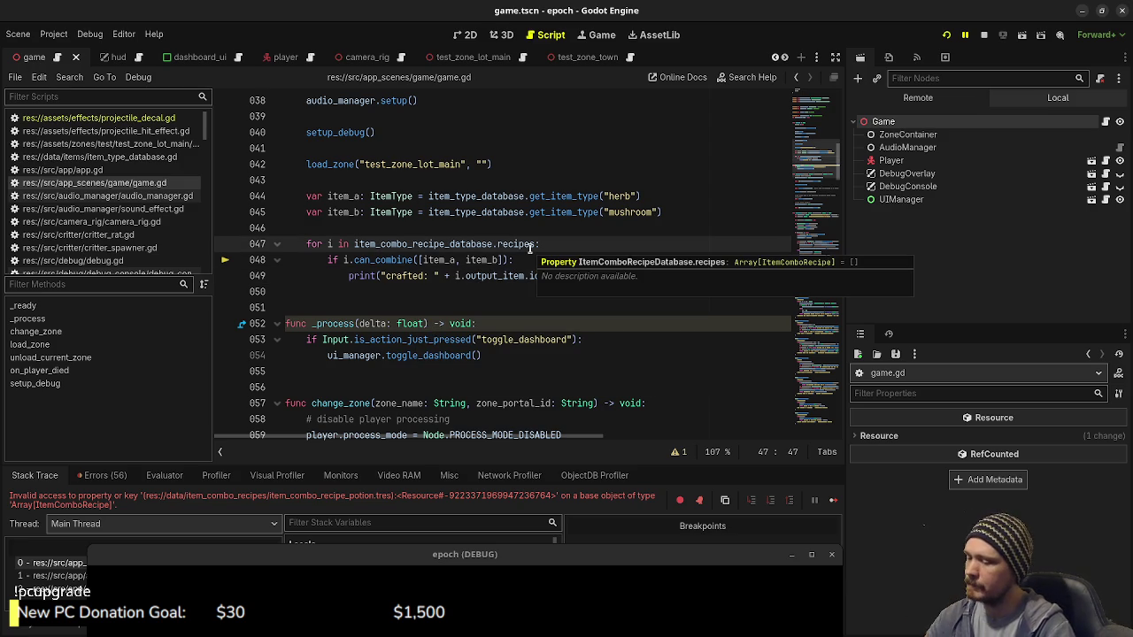
key(F8)
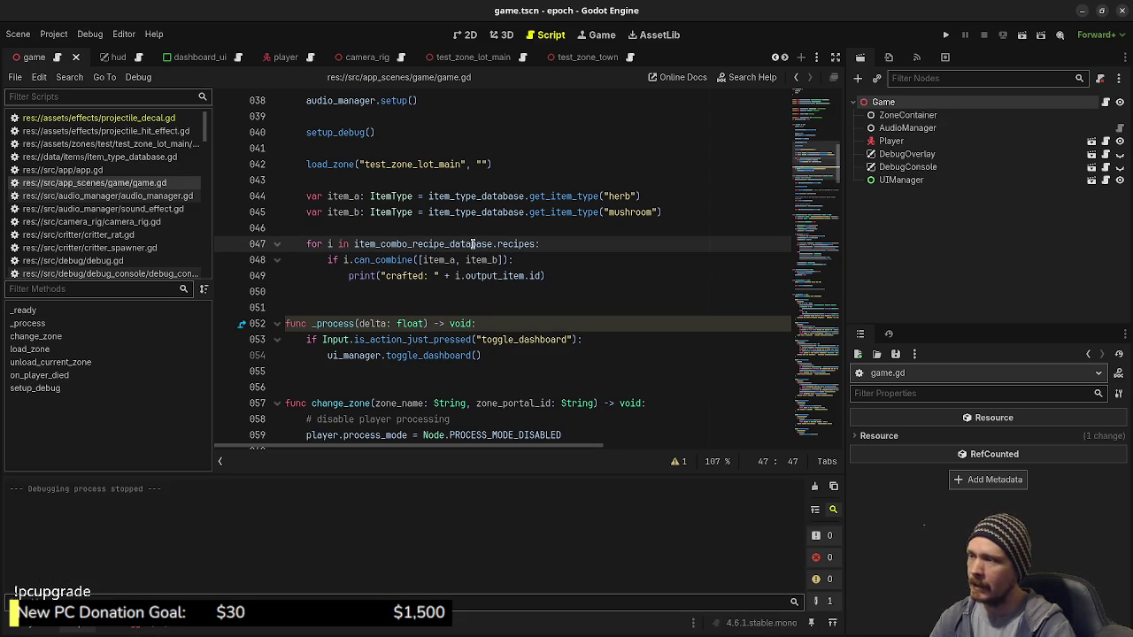
Rerun the game, confirm 'crafted: potion' in the Output panel, and stop it
click(947, 34)
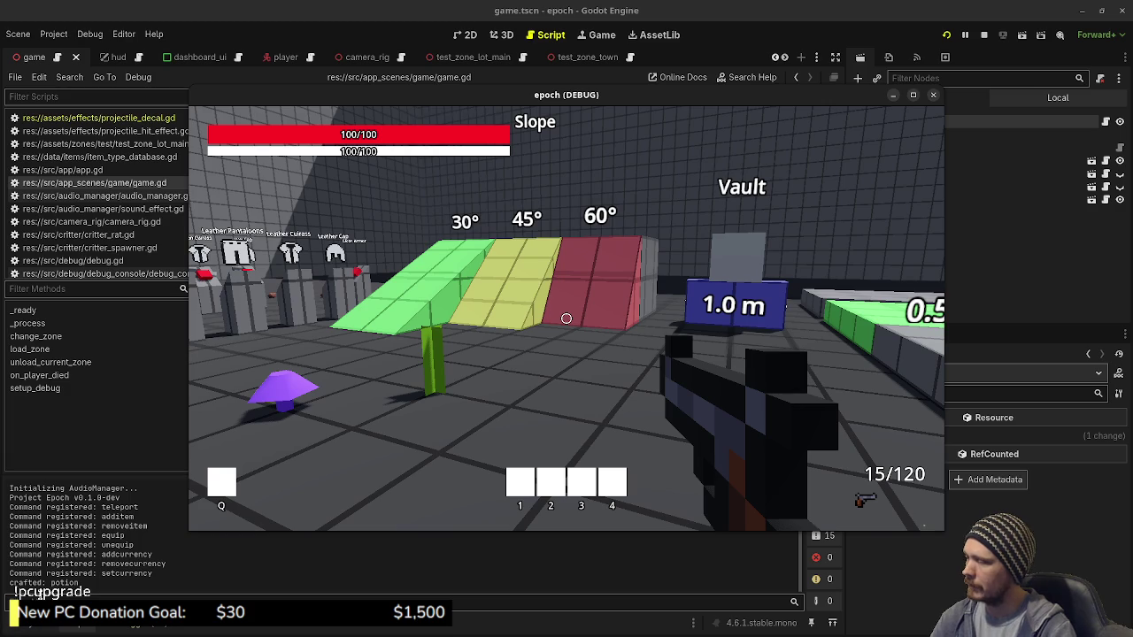
click(985, 34)
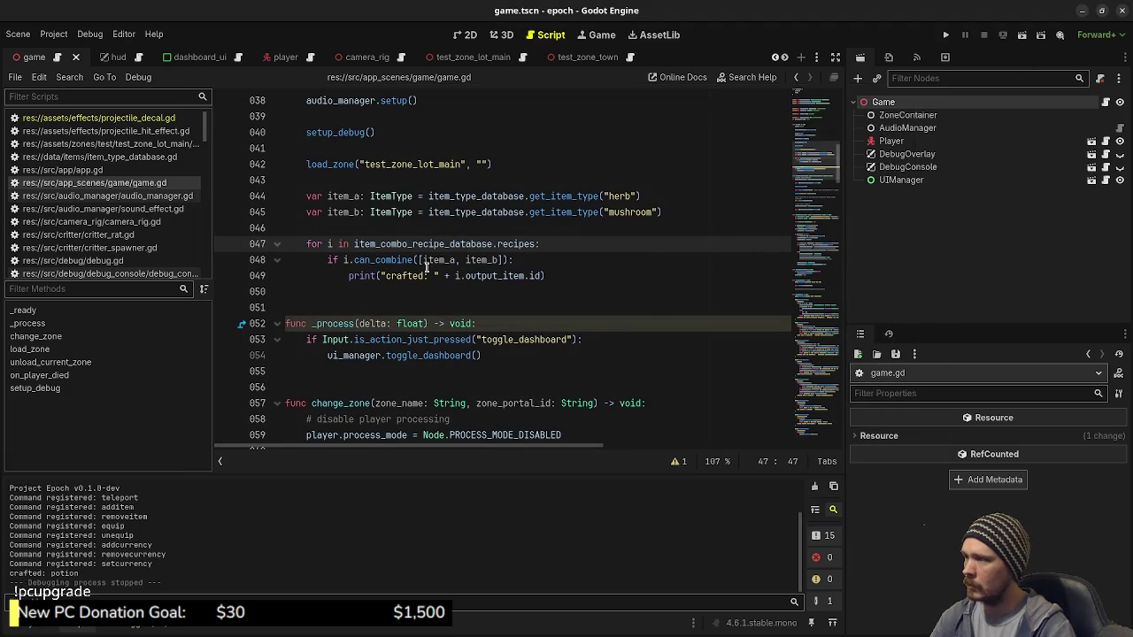
mouse_move(466, 279)
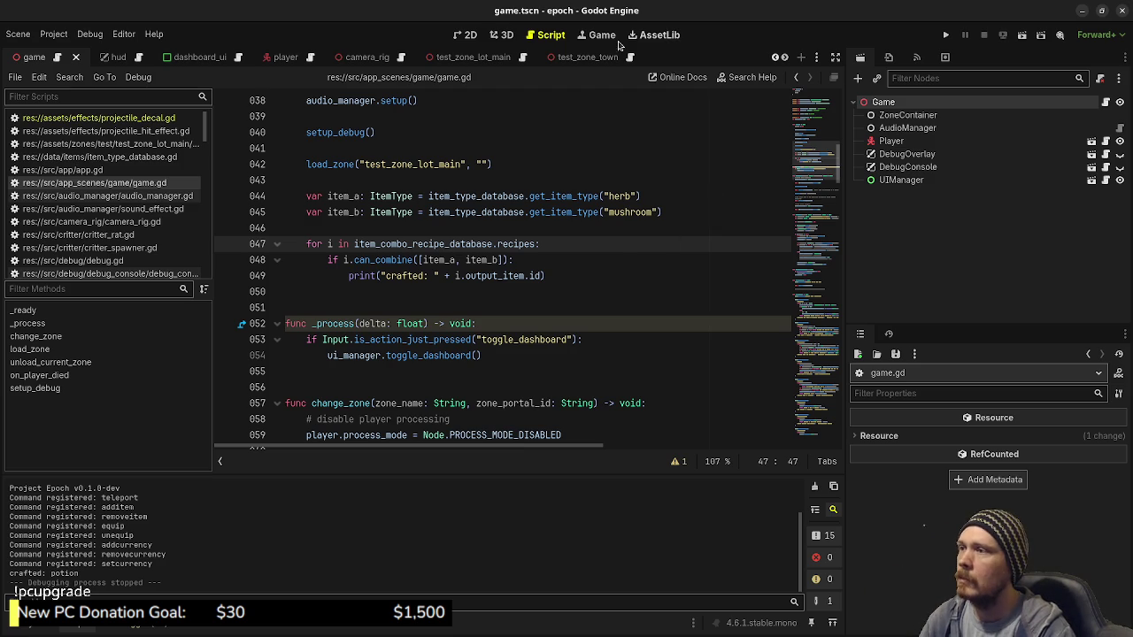
scroll(566, 57, down, 1)
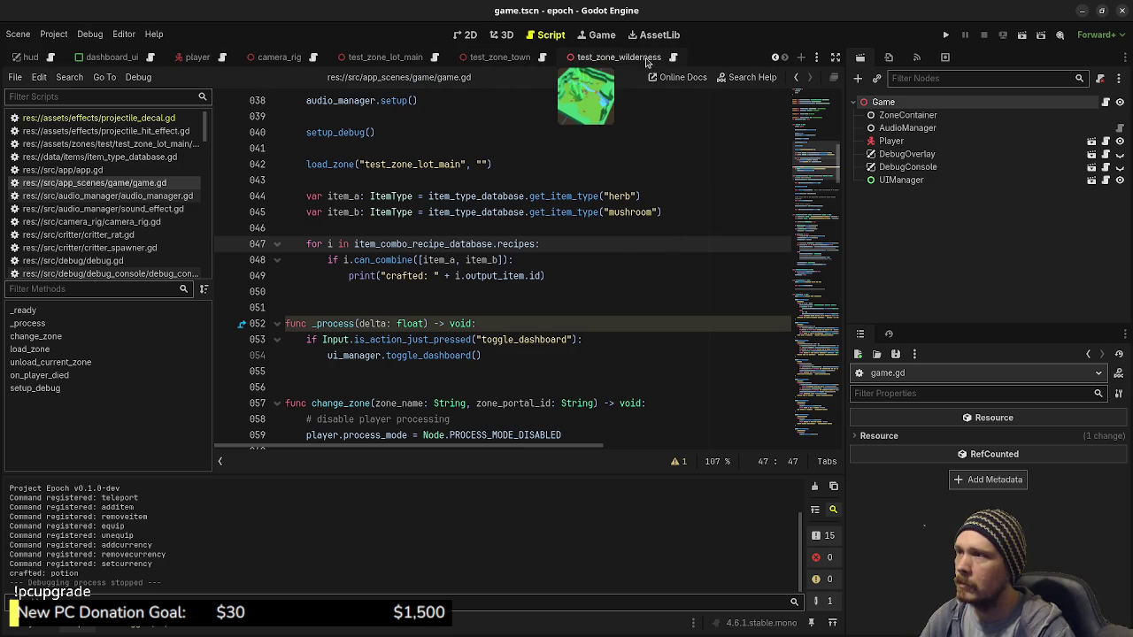
Close the test_zone_wilderness and test_zone_town scene tabs
click(678, 59)
click(692, 57)
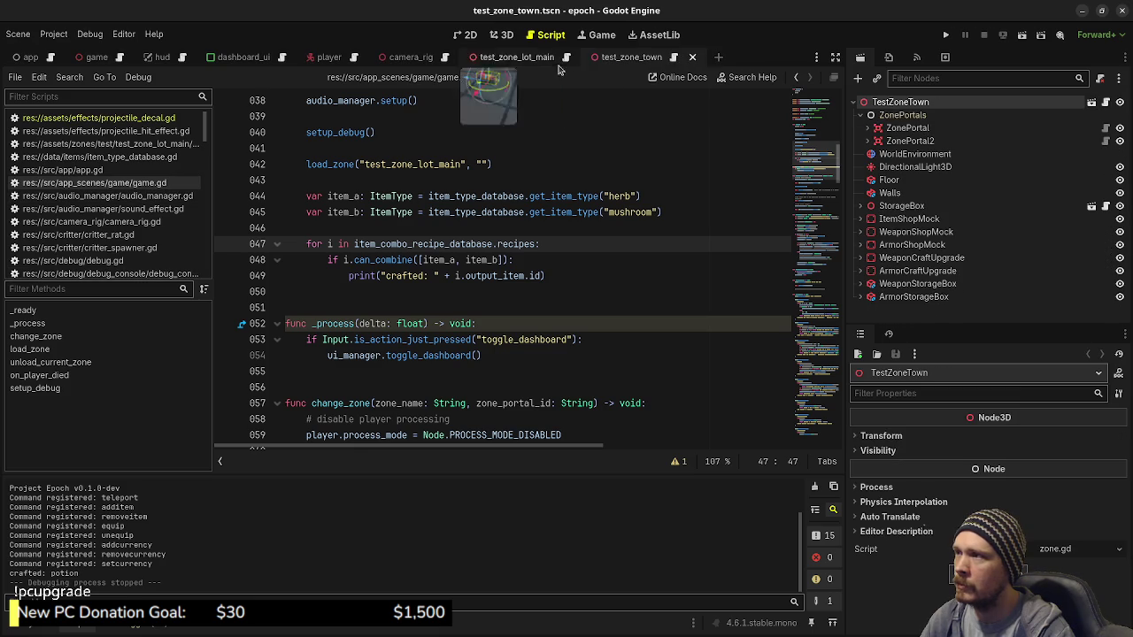
click(694, 58)
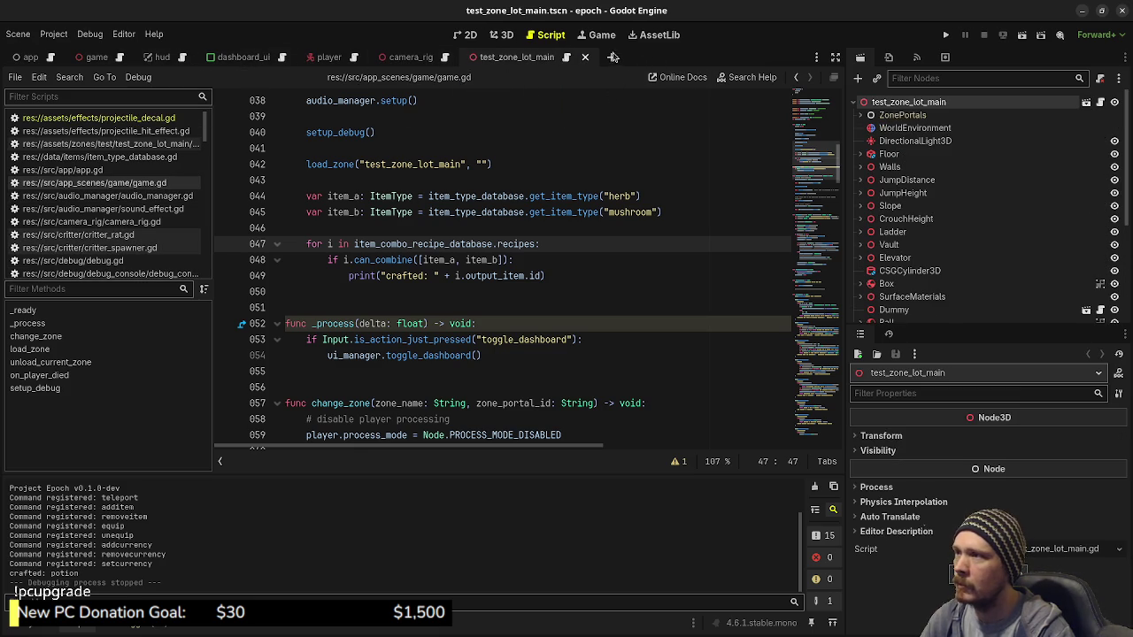
Create a new empty scene, return to test_zone_lot_main, and close the empty tab
click(611, 57)
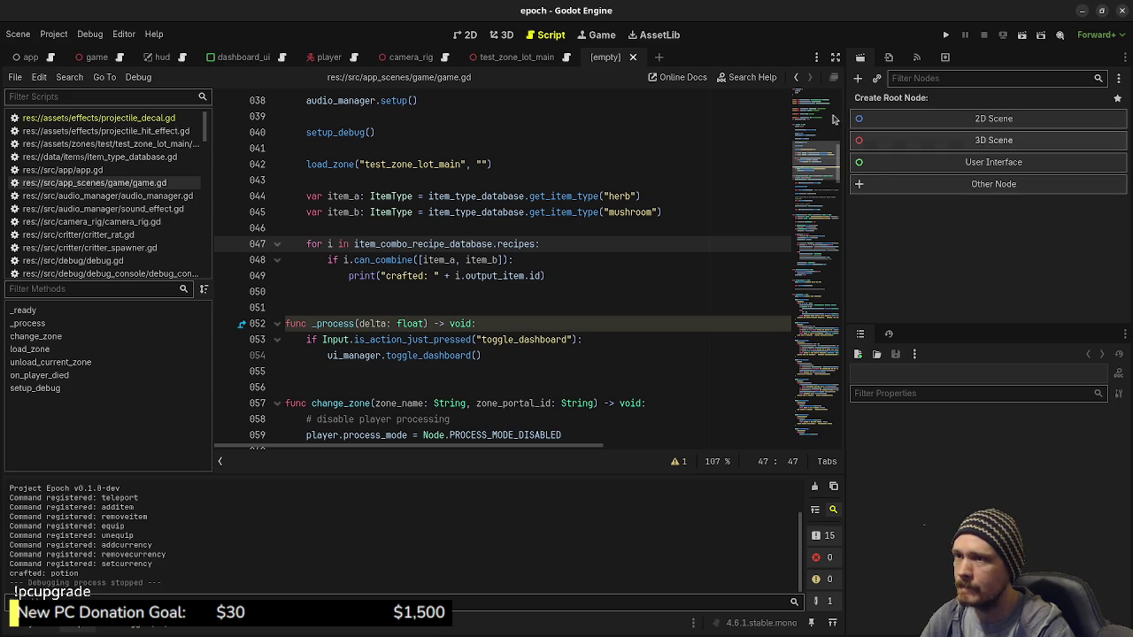
click(634, 58)
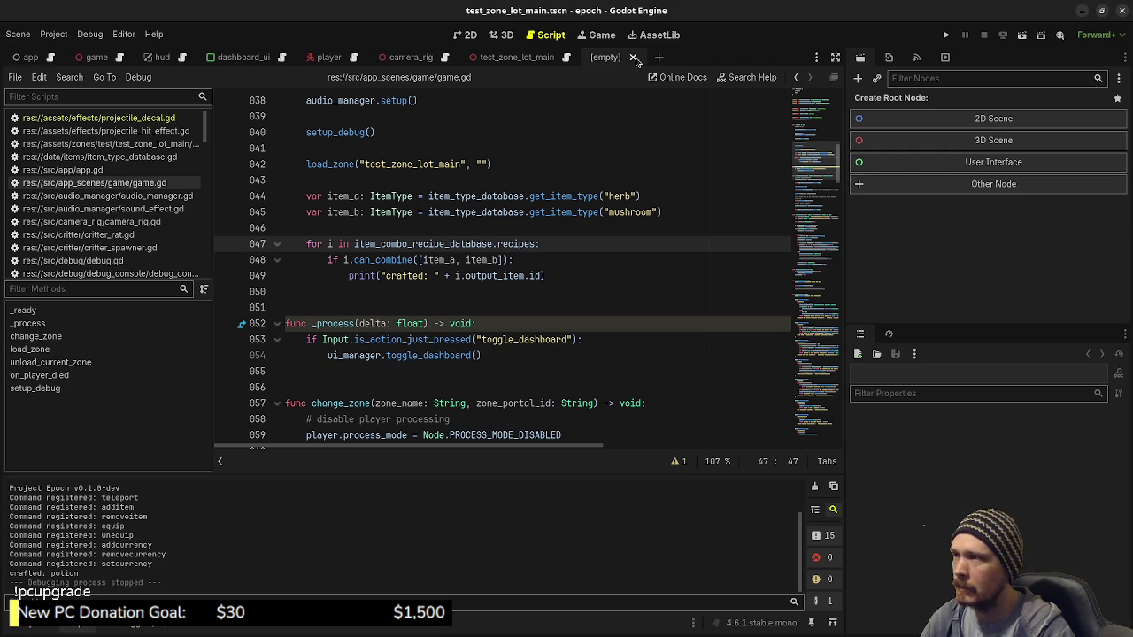
click(253, 58)
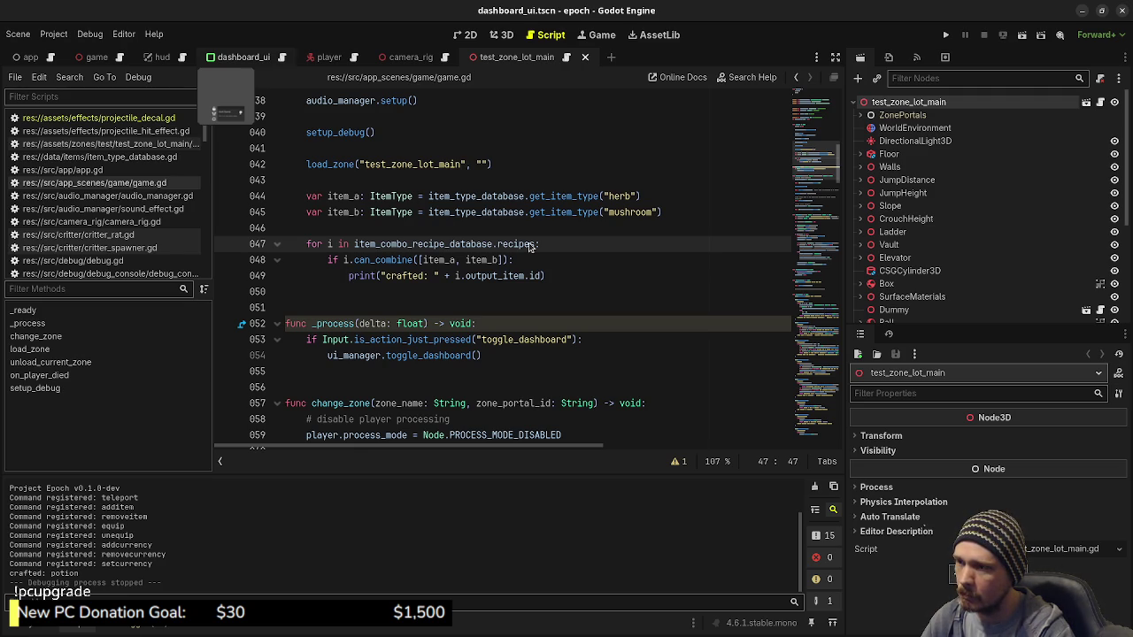
Relaunch the Epoch project from the Dashboard's Start card and minimize VS Code to reach Godot
key(alt+Tab)
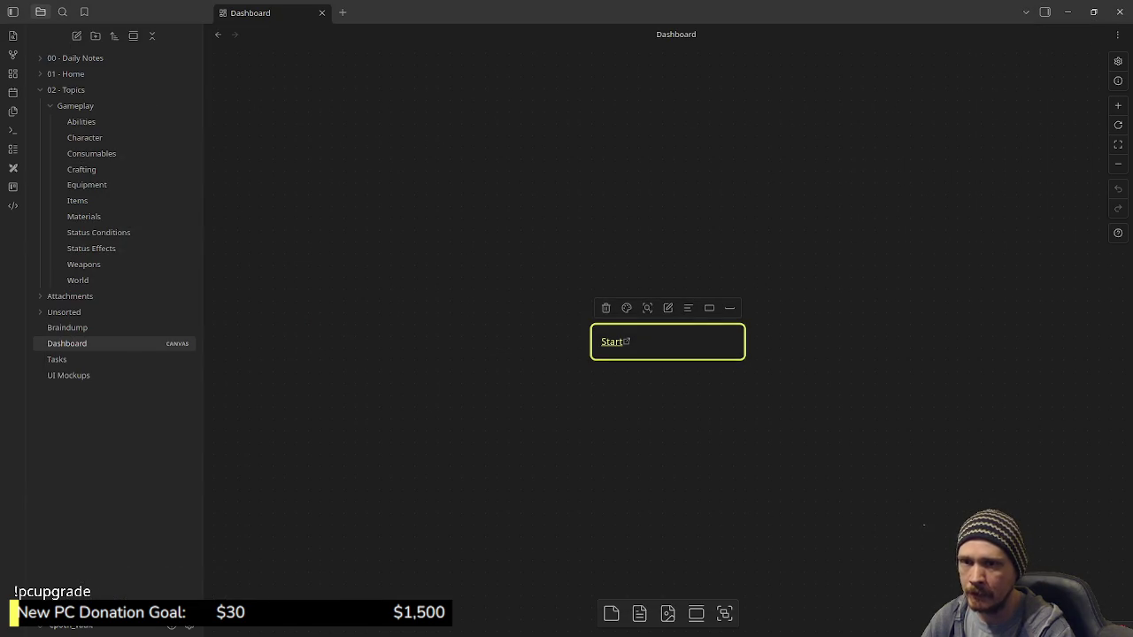
key(alt+Tab)
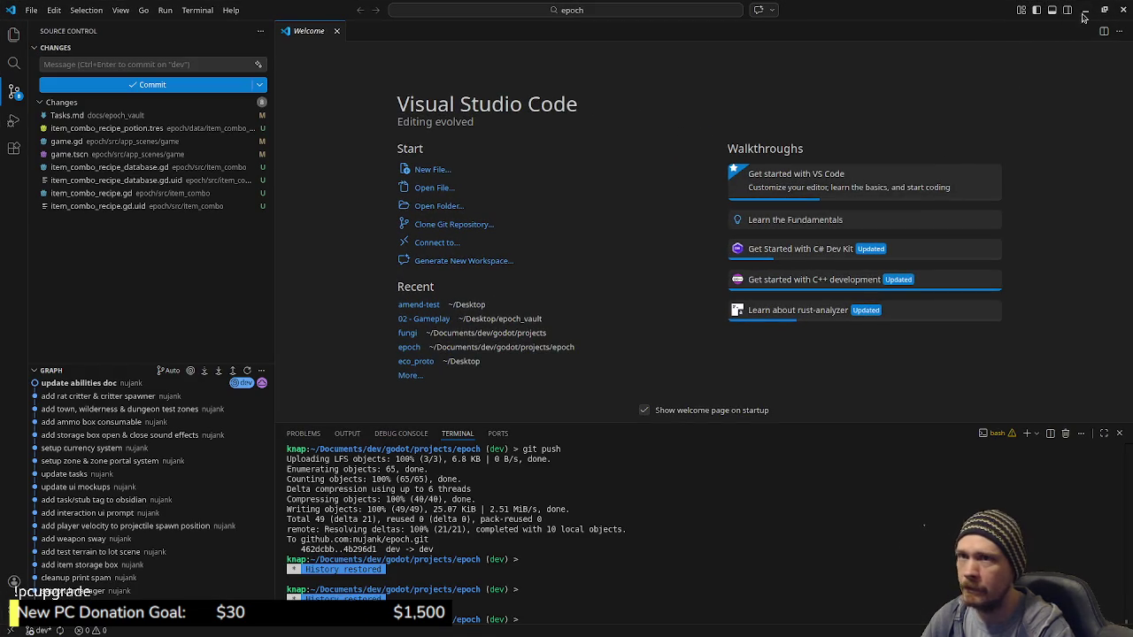
click(1085, 10)
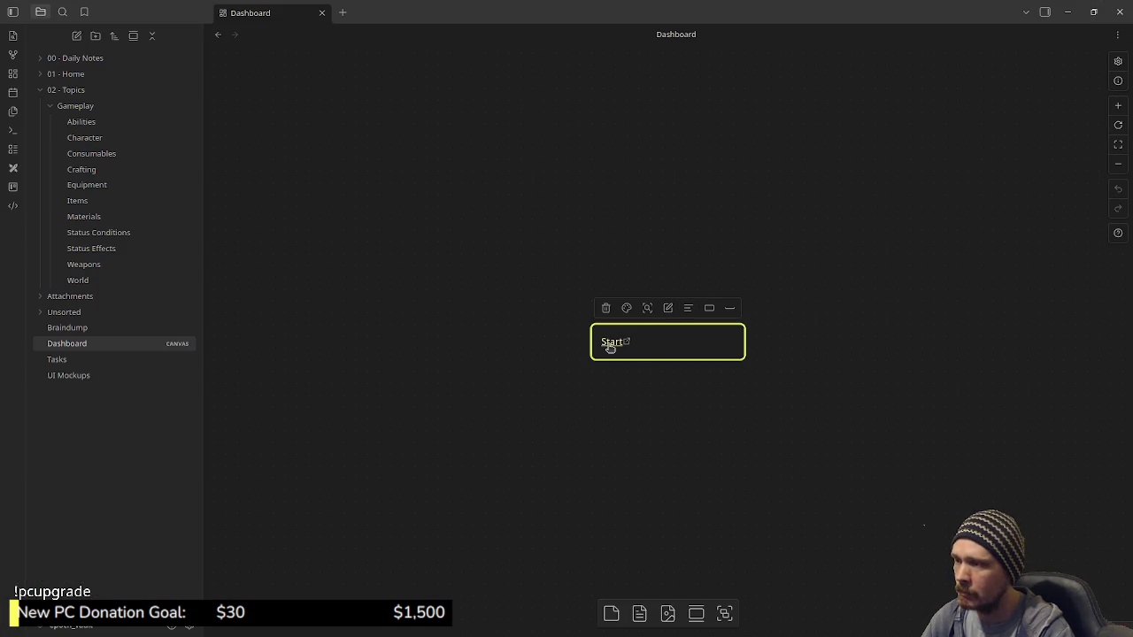
click(610, 348)
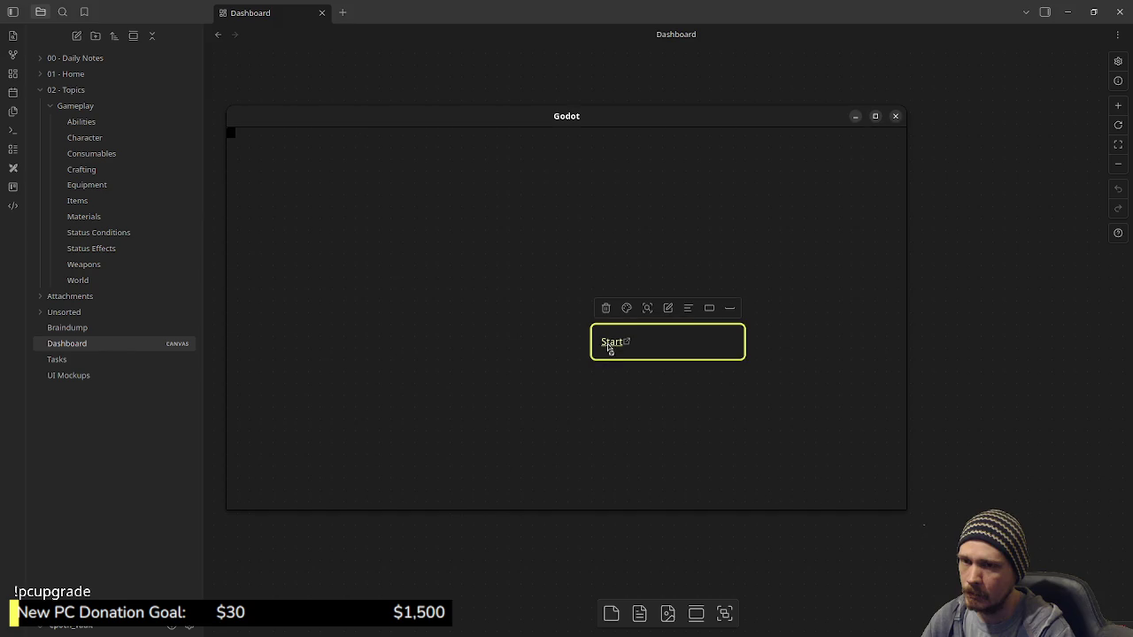
key(alt+Tab)
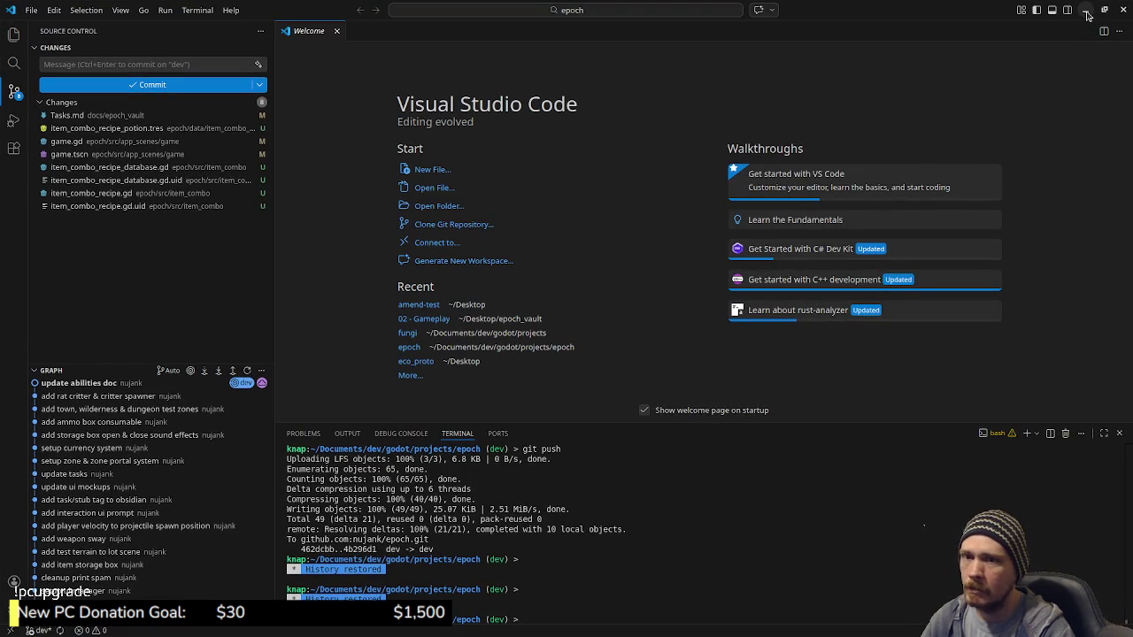
click(1088, 13)
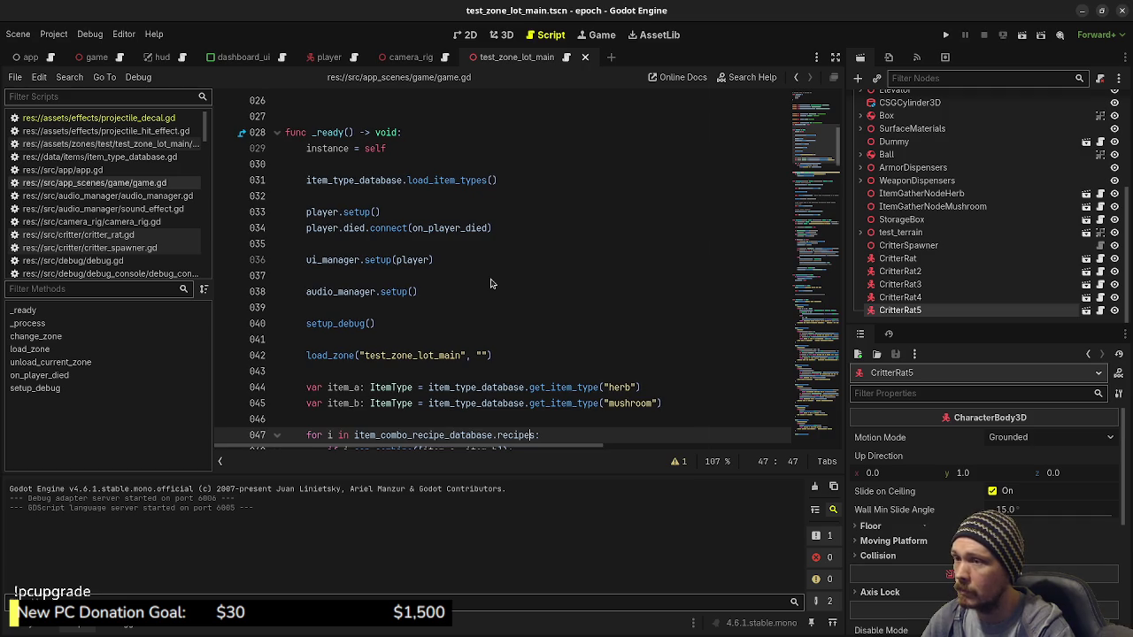
Run the game with F5, confirm 'crafted: potion', stop it, and switch to dashboard_ui
scroll(490, 282, down, 3)
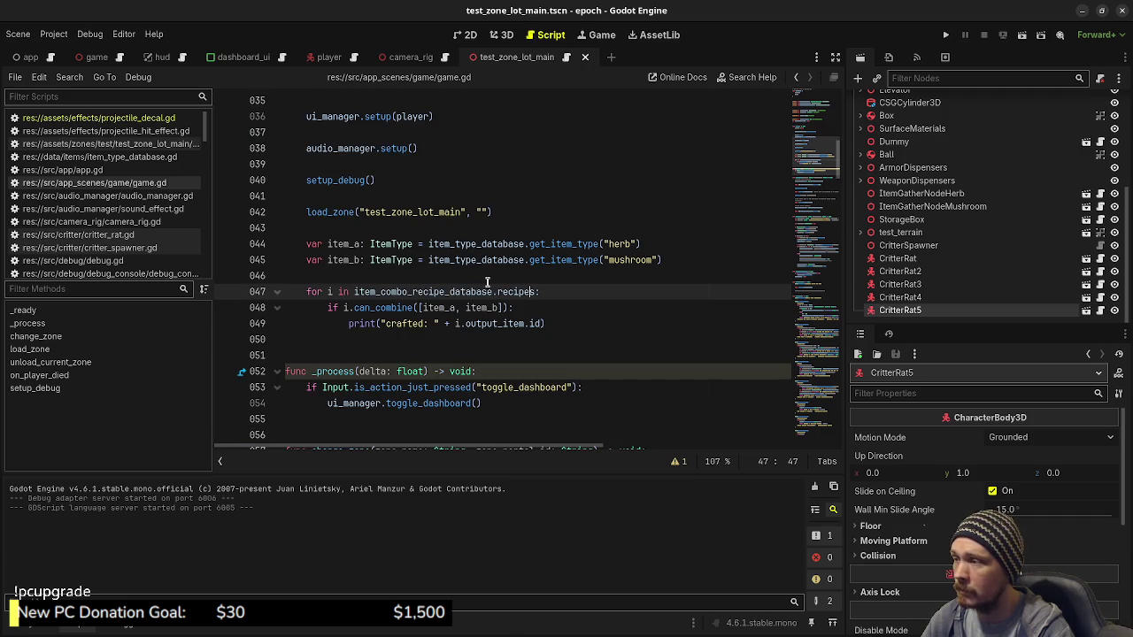
scroll(486, 283, up, 3)
key(F5)
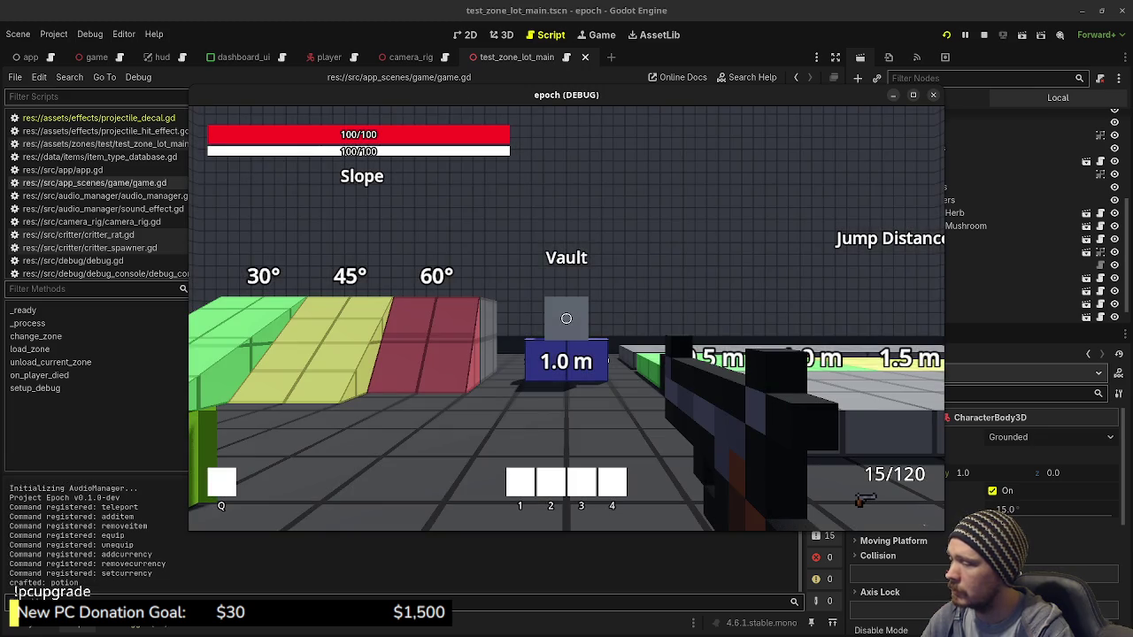
click(983, 34)
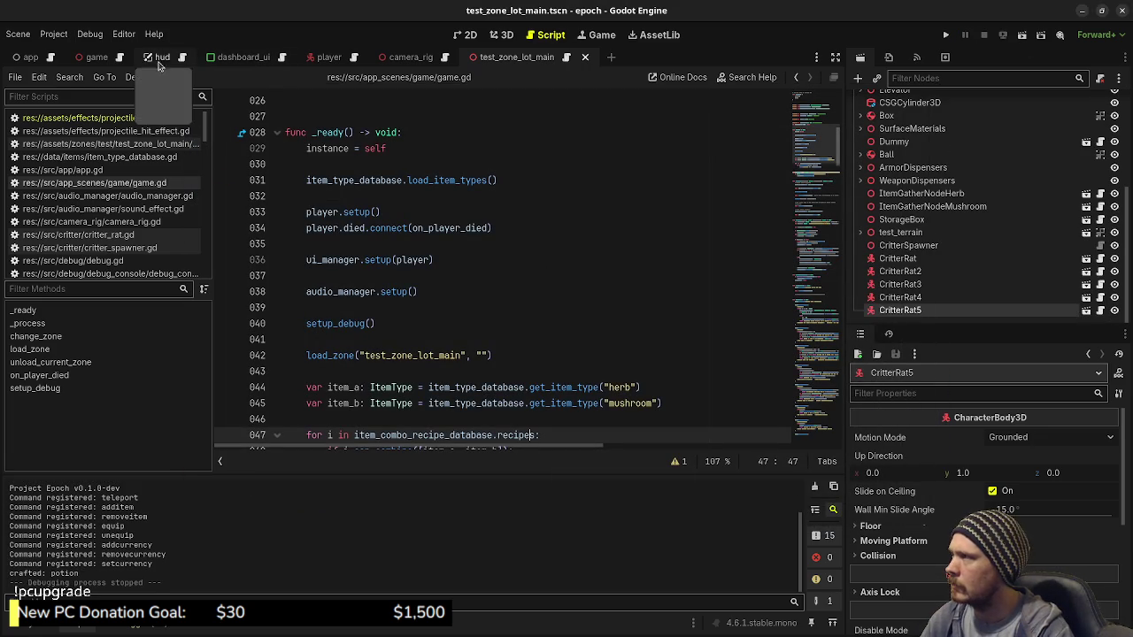
click(222, 62)
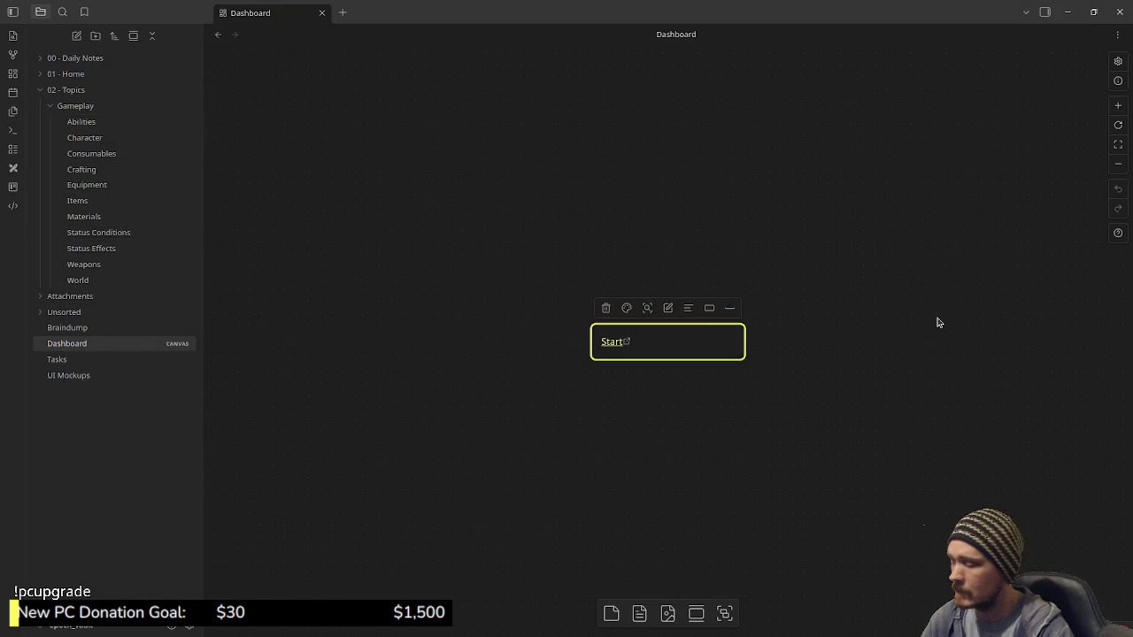
View the window overview, return to Obsidian, and minimize the Dashboard window
key(super+w)
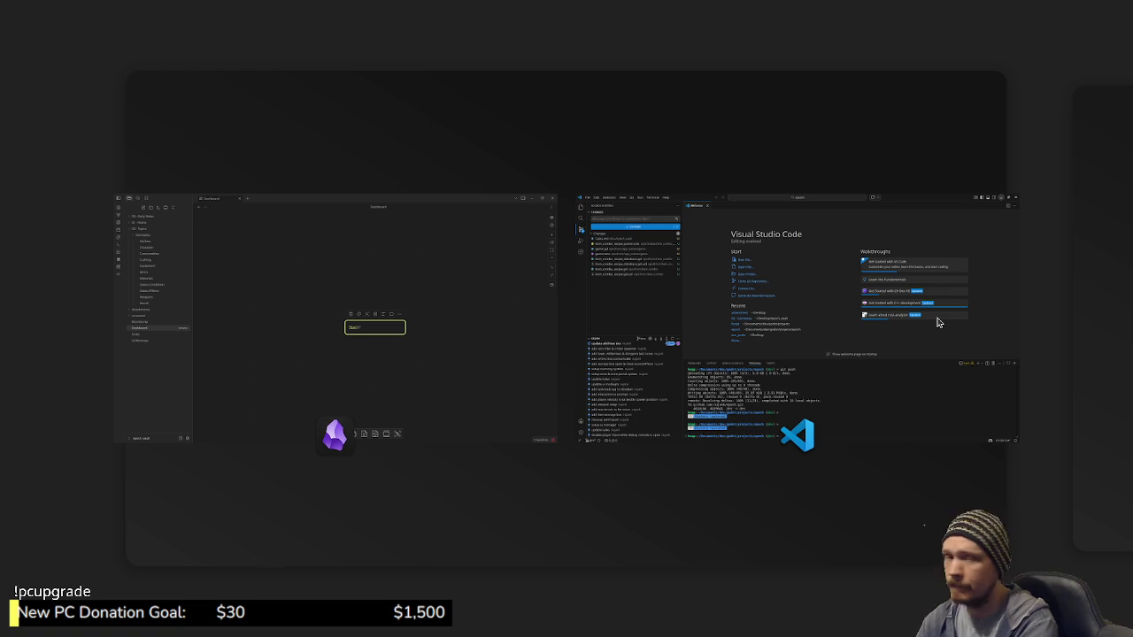
key(Escape)
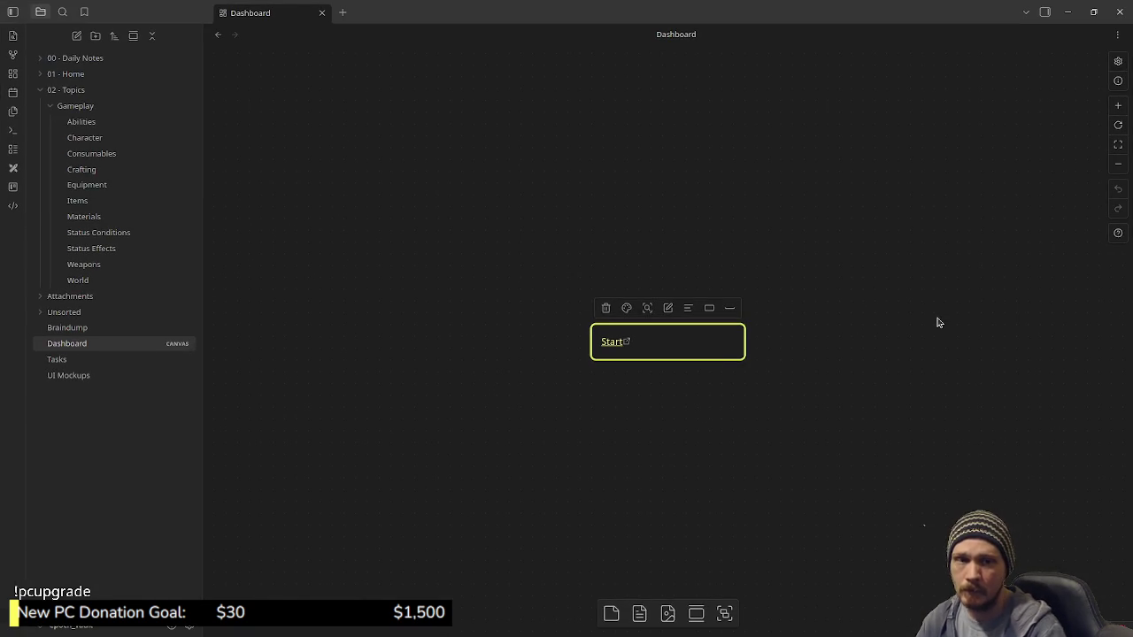
click(1067, 12)
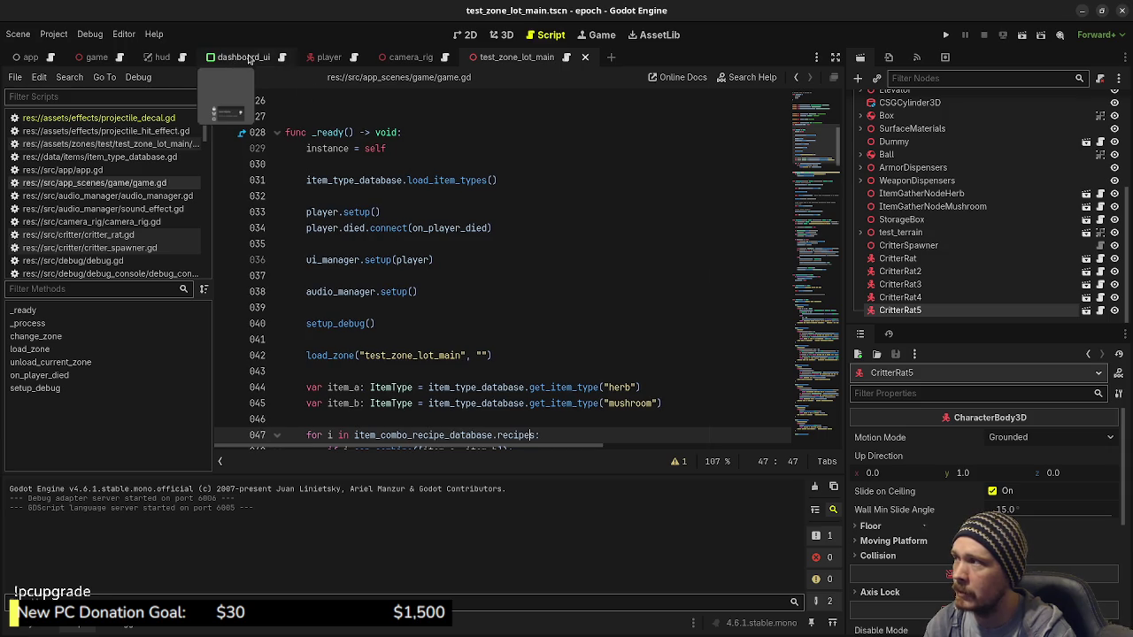
Close the dashboard_ui scene, reopen dashboard_ui.tscn from res://src/ui/dashboard_ui, then hide Godot
middle_click(249, 58)
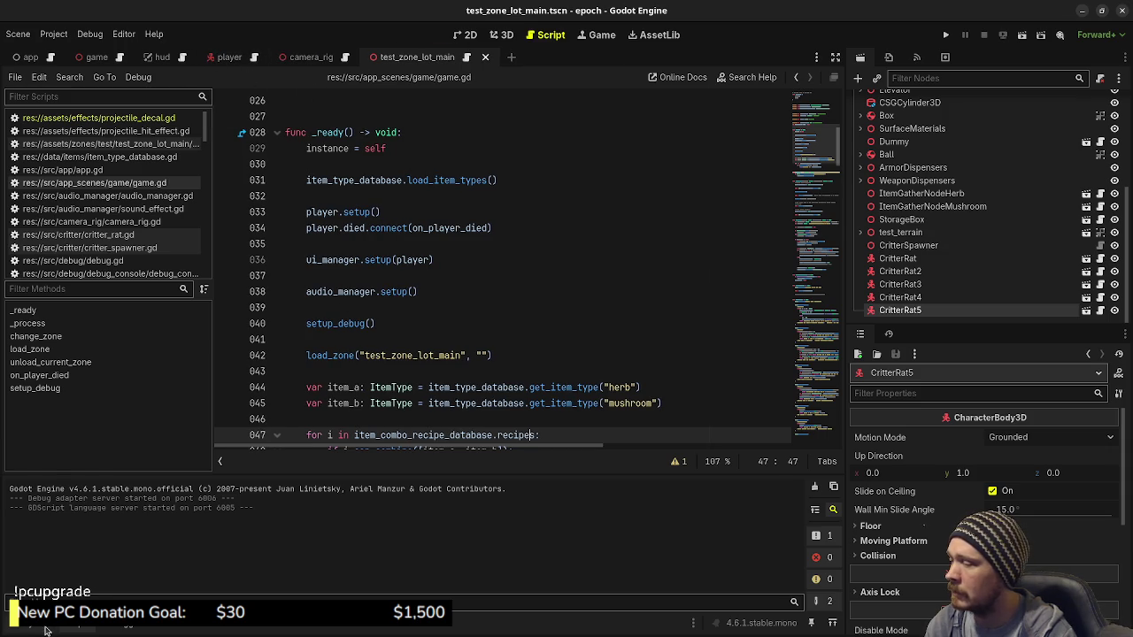
click(48, 630)
scroll(98, 558, down, 2)
scroll(98, 558, down, 5)
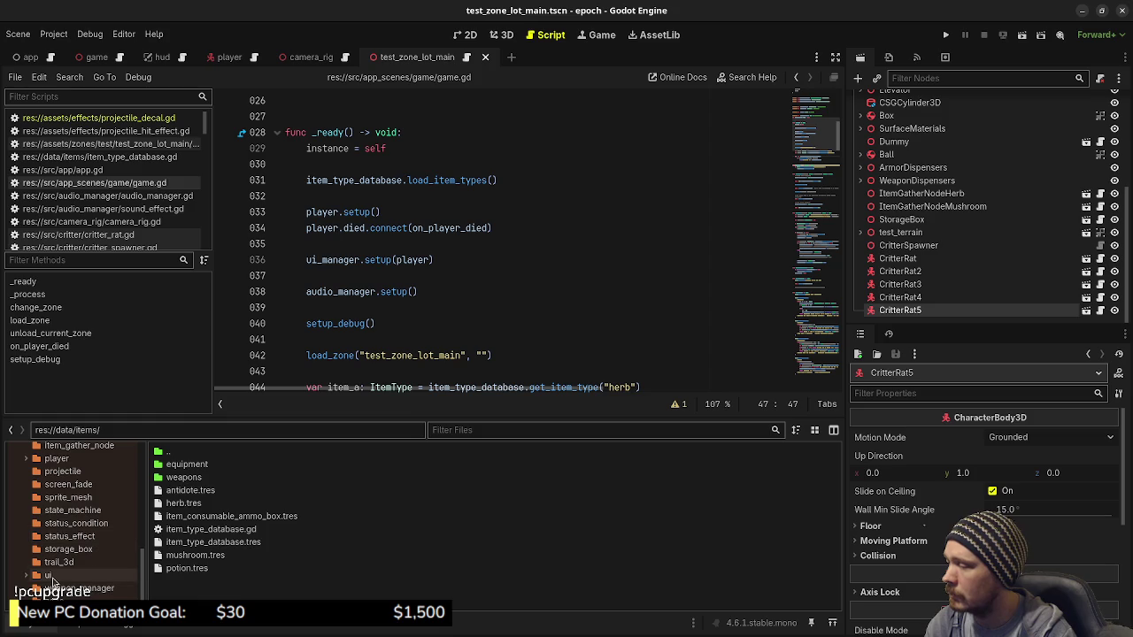
click(48, 575)
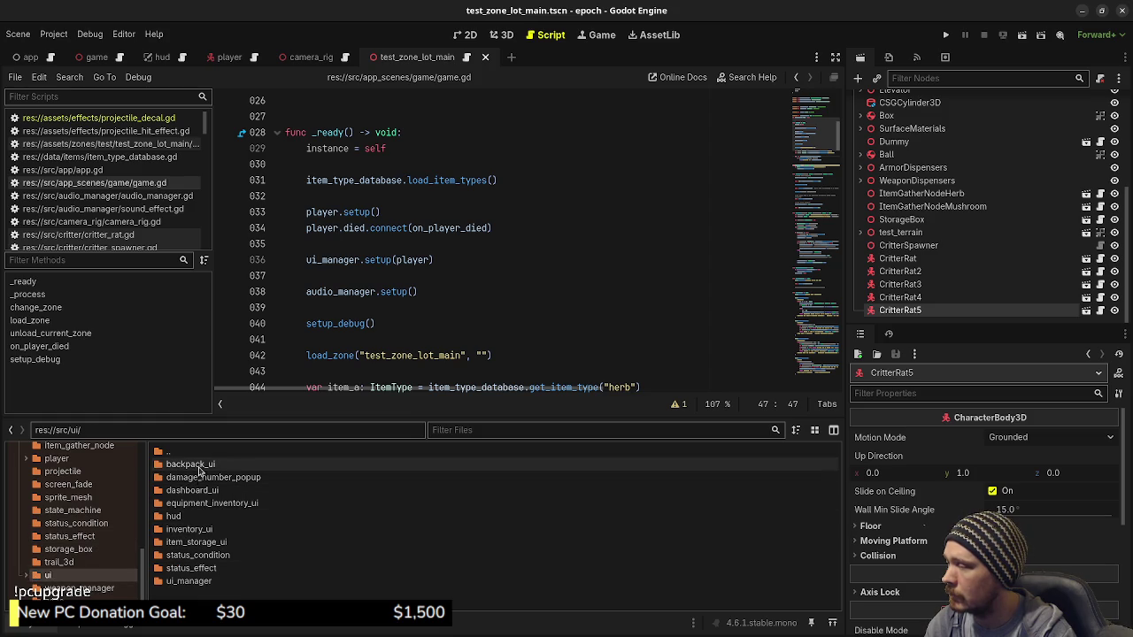
double_click(197, 490)
double_click(202, 479)
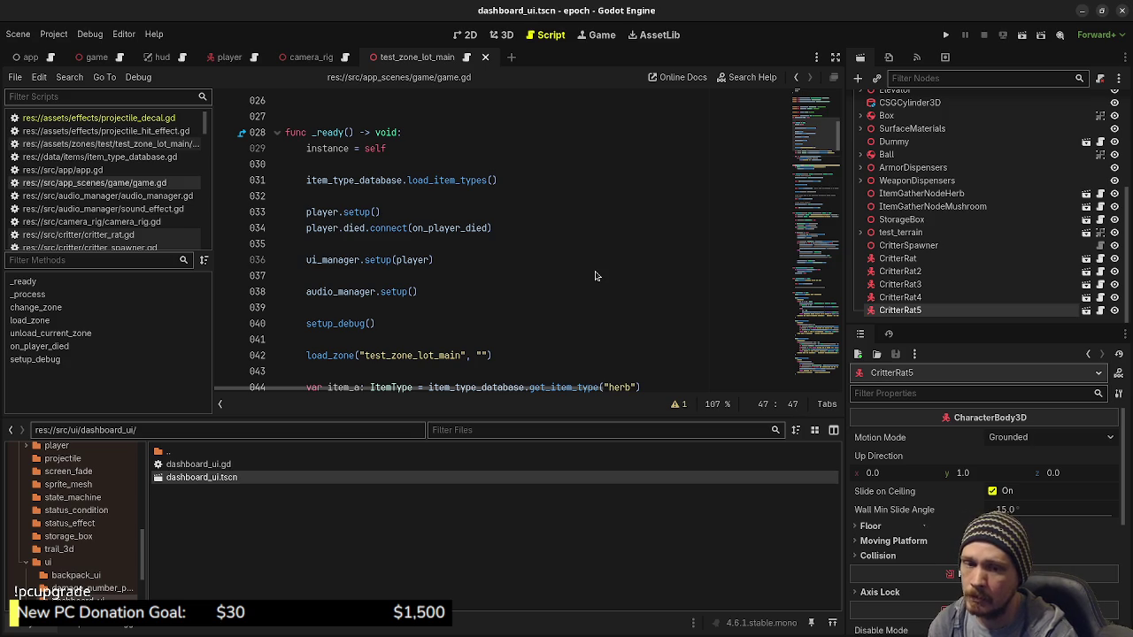
key(F5)
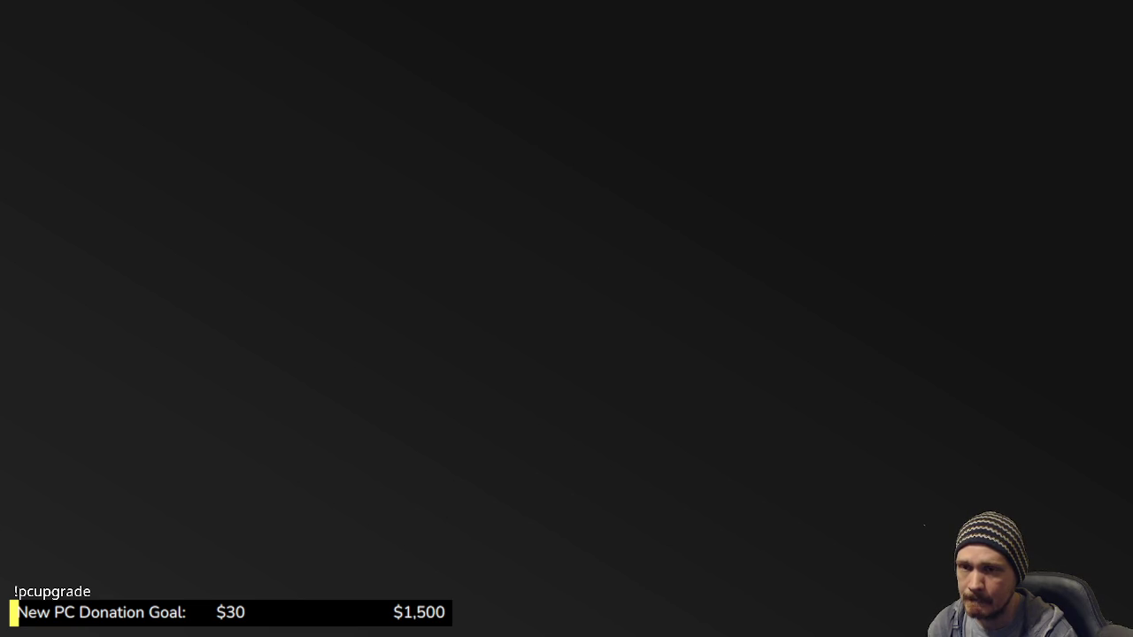
Minimize VS Code and bring up the Activities overview of open windows
key(alt+F4)
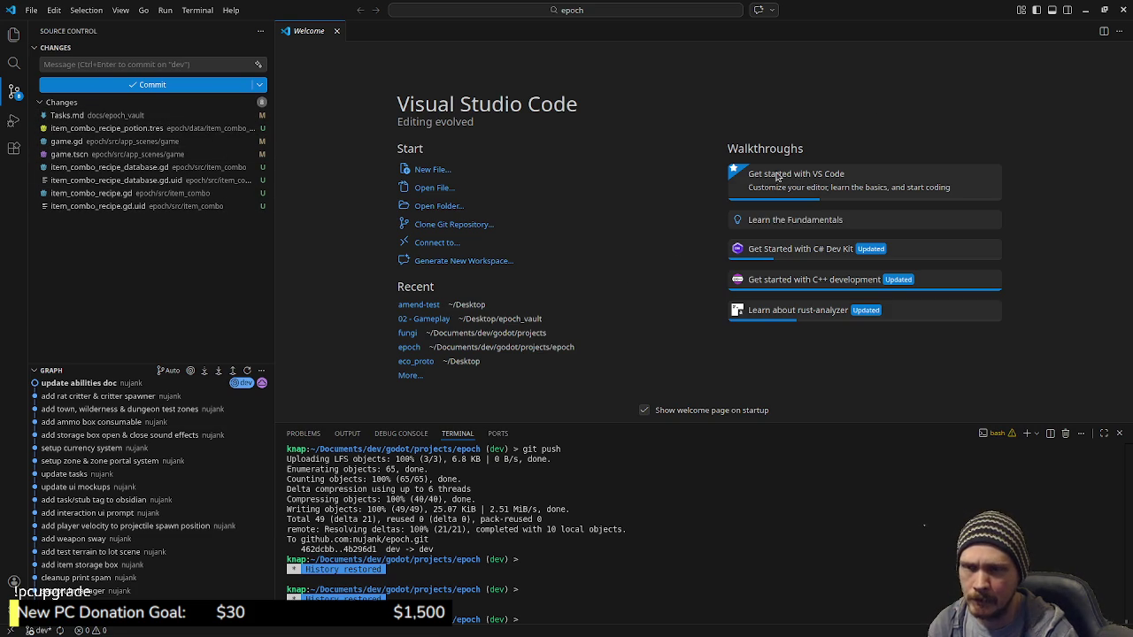
click(1084, 7)
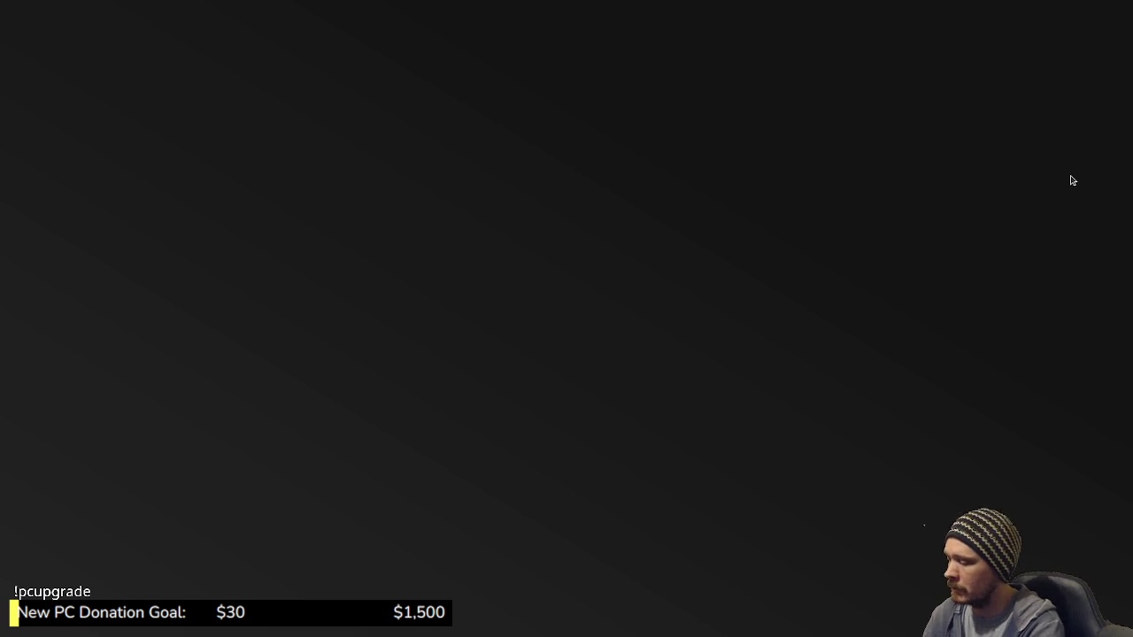
key(super)
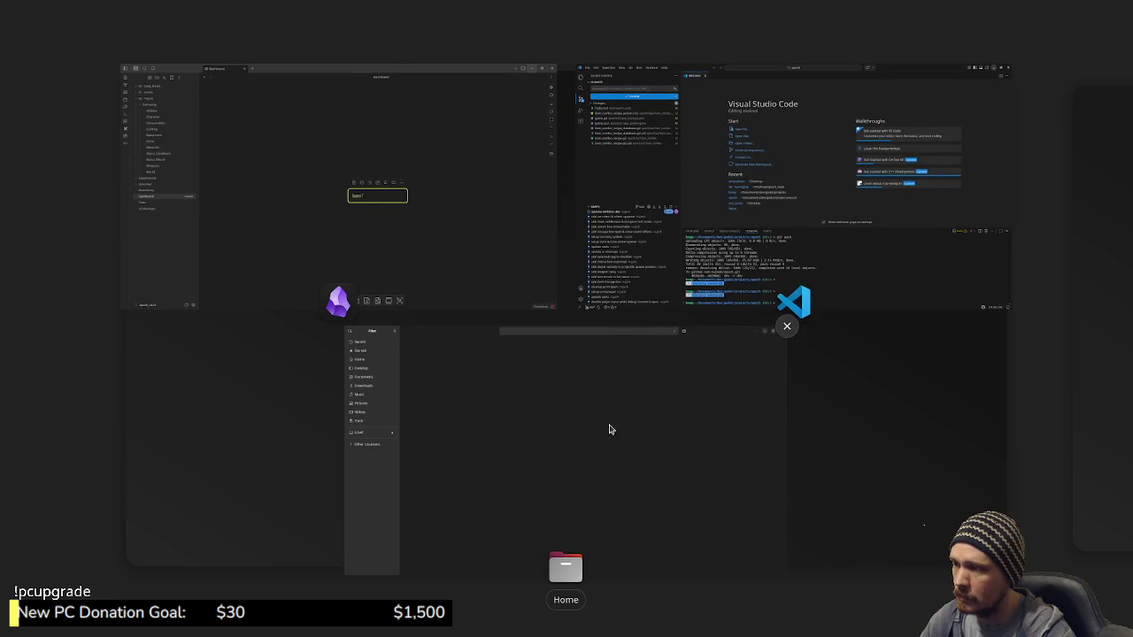
Navigate Files to Documents/dev/godot/projects/epoch/docs/epoch_vault
click(599, 450)
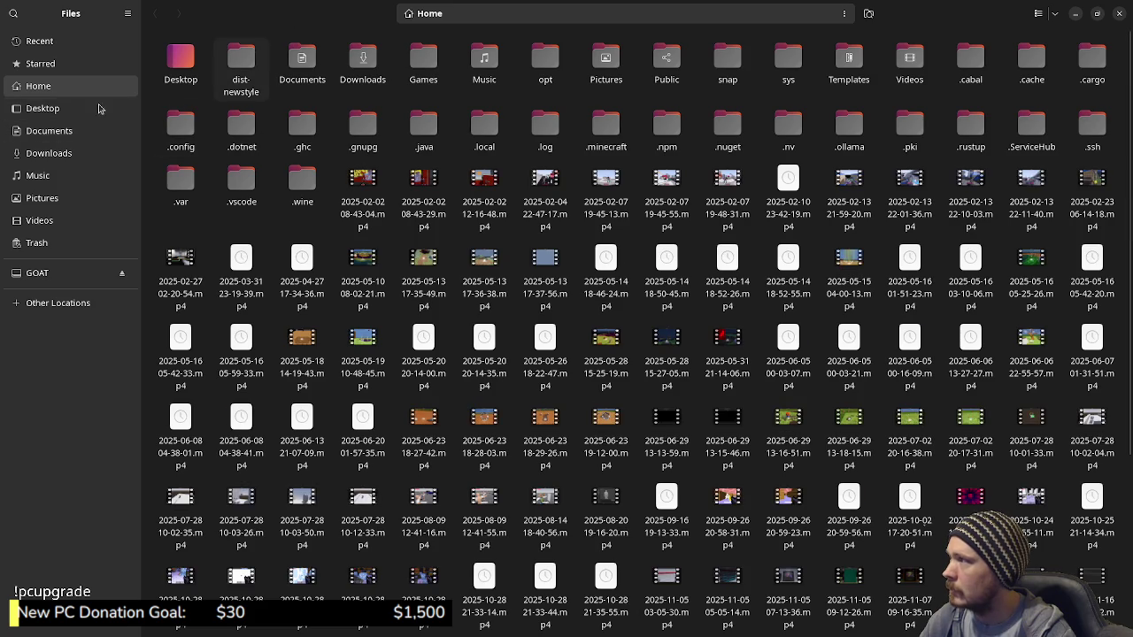
click(51, 133)
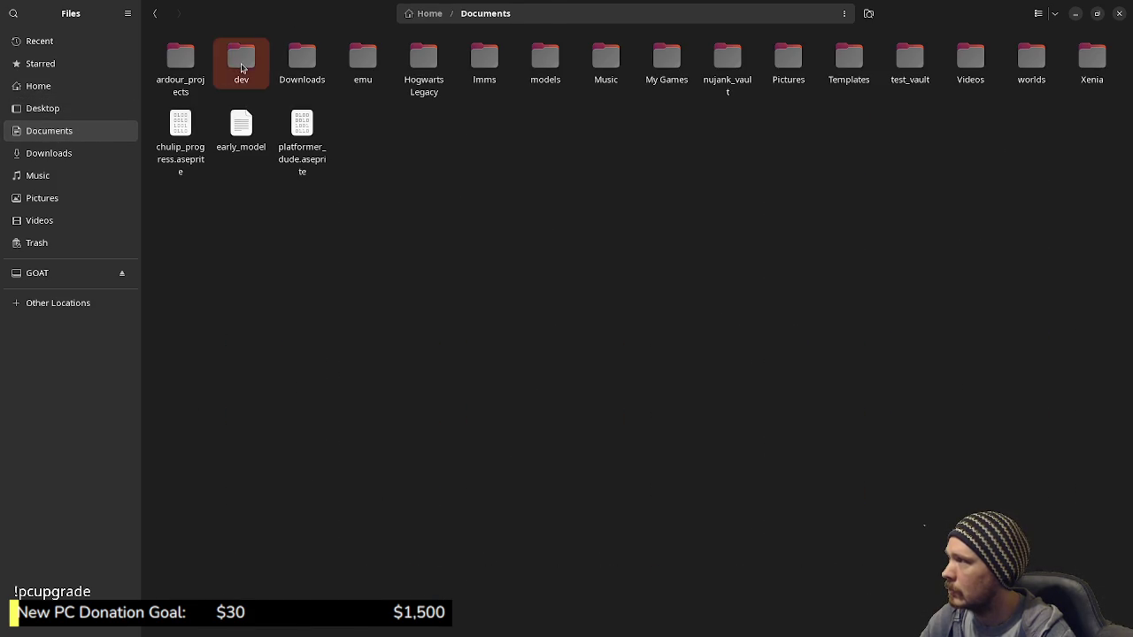
double_click(242, 60)
double_click(299, 69)
double_click(184, 65)
double_click(483, 63)
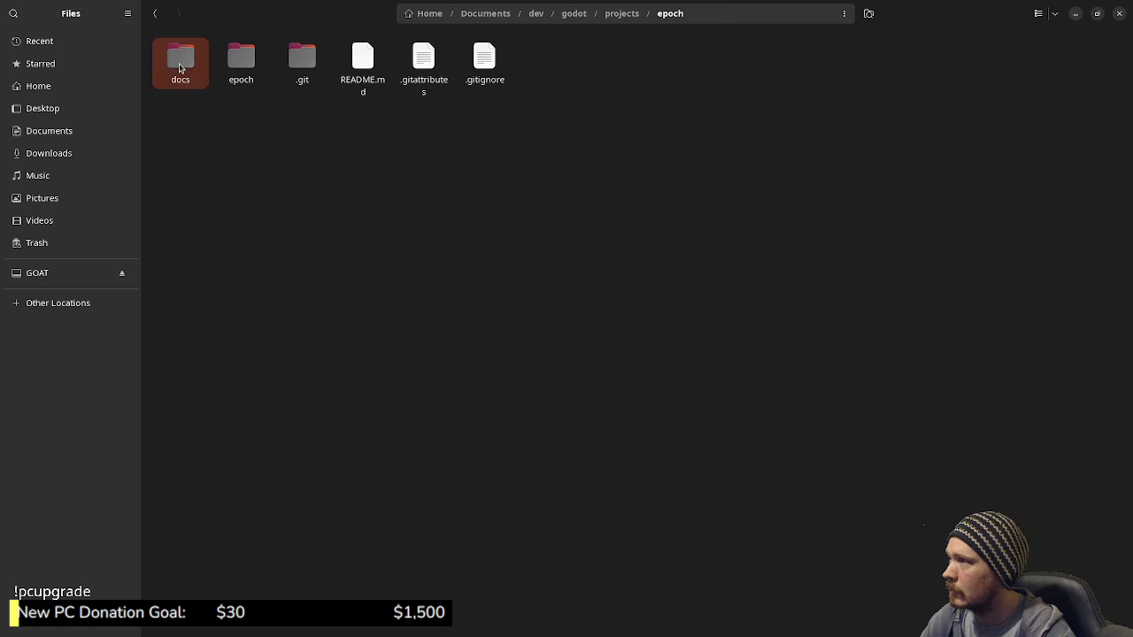
double_click(180, 67)
click(194, 72)
double_click(194, 73)
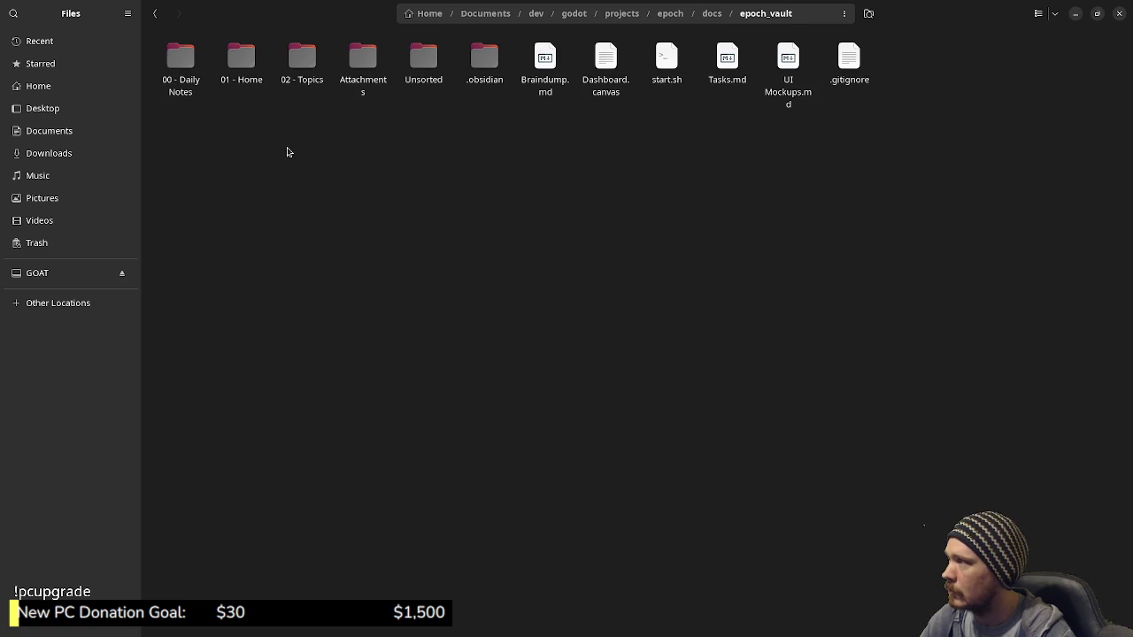
Open a terminal in the epoch_vault folder
click(669, 78)
right_click(655, 132)
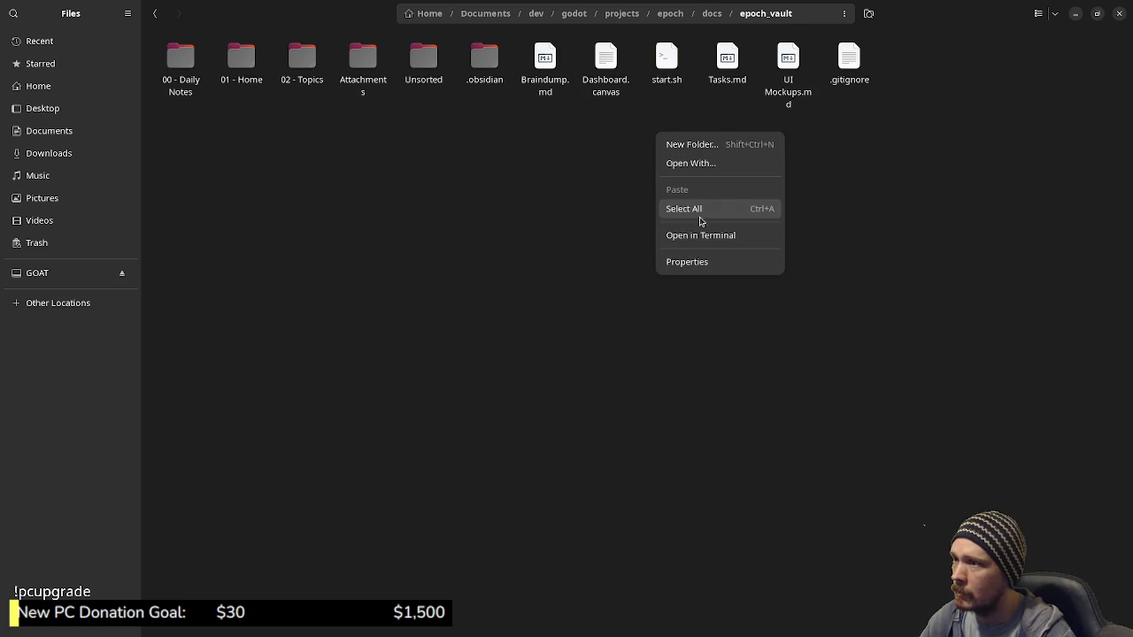
click(701, 236)
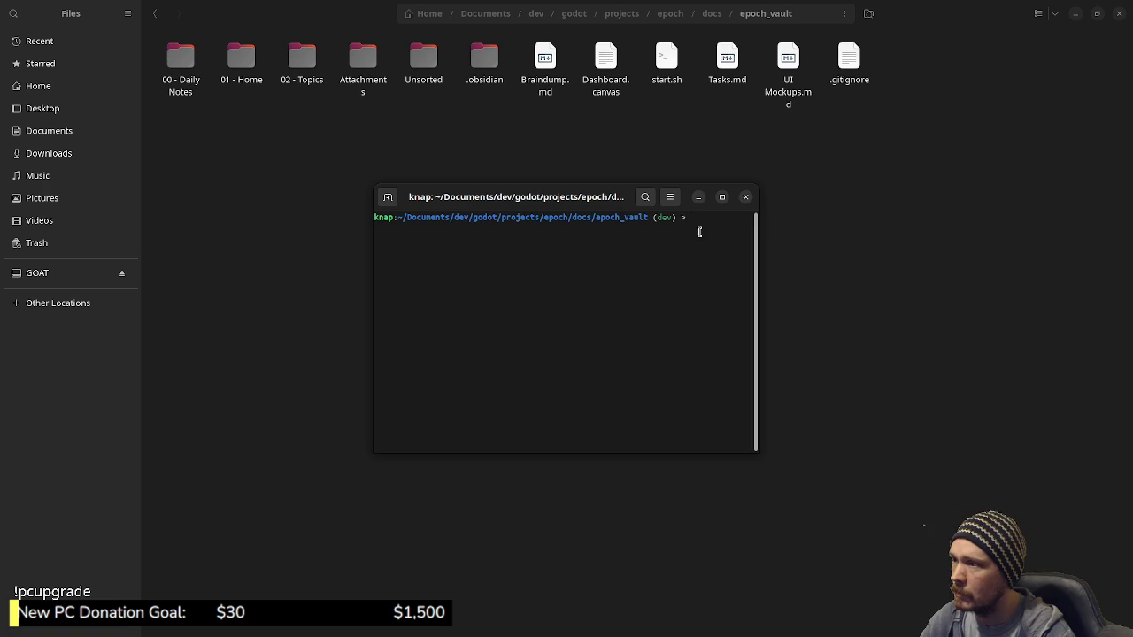
Launch Godot by running ./start.sh after plain start.sh returns 'command not found'
text(start s)
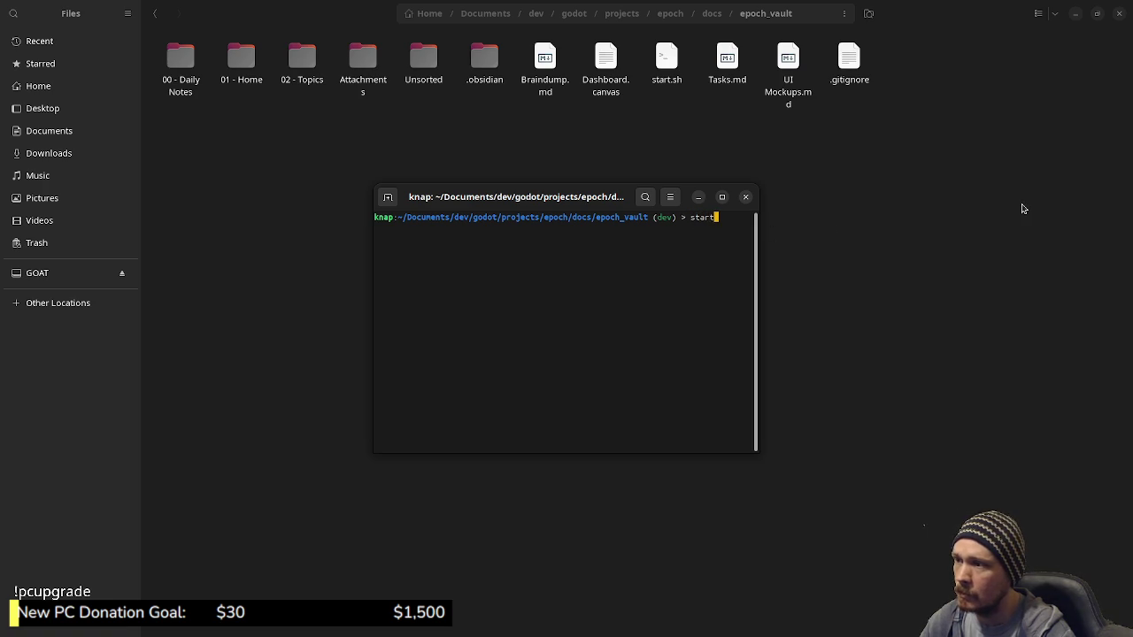
key(BackSpace)
key(BackSpace)
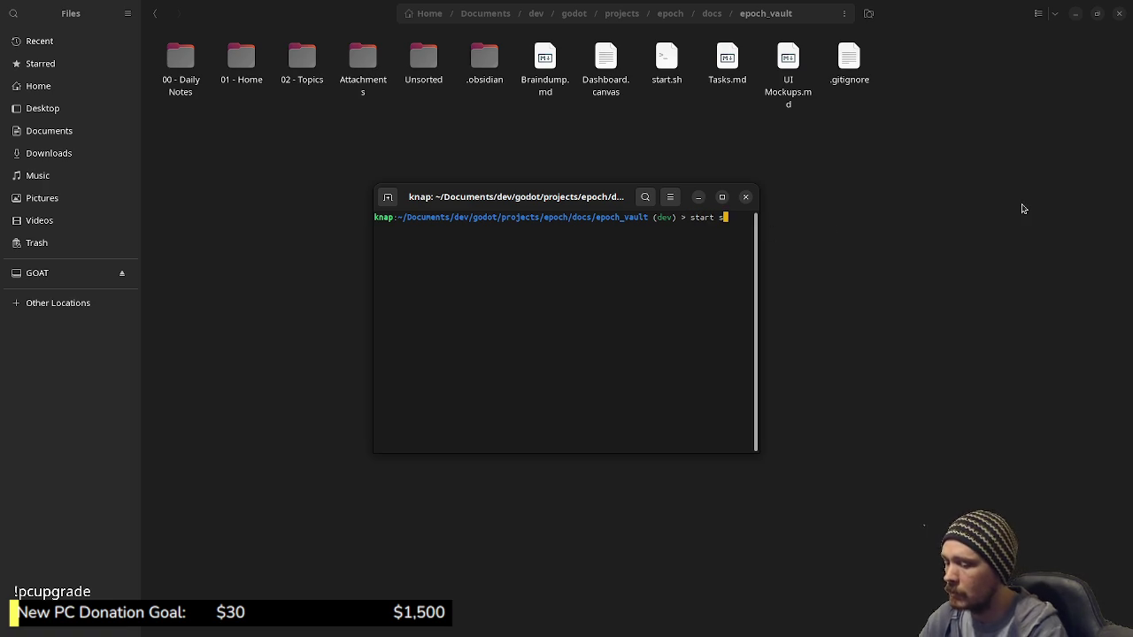
text(.sh)
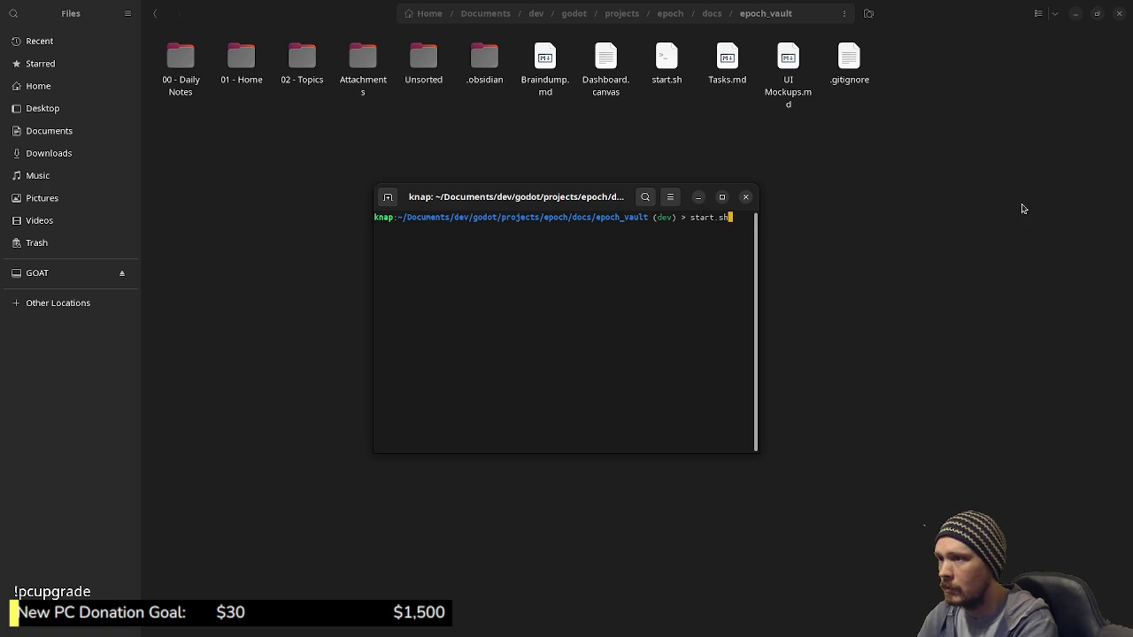
key(Return)
text(./start.sh)
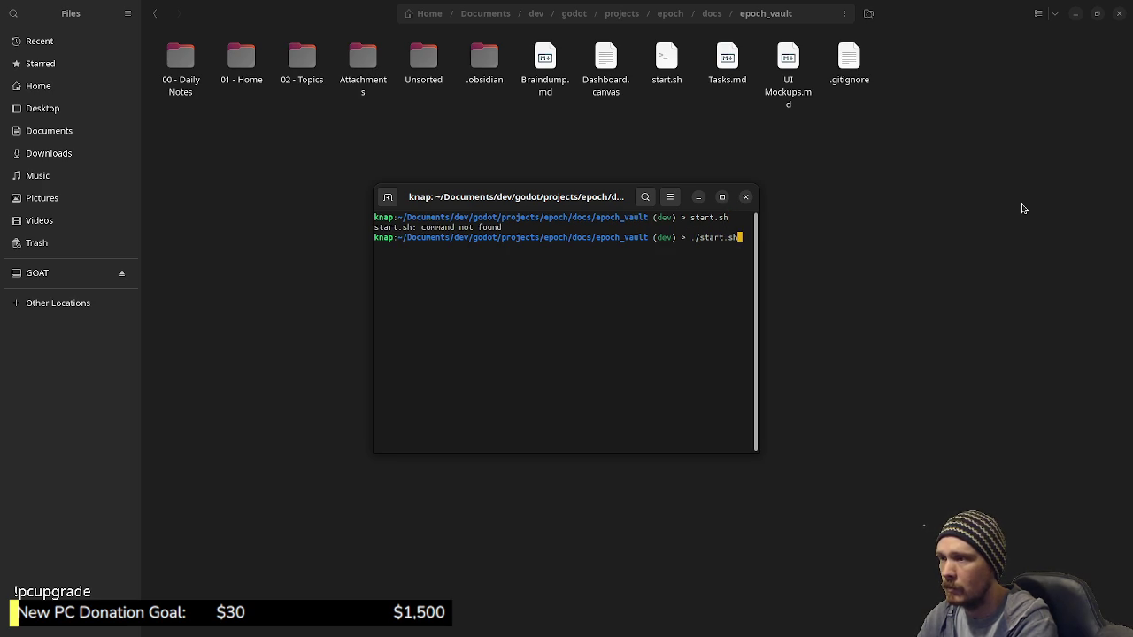
key(Return)
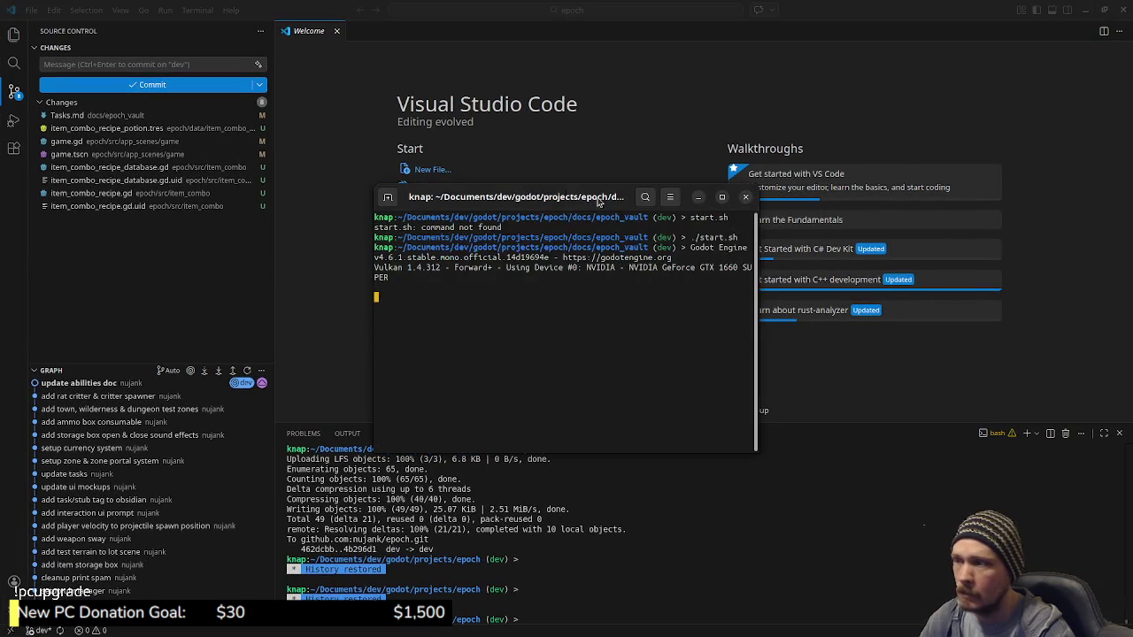
click(527, 186)
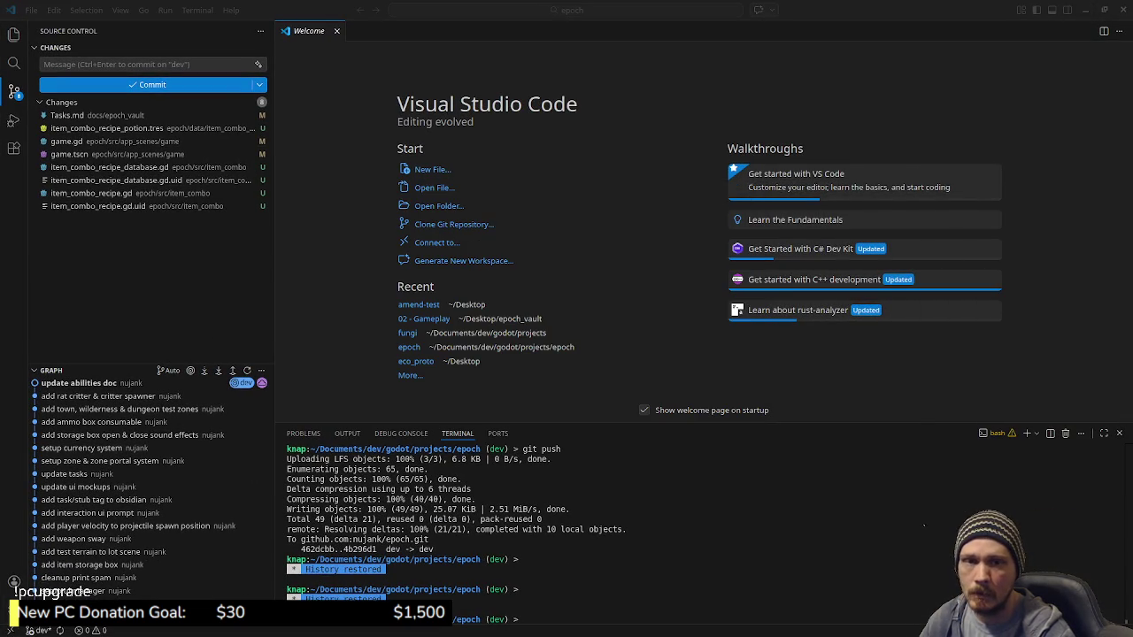
Minimize VS Code to reveal the Godot editor loading the epoch project
click(1090, 8)
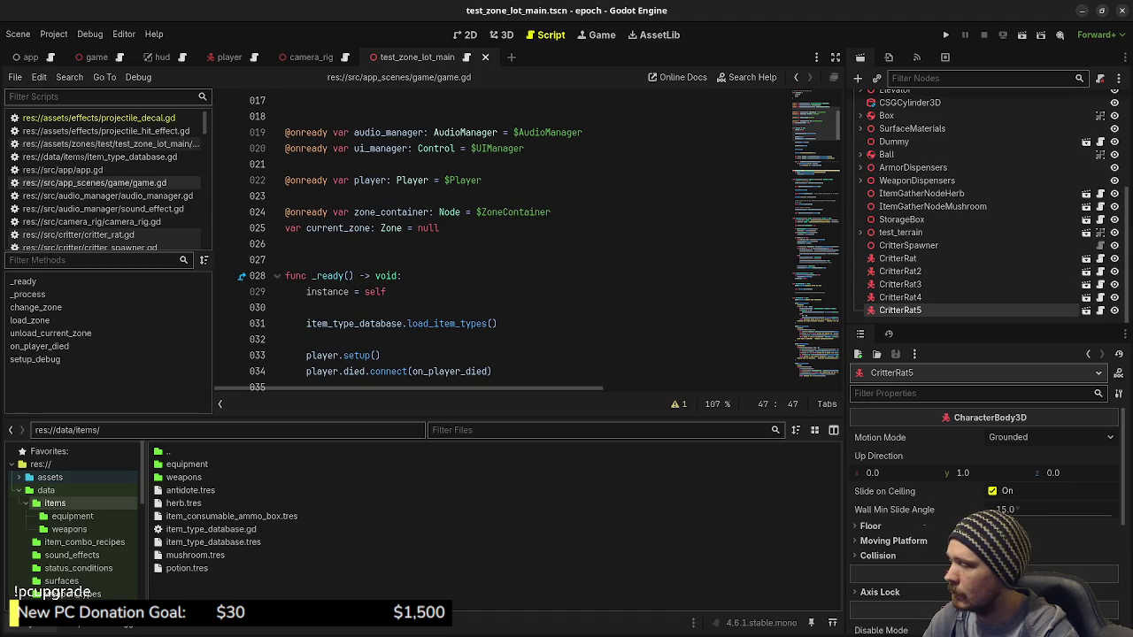
Open dashboard_ui.tscn from res://src/ui/dashboard_ui in the FileSystem dock, then switch to Files
scroll(110, 529, down, 2)
scroll(109, 529, down, 6)
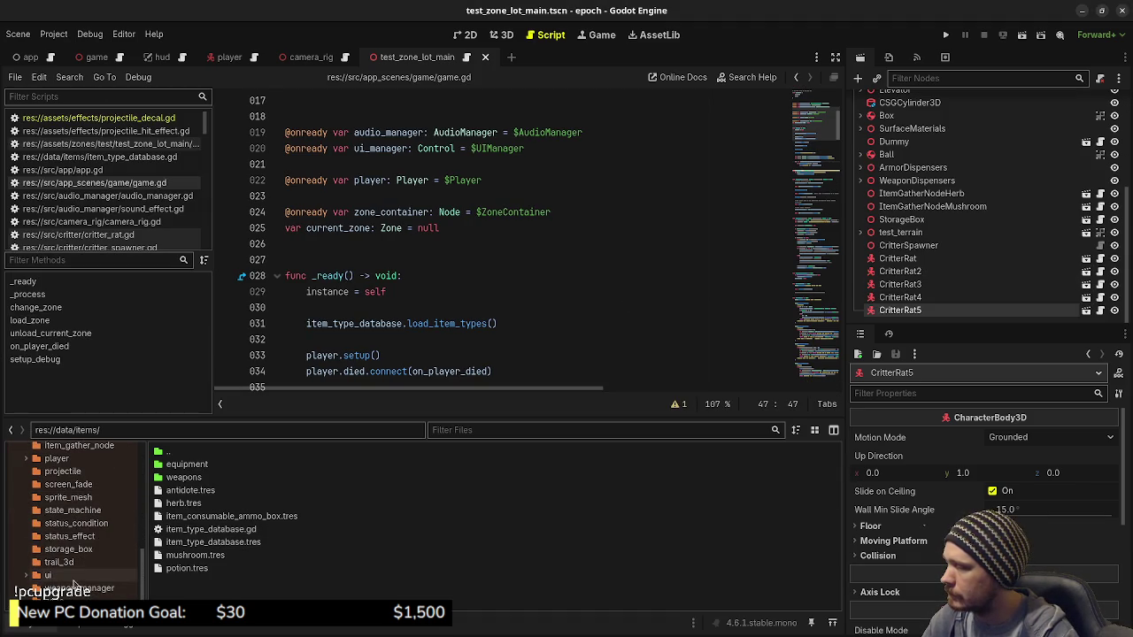
click(66, 577)
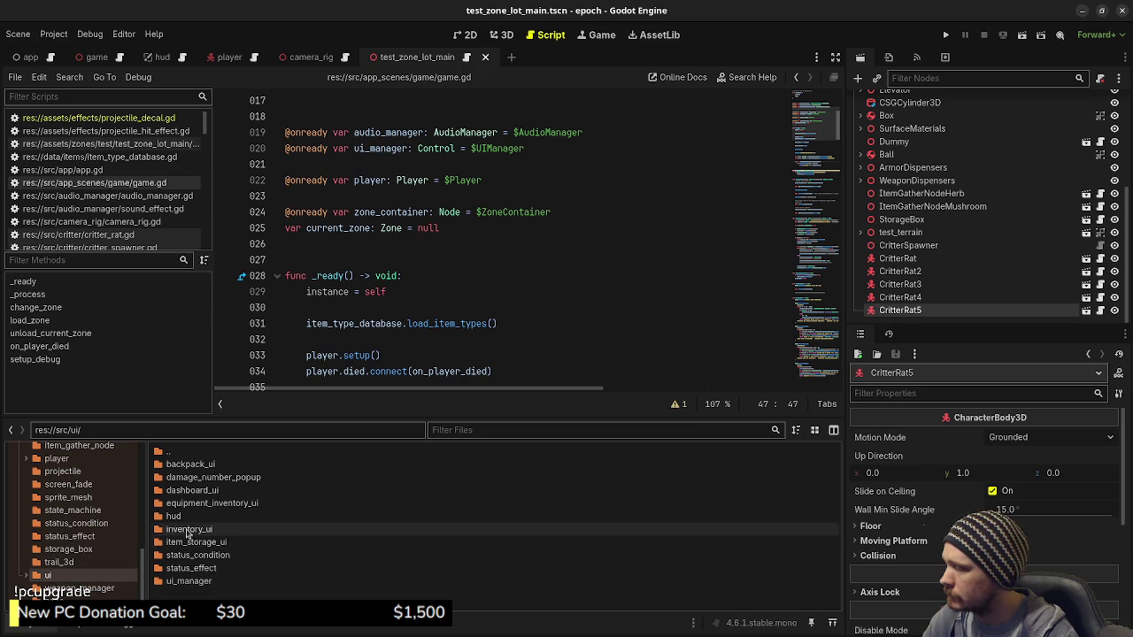
double_click(202, 491)
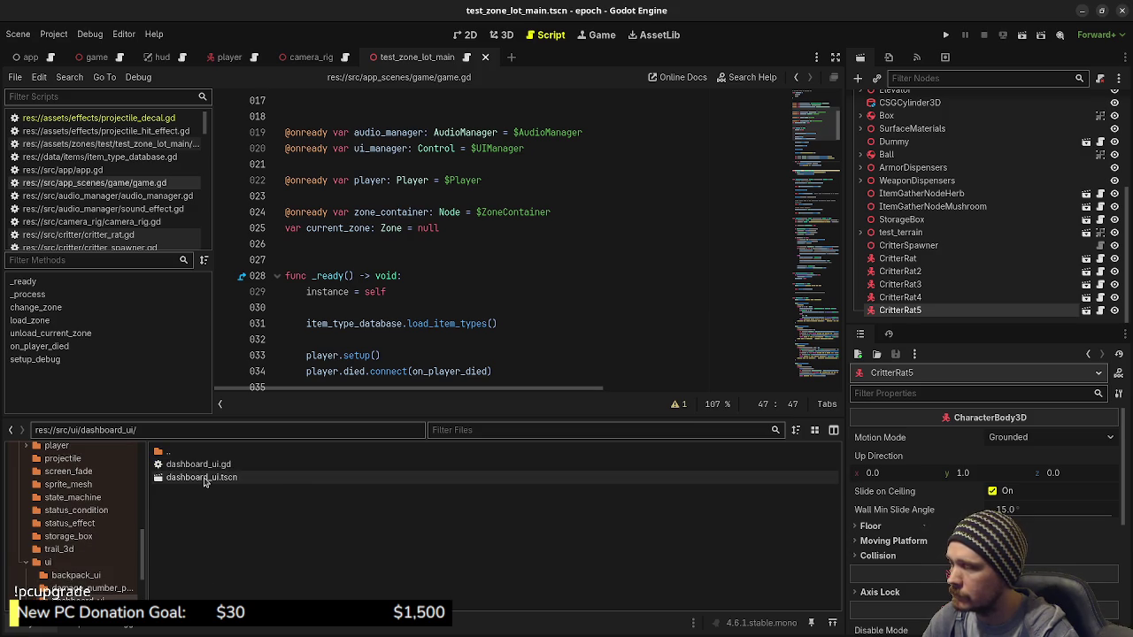
double_click(204, 479)
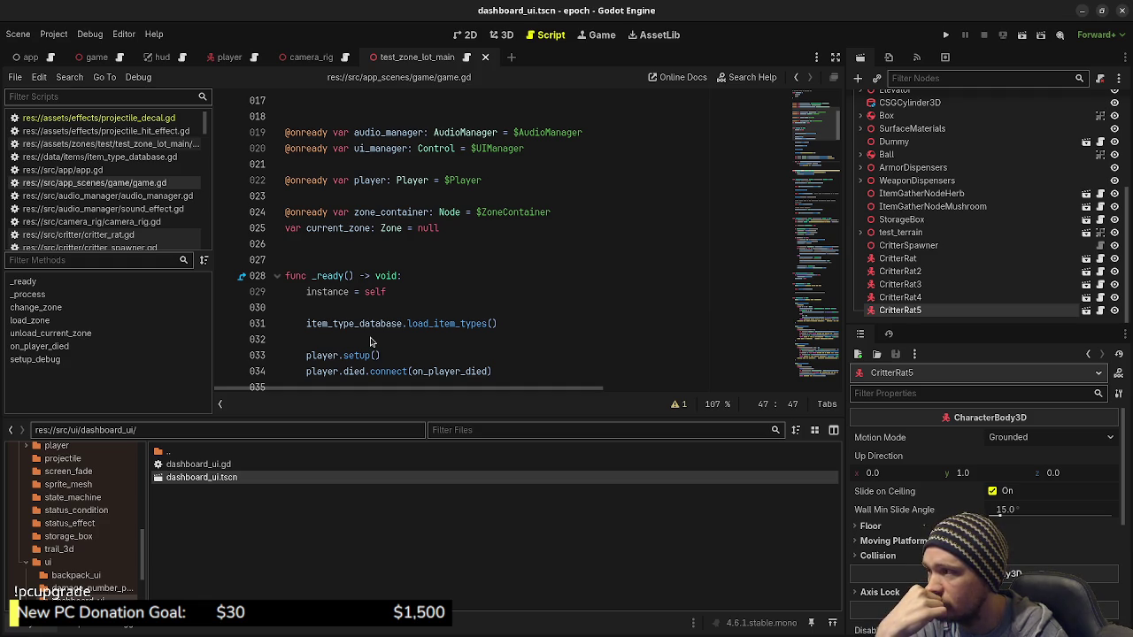
key(alt+Tab)
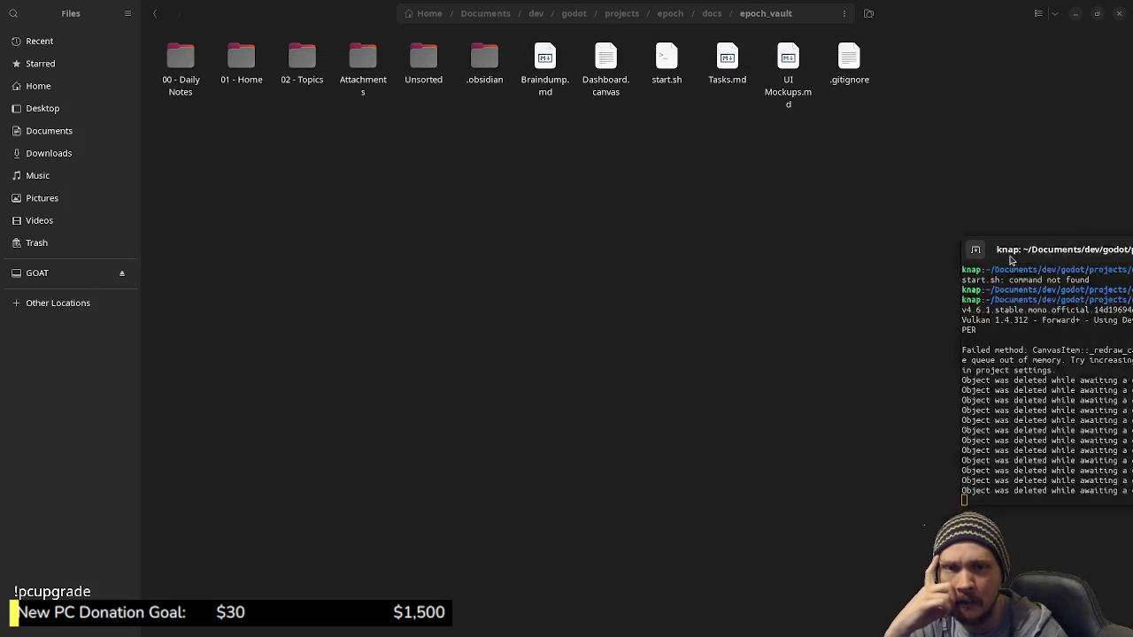
Review Godot's error output in the start.sh terminal, then switch to VS Code
key(alt+Tab)
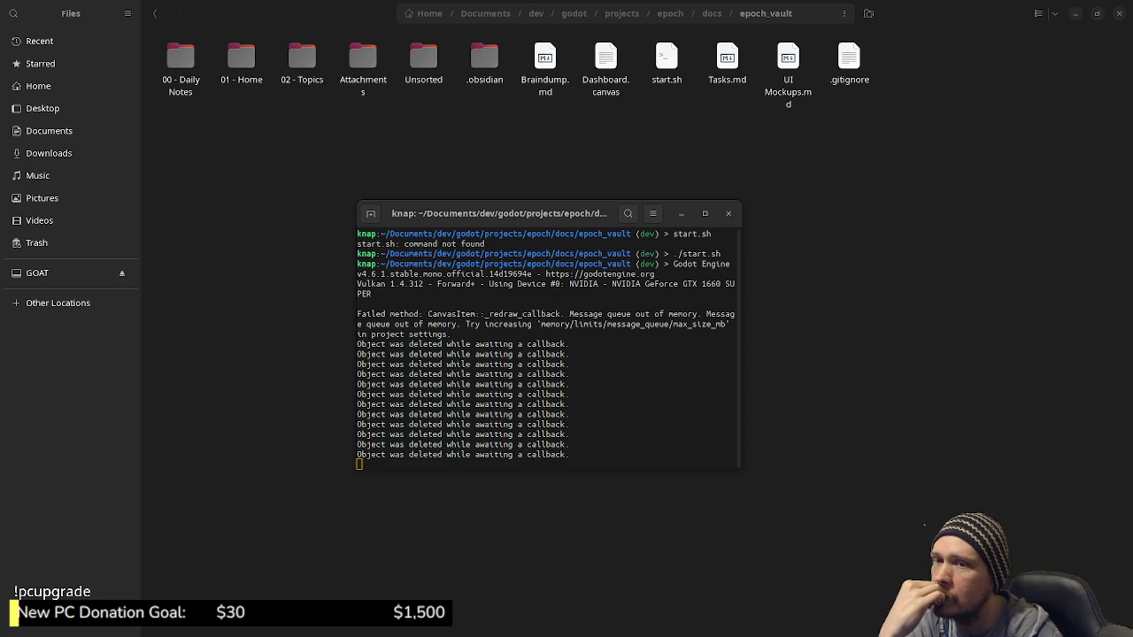
key(alt+Tab)
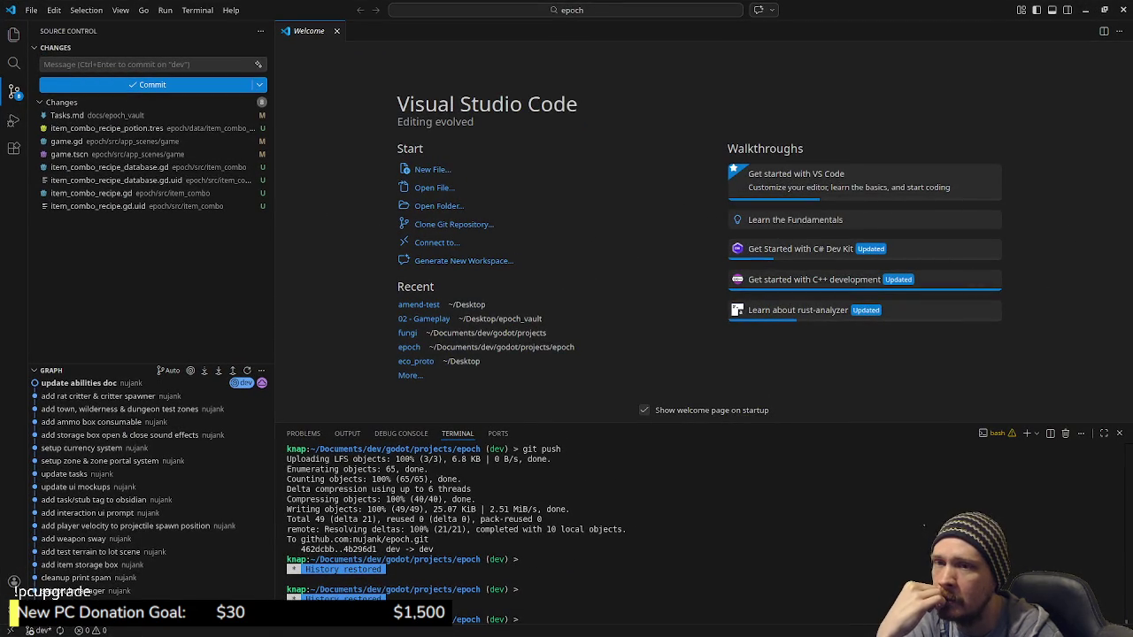
Stop the running Godot process with Ctrl+C, then minimize the terminal and VS Code
key(alt+Tab)
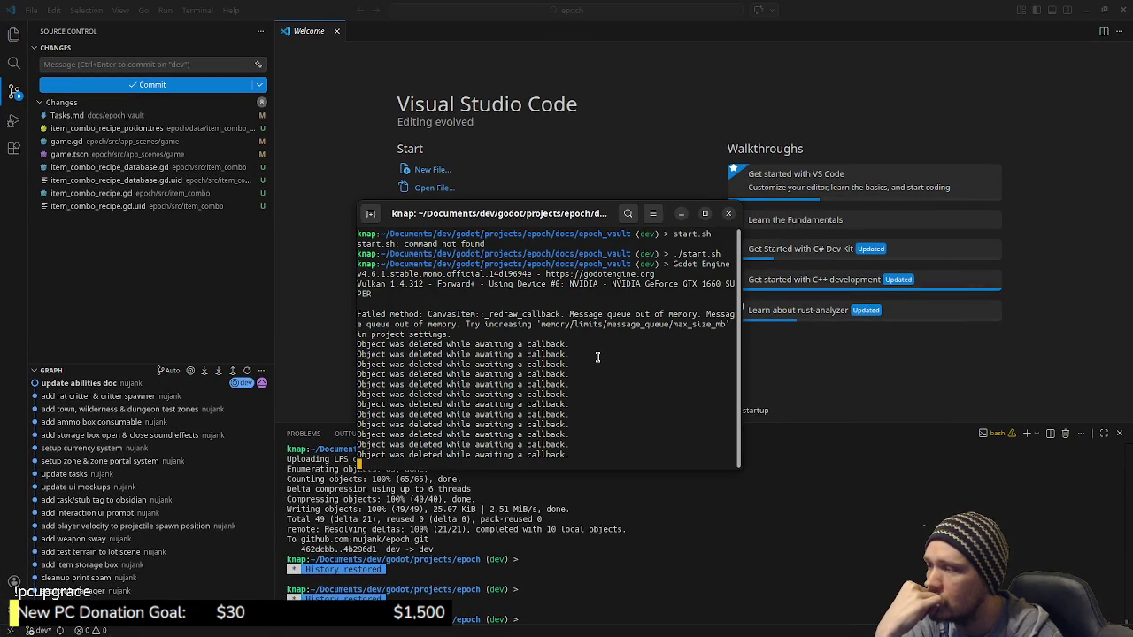
key(ctrl+c)
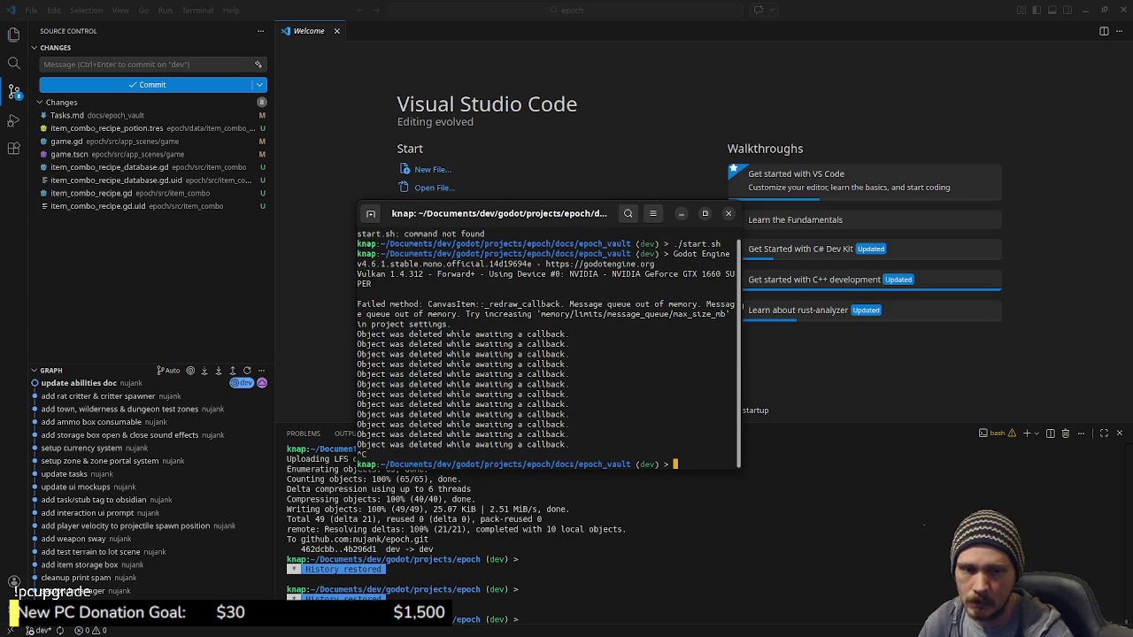
key(alt+Tab)
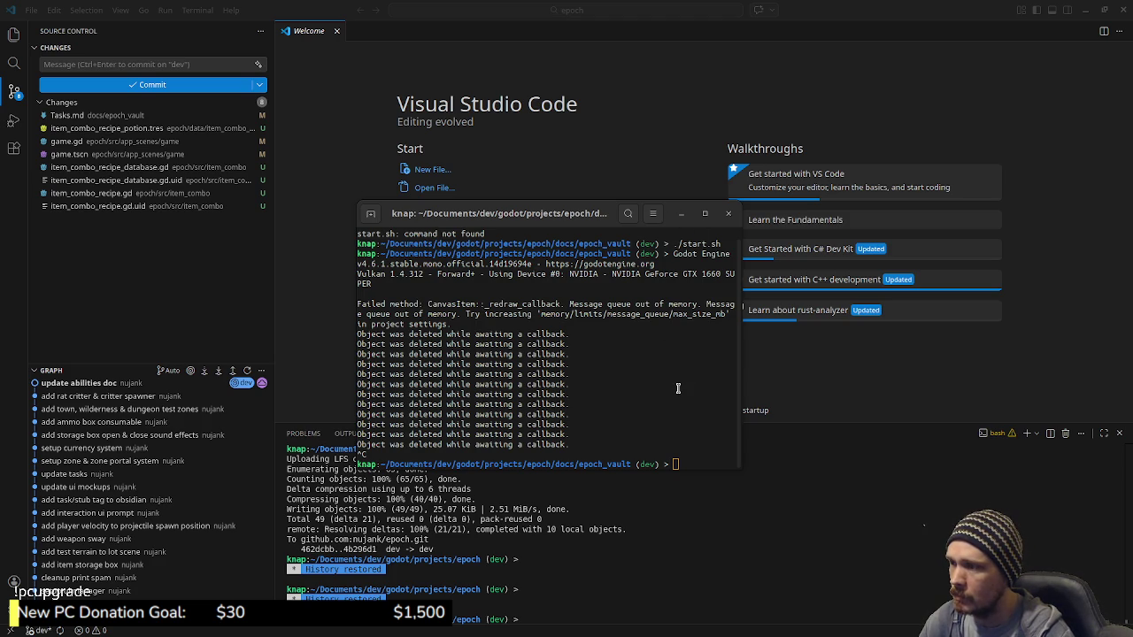
click(683, 216)
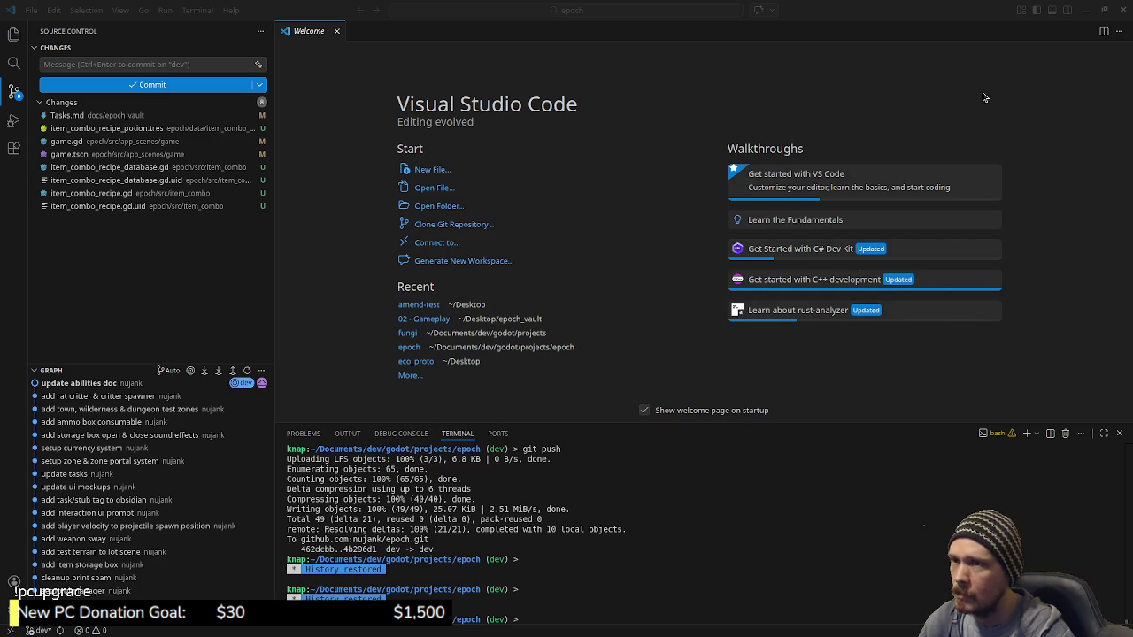
click(1085, 11)
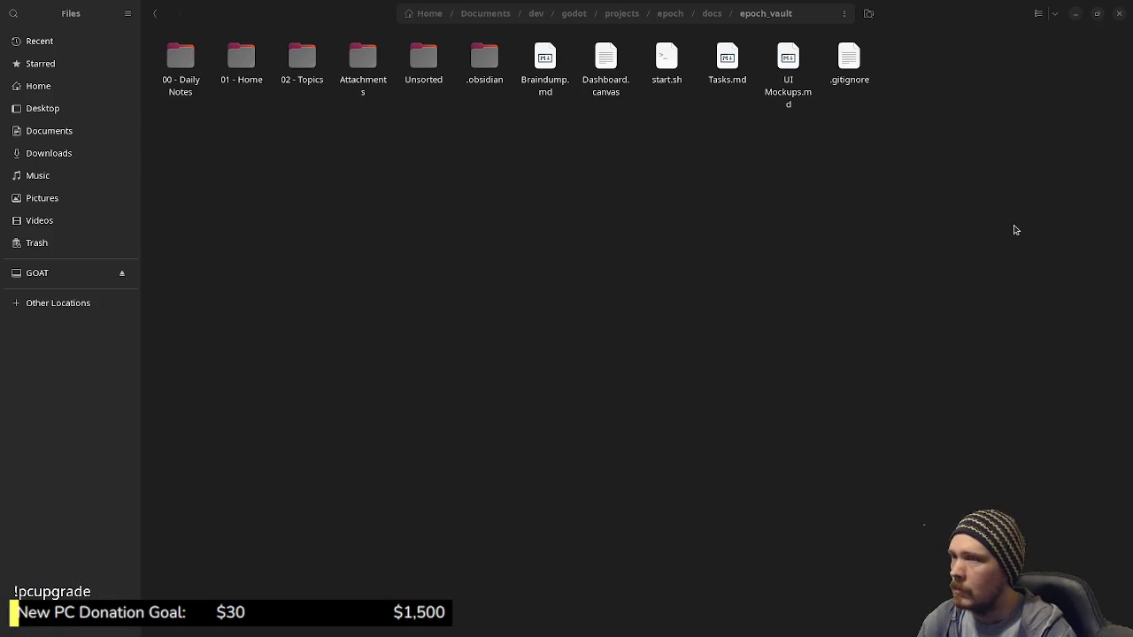
Open the epoch project from the Godot Project Manager
key(super)
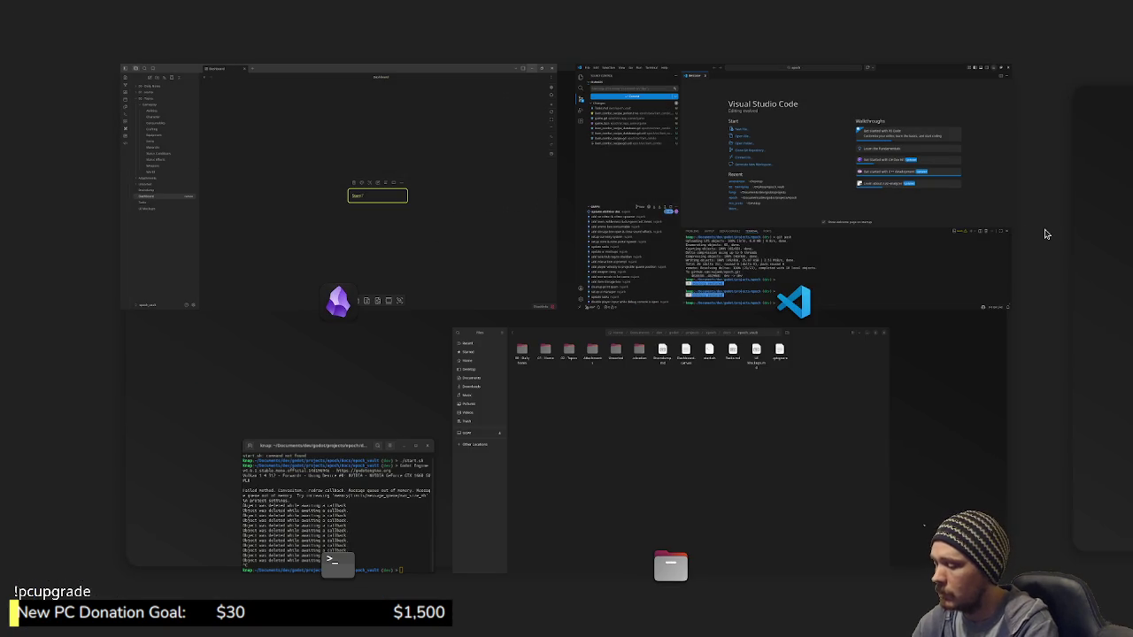
key(super)
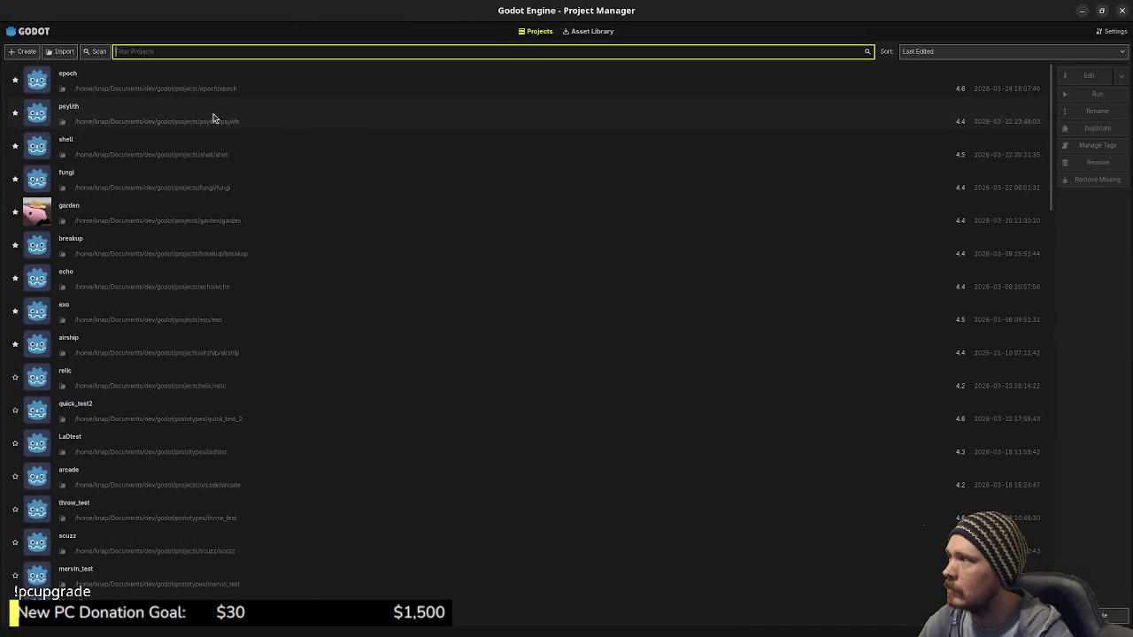
double_click(164, 92)
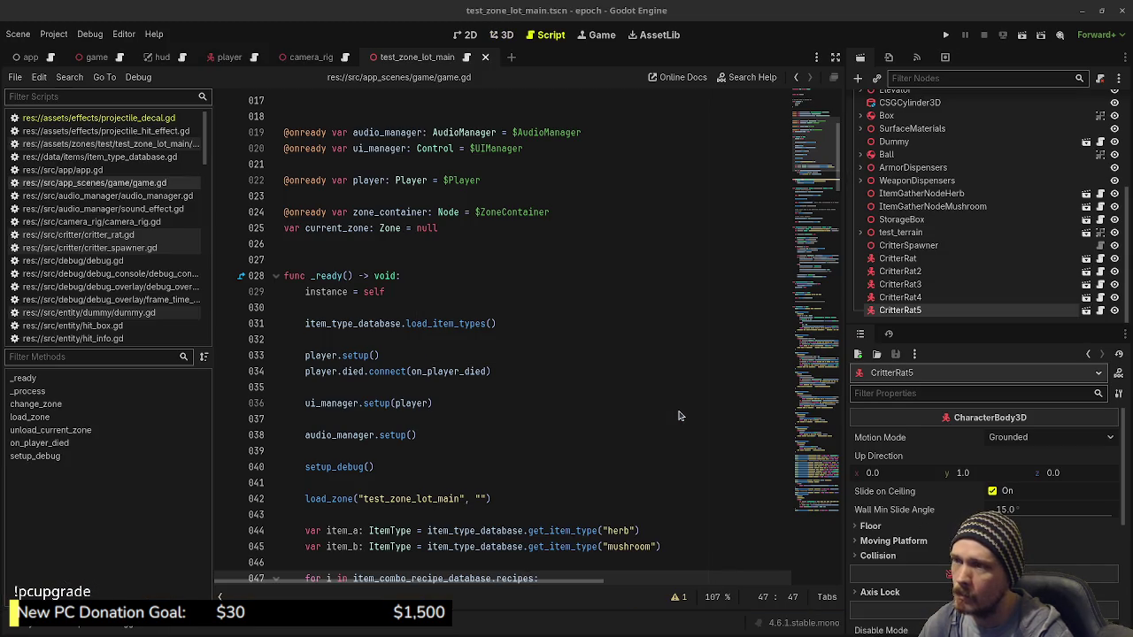
click(113, 36)
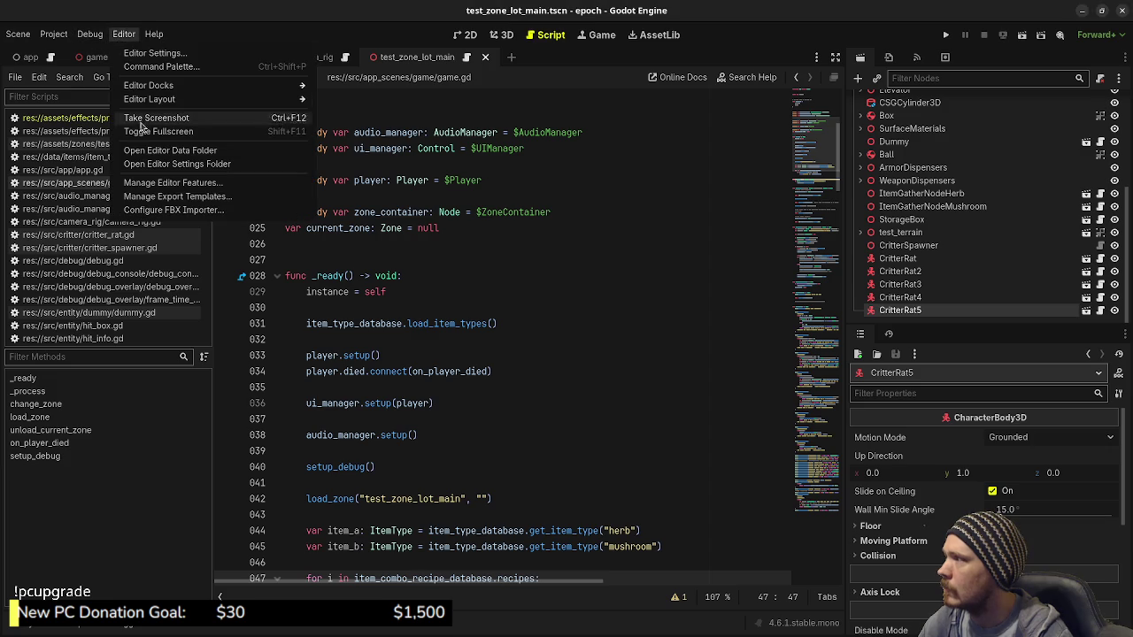
Restore the Default editor layout via Editor > Editor Layout
mouse_move(161, 105)
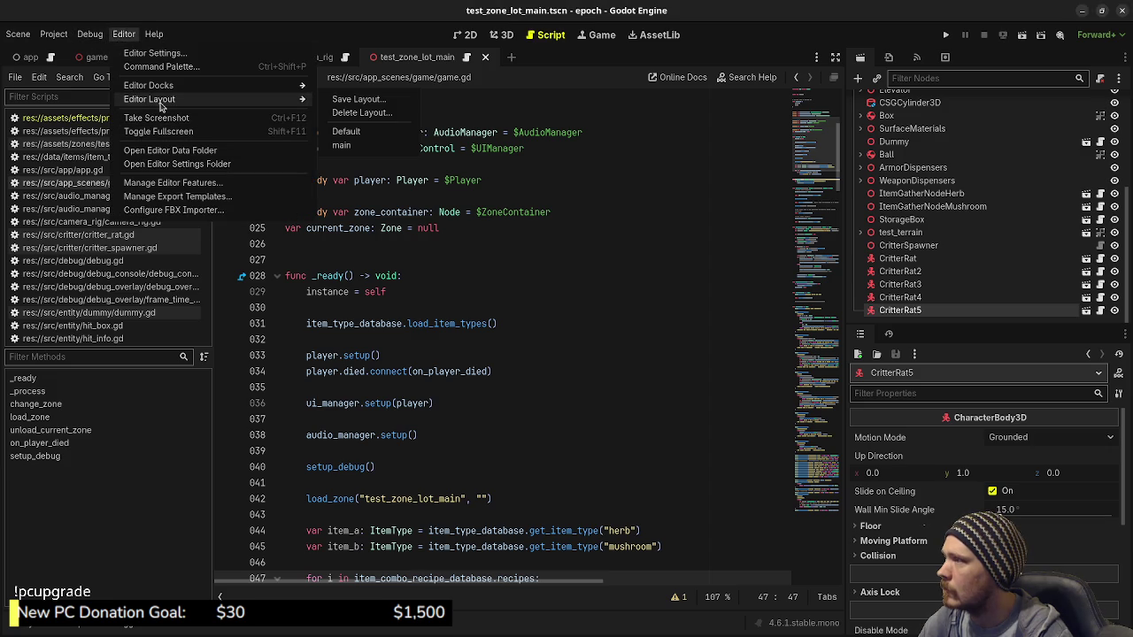
click(344, 133)
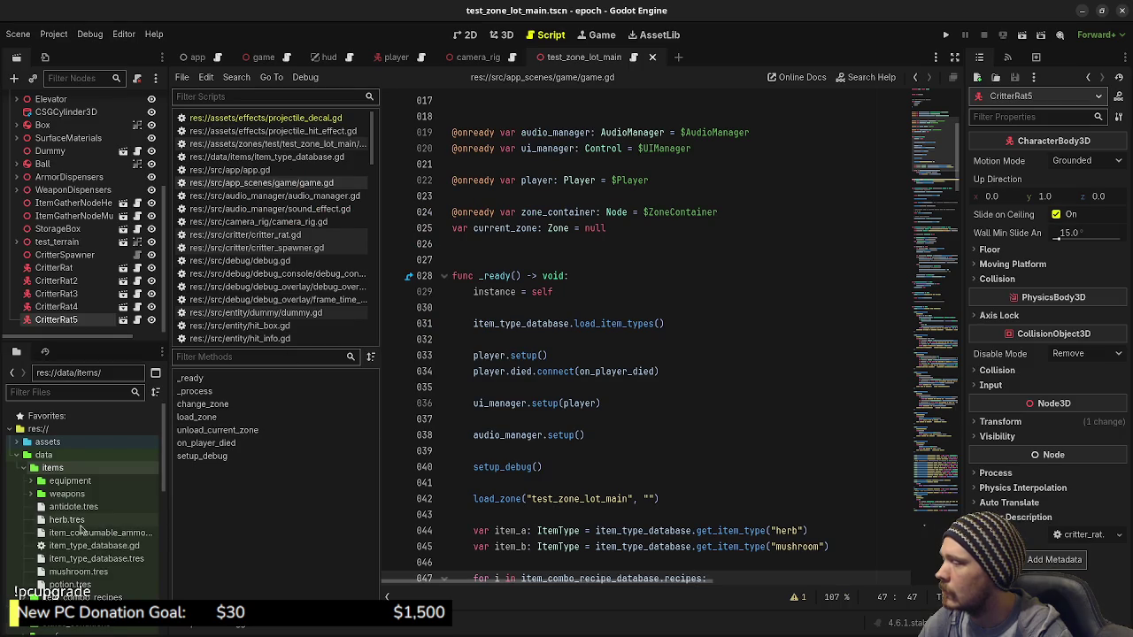
scroll(89, 531, down, 10)
scroll(79, 528, down, 4)
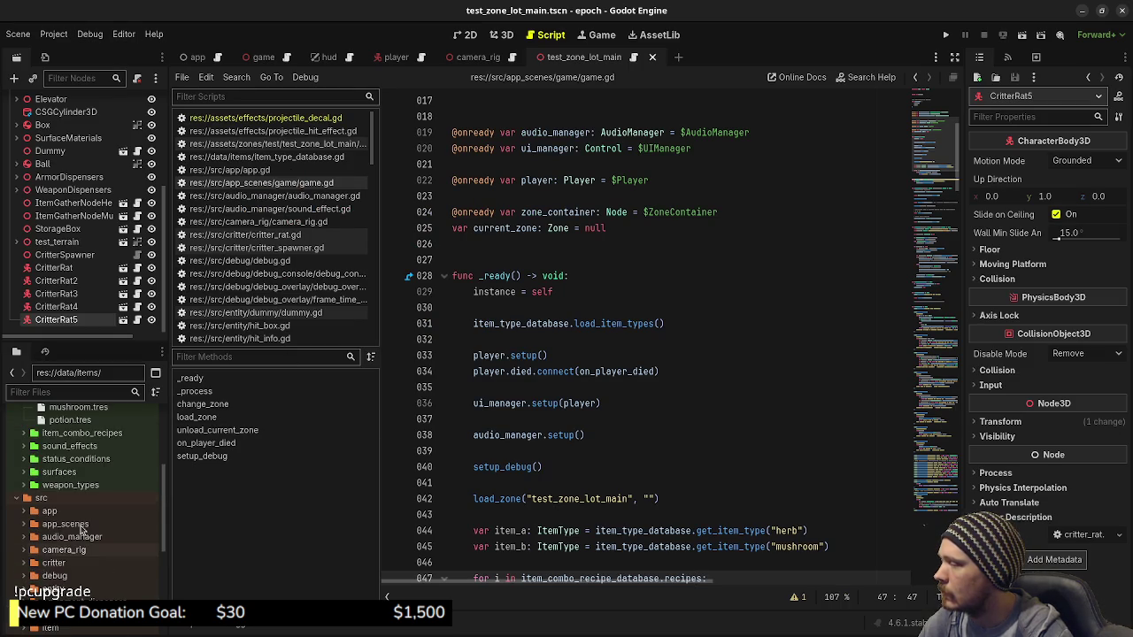
scroll(78, 524, down, 3)
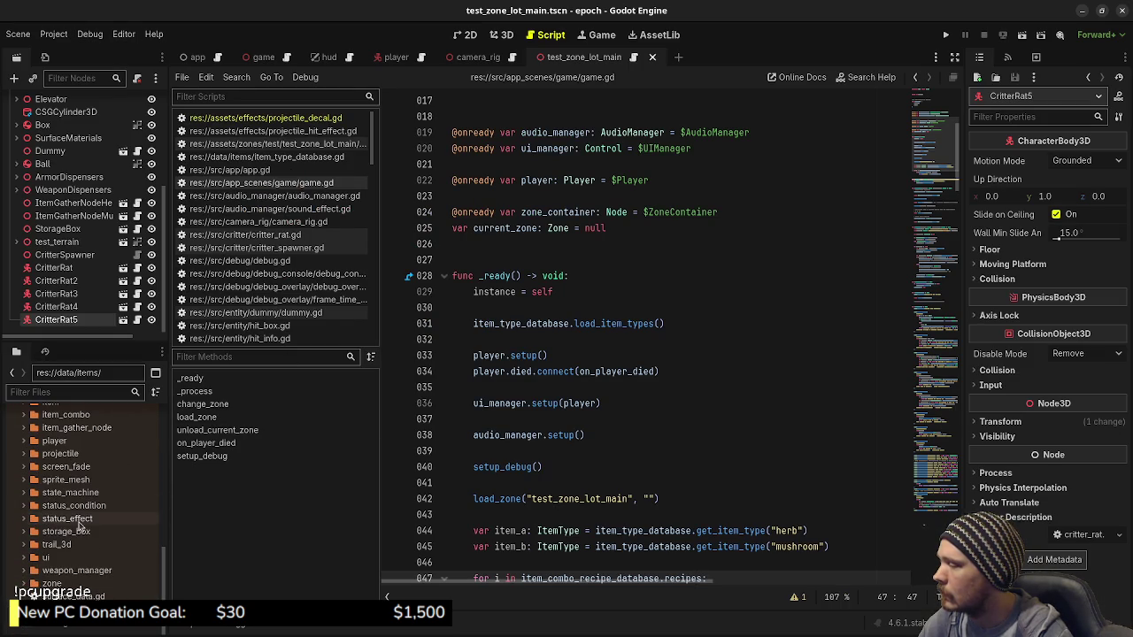
Open dashboard_ui.gd from src/ui/dashboard_ui and scroll through the script
click(73, 558)
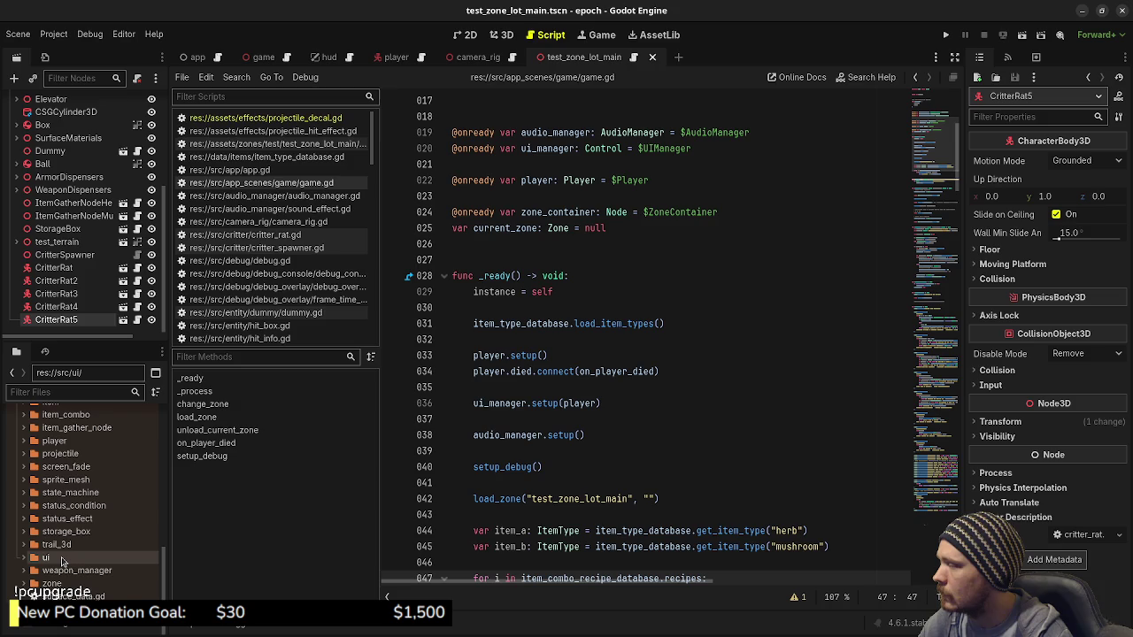
double_click(62, 560)
scroll(73, 536, down, 3)
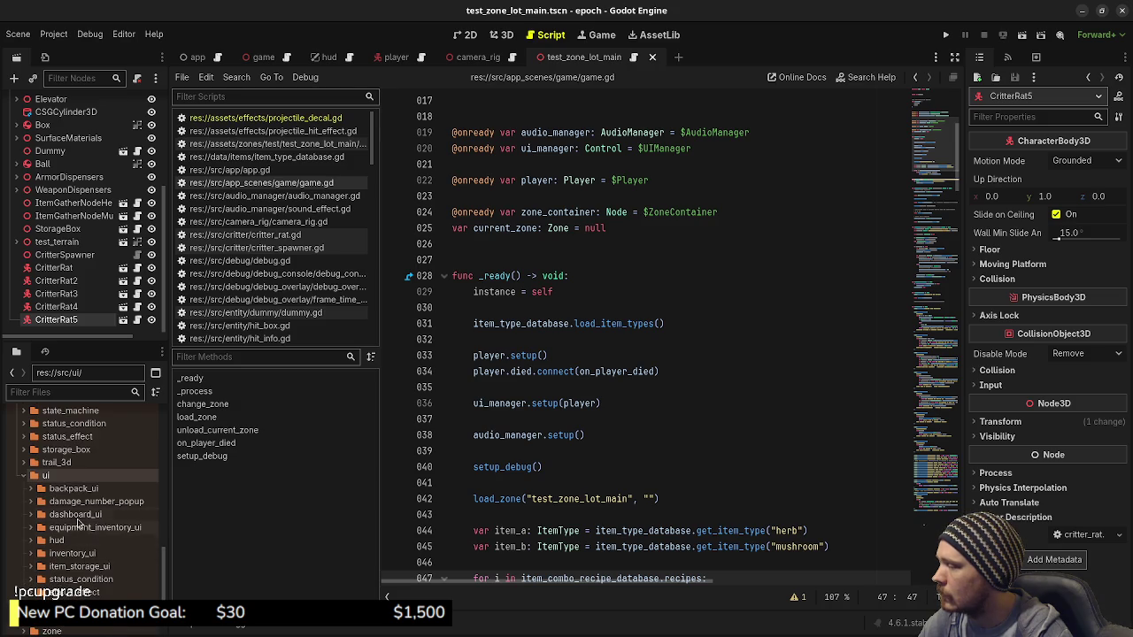
click(76, 517)
double_click(76, 517)
double_click(78, 529)
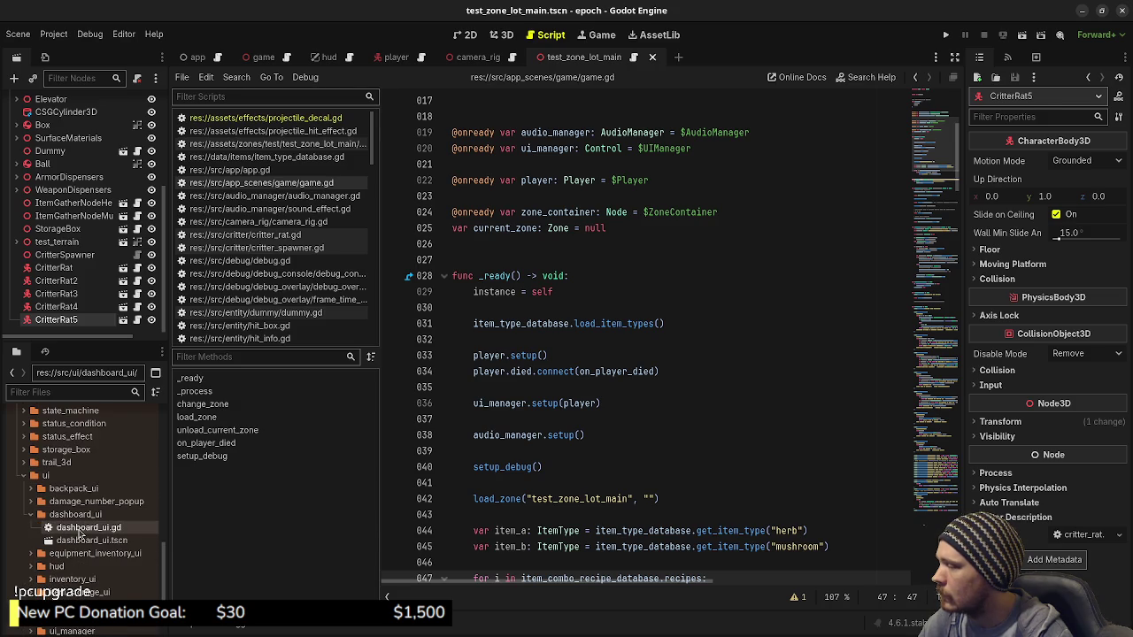
scroll(660, 383, up, 12)
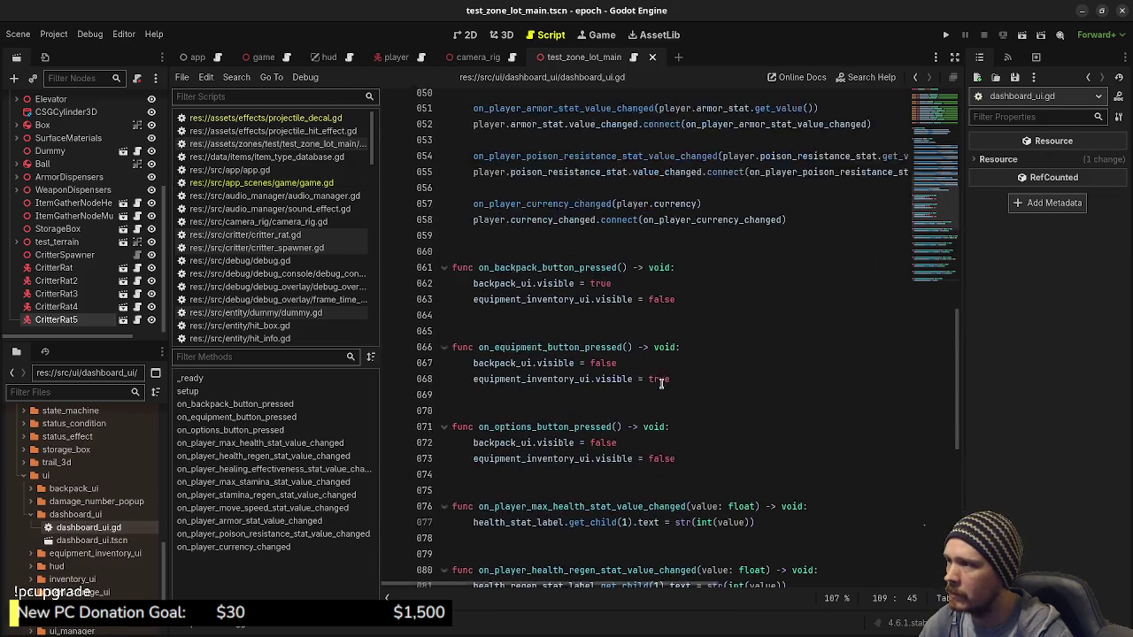
scroll(660, 383, up, 9)
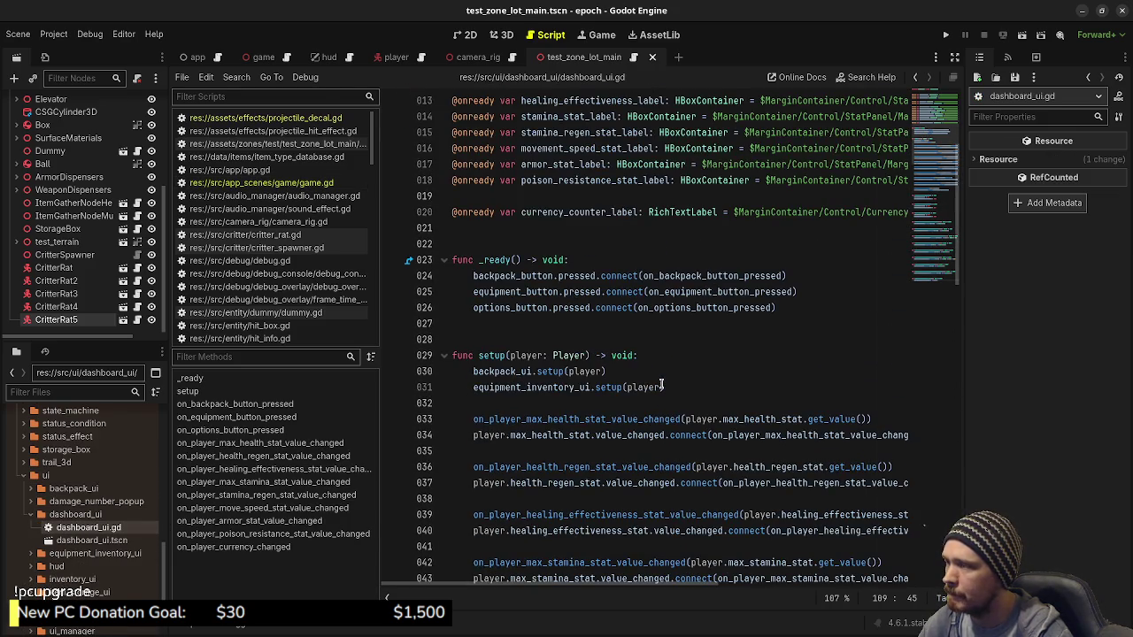
scroll(660, 384, up, 4)
scroll(660, 383, down, 20)
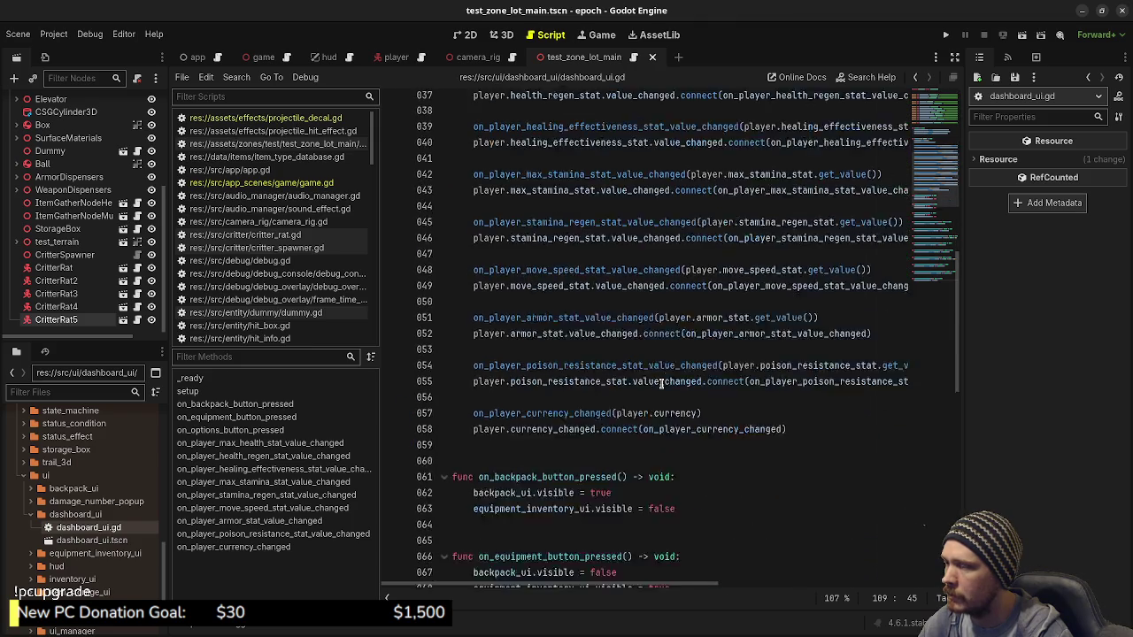
scroll(660, 383, down, 2)
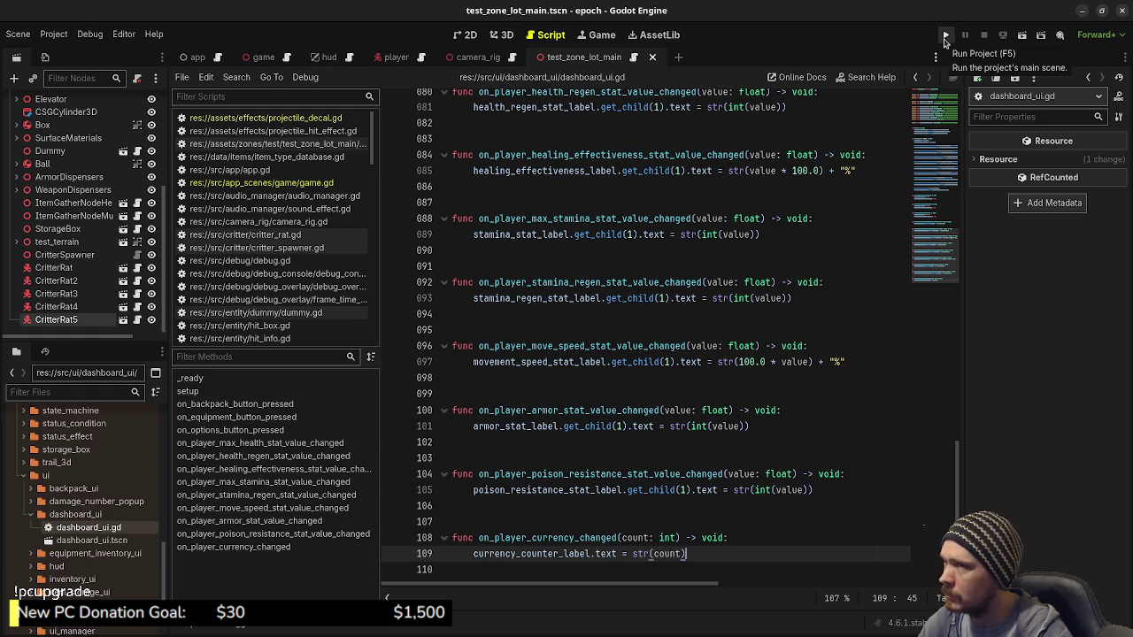
Run the epoch game, open the in-game inventory, and stop it once the output shows 'crafted: potion'
click(945, 39)
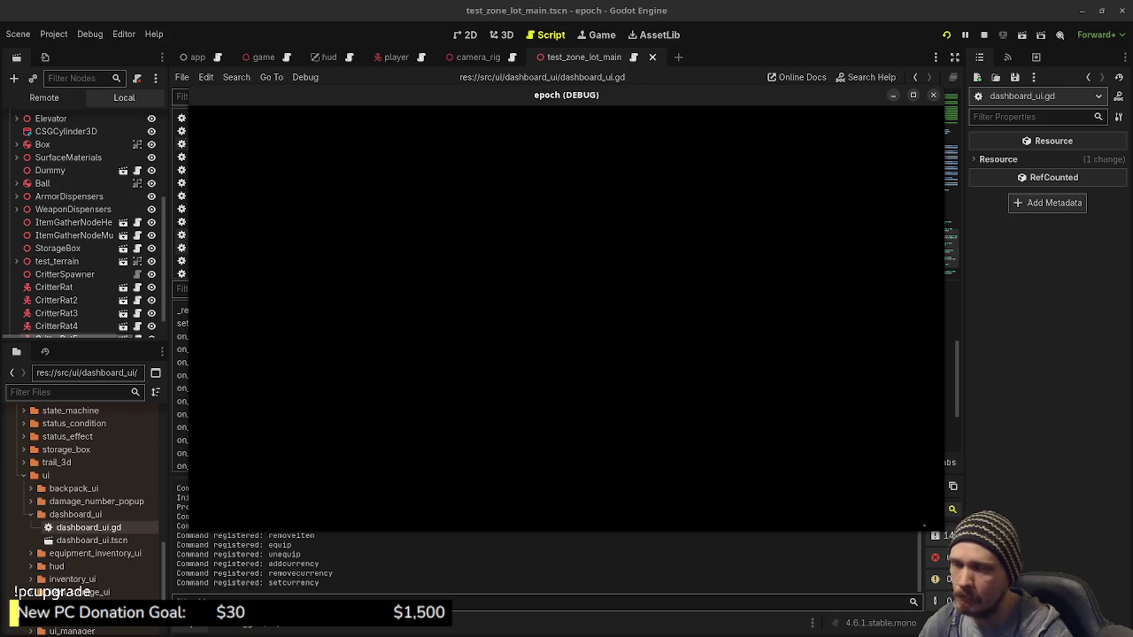
key(Tab)
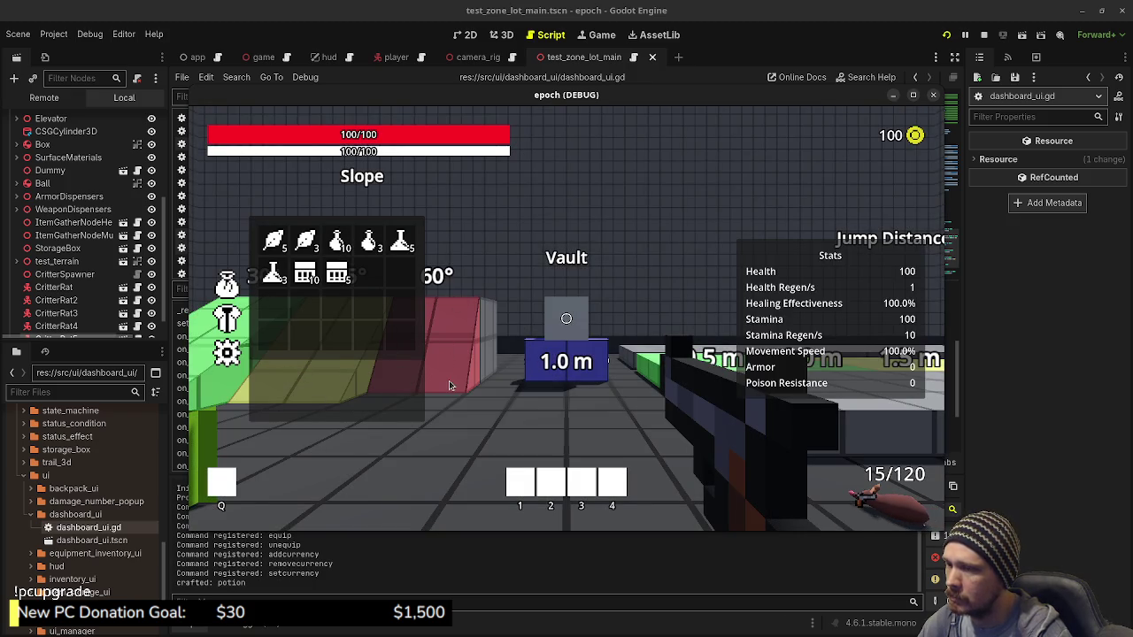
click(982, 35)
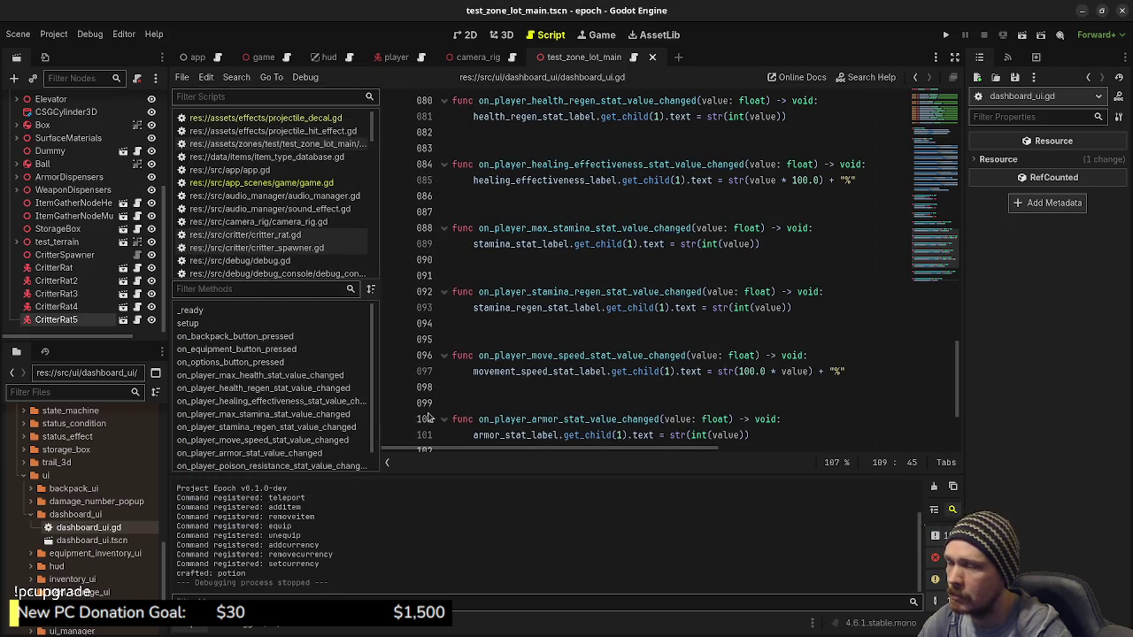
Open the dashboard_ui.tscn scene from the FileSystem dock, then switch away from the Godot editor
scroll(500, 411, down, 1)
scroll(499, 411, down, 2)
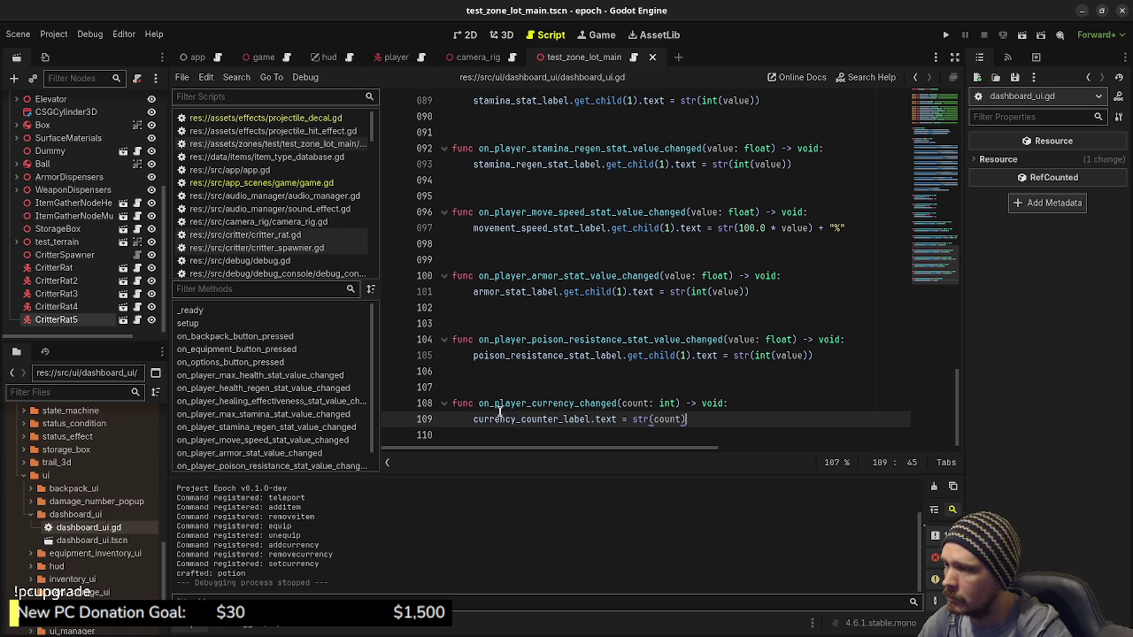
scroll(499, 410, up, 10)
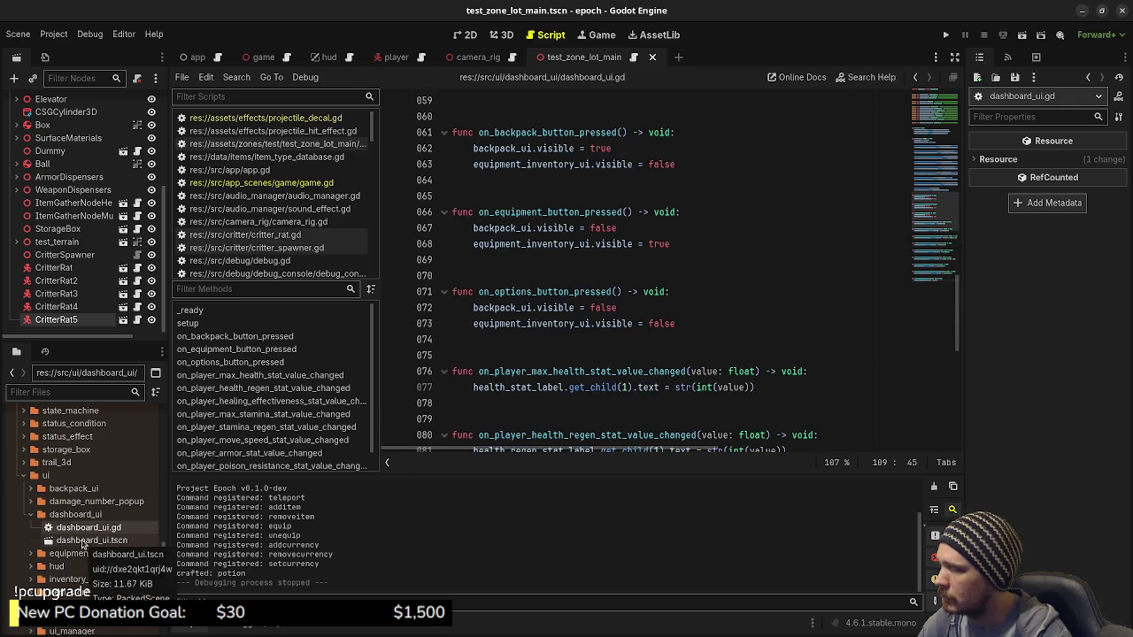
double_click(83, 541)
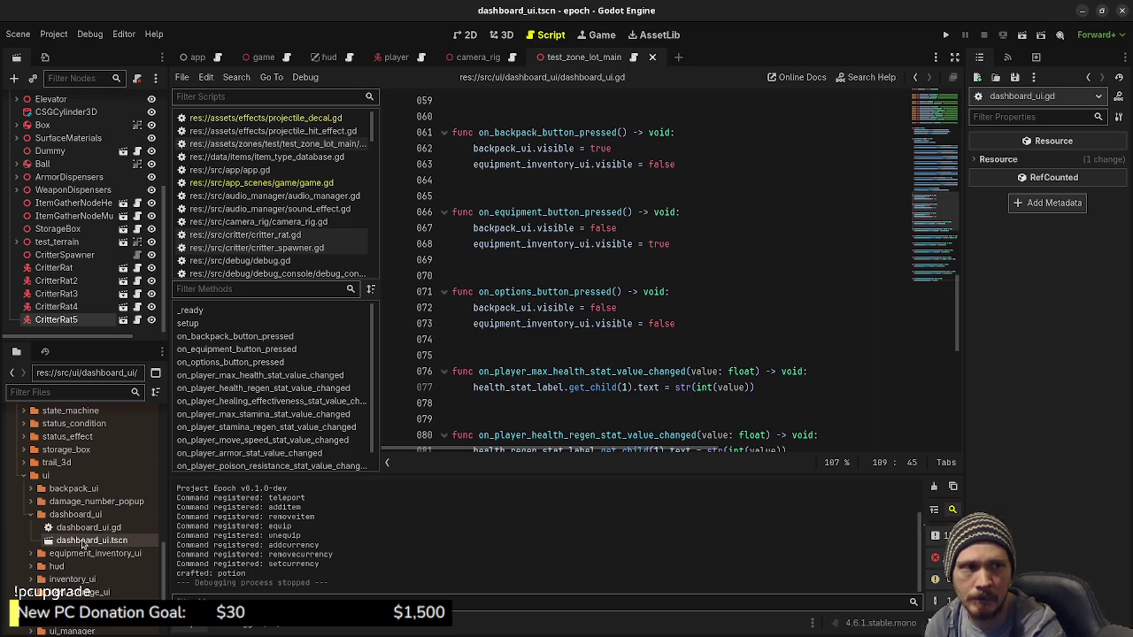
key(alt+Tab)
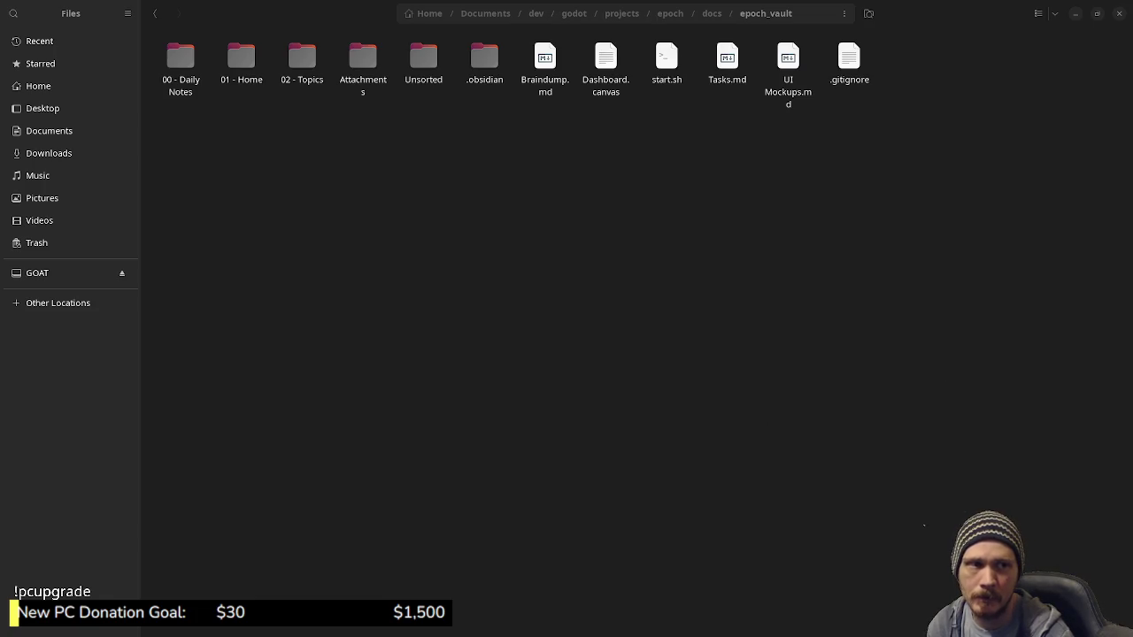
Bring forward the terminal with the Godot error log and close it
key(alt+Tab)
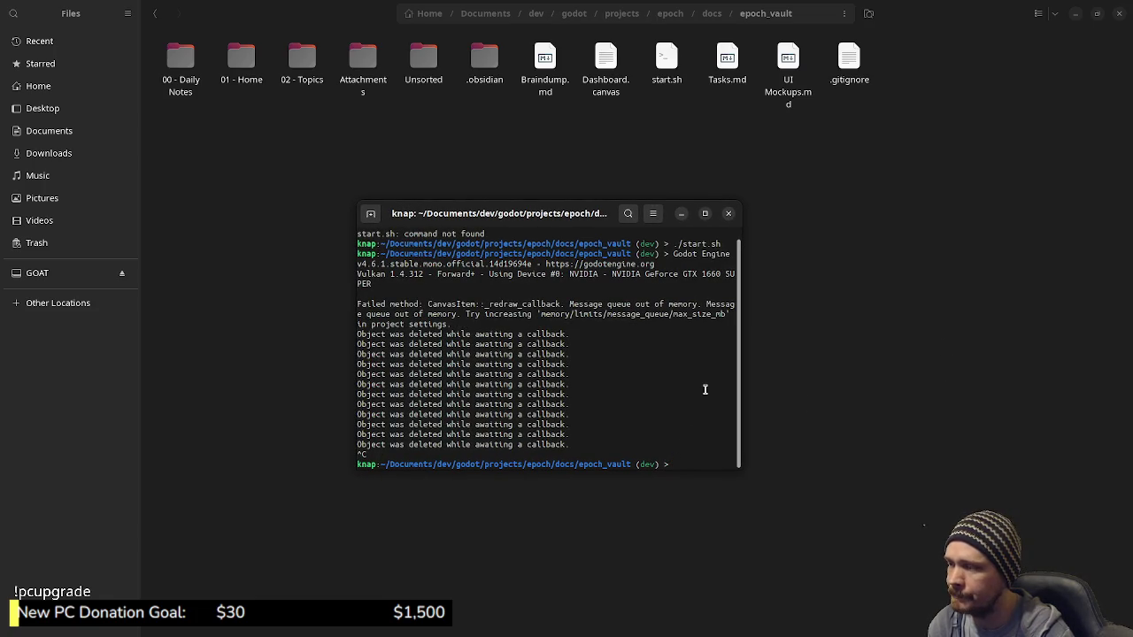
click(729, 215)
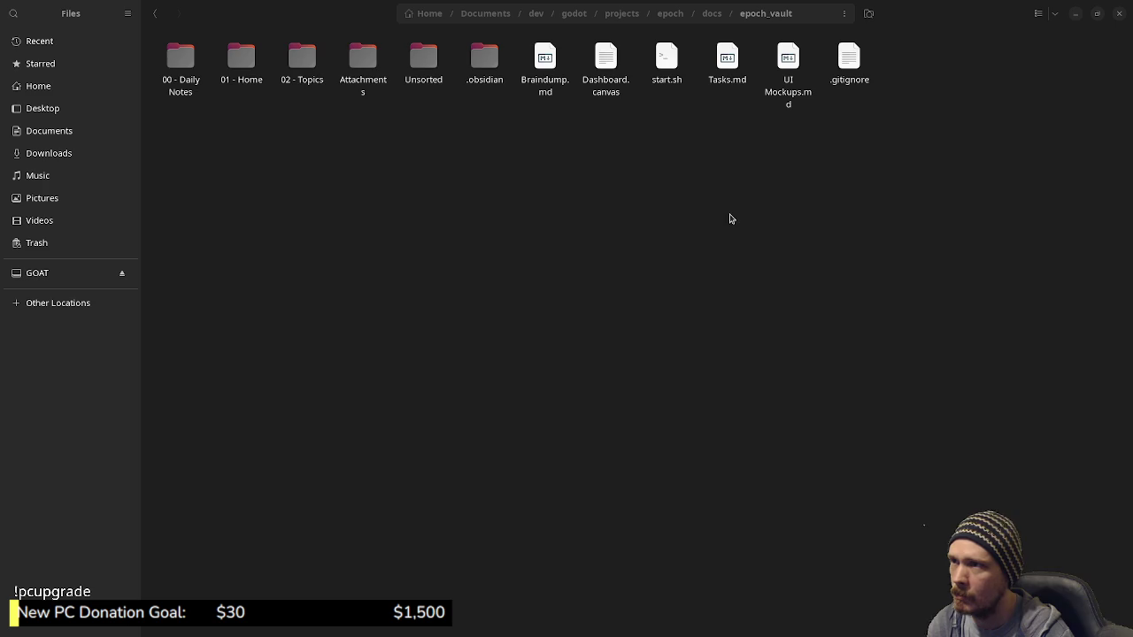